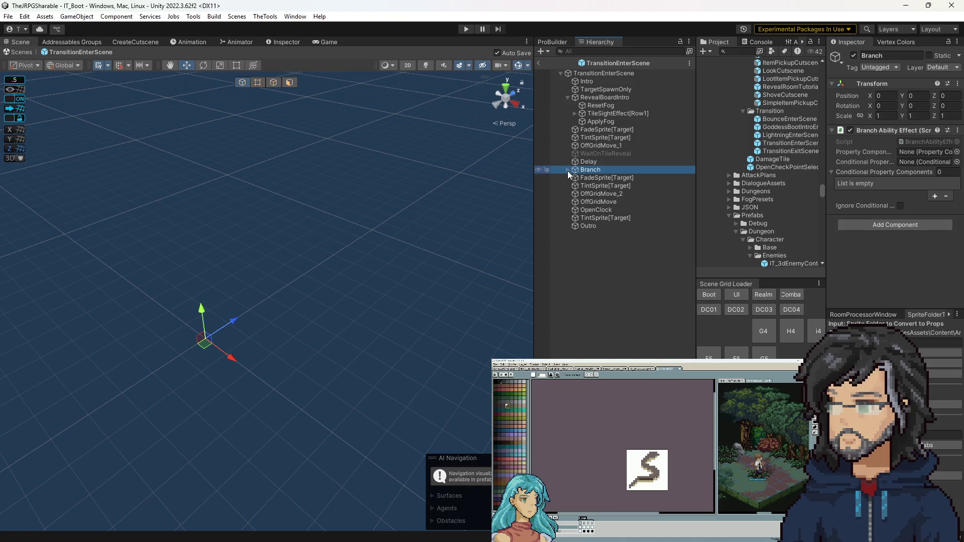
Inspect Branch's TileSightEffect[Row2], then play from IT_Boot through the Demon Castle dialogue and stop.
click(567, 169)
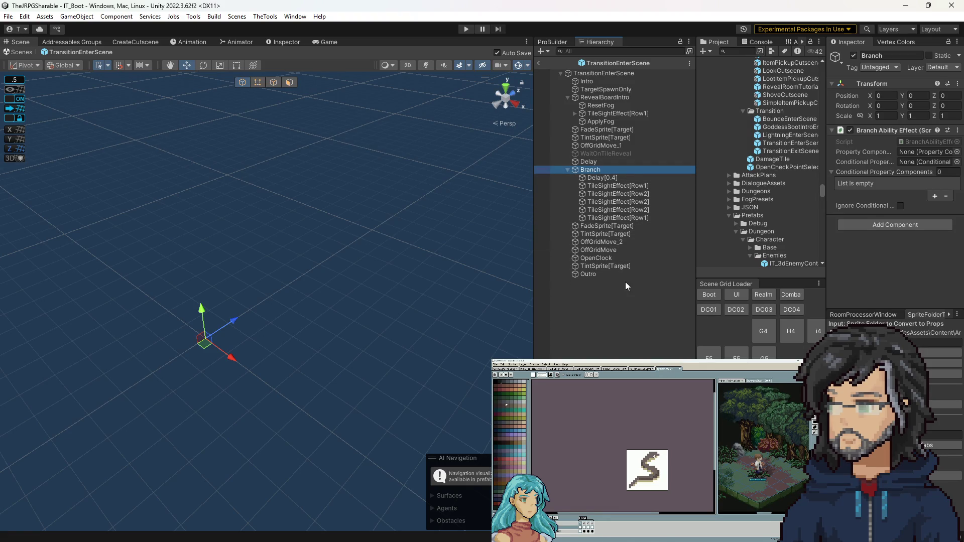
click(619, 201)
key(ctrl+p)
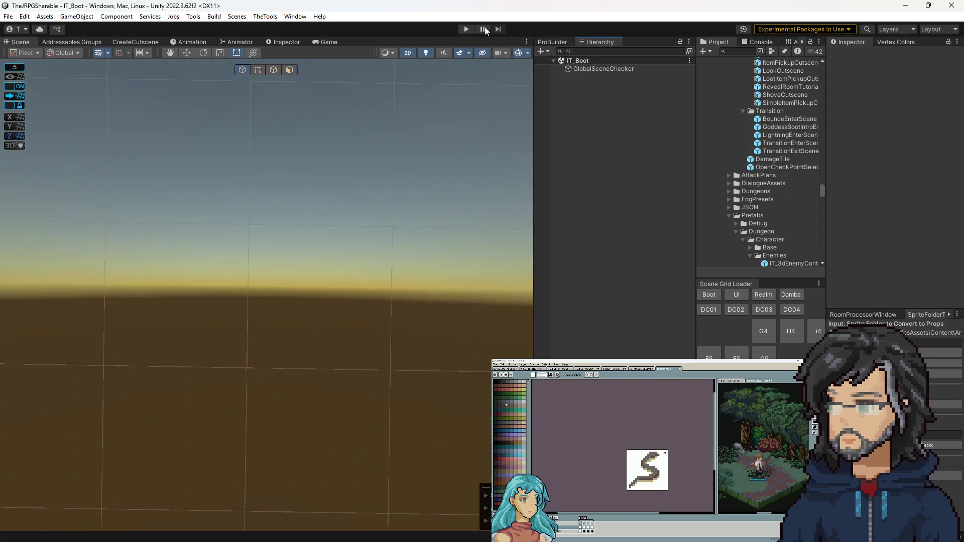
click(754, 306)
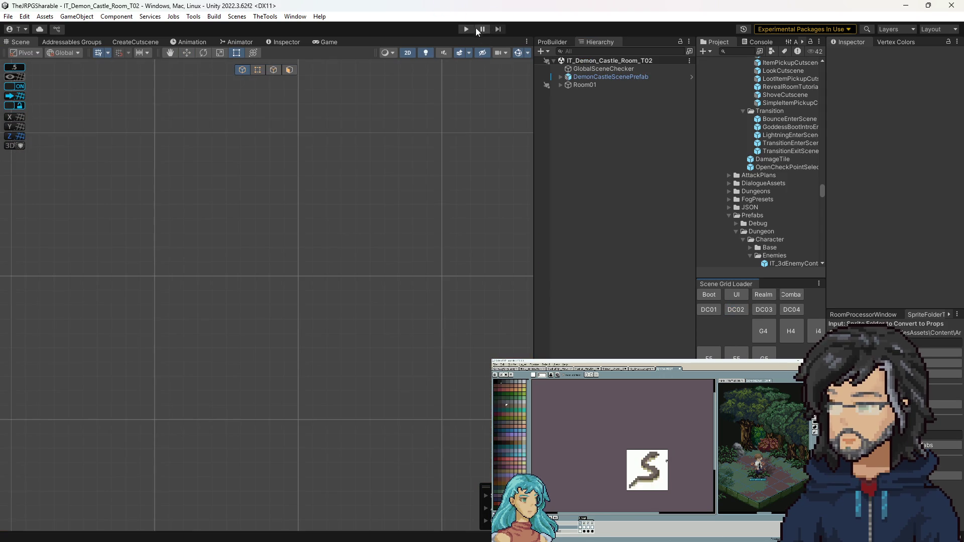
click(467, 30)
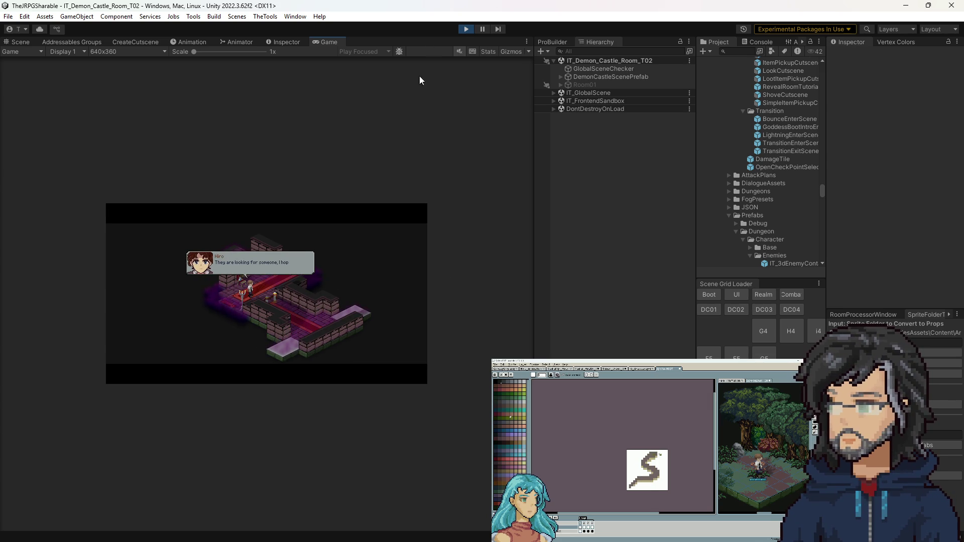
click(467, 29)
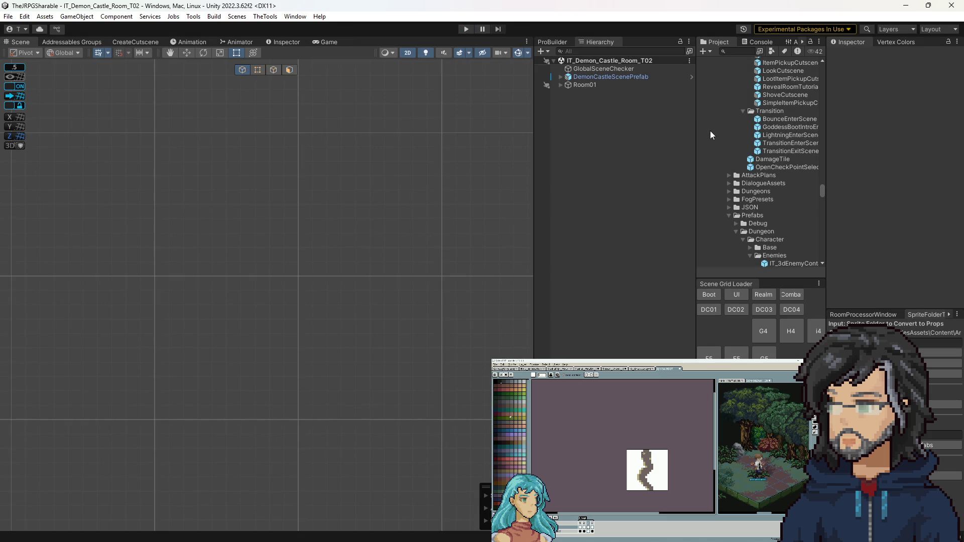
Widen the Project panel, search 'gu', and open the IT_Guard001Container prefab.
drag(696, 131, 582, 130)
click(654, 51)
text(guard)
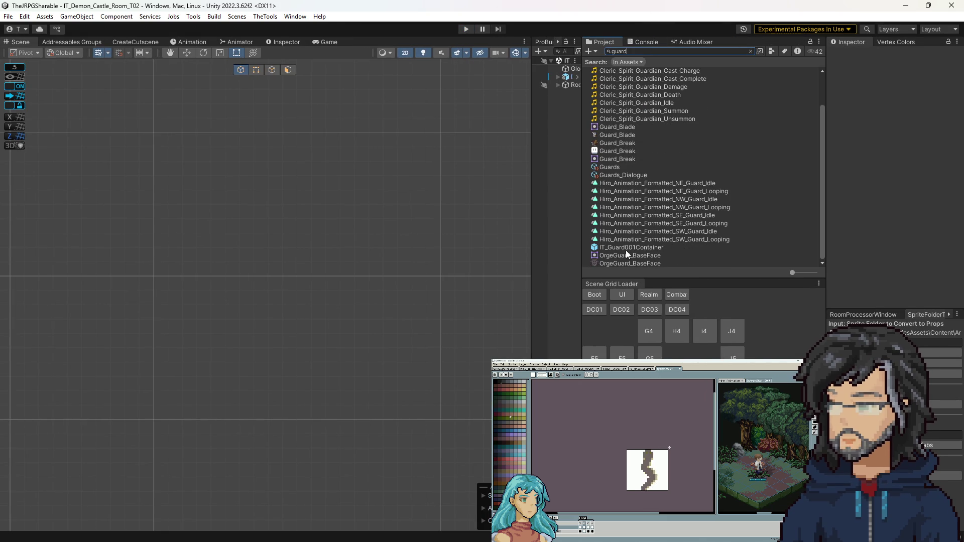
double_click(625, 248)
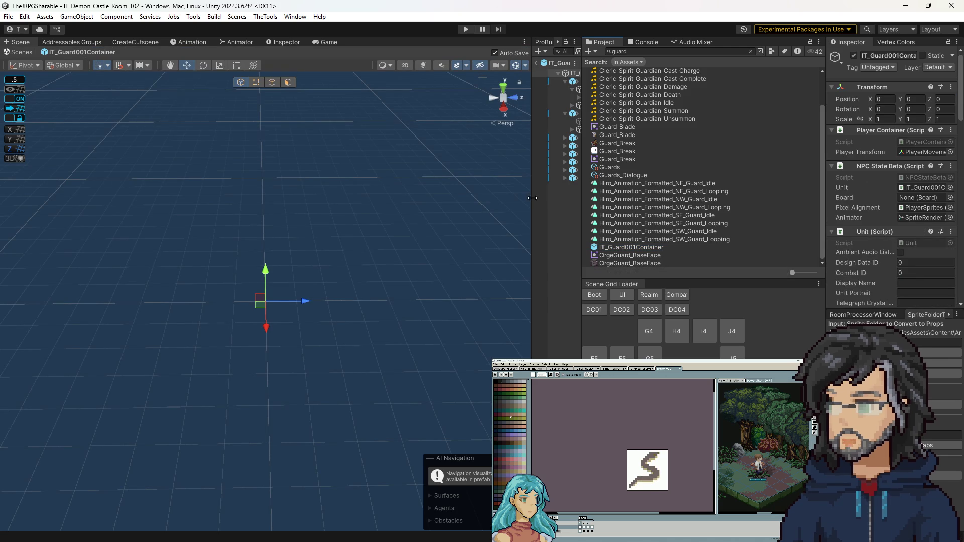
Expand PlayerObject > PlayerSprites to SpriteRender and locate its Animator's controller asset.
drag(533, 197, 470, 198)
click(537, 97)
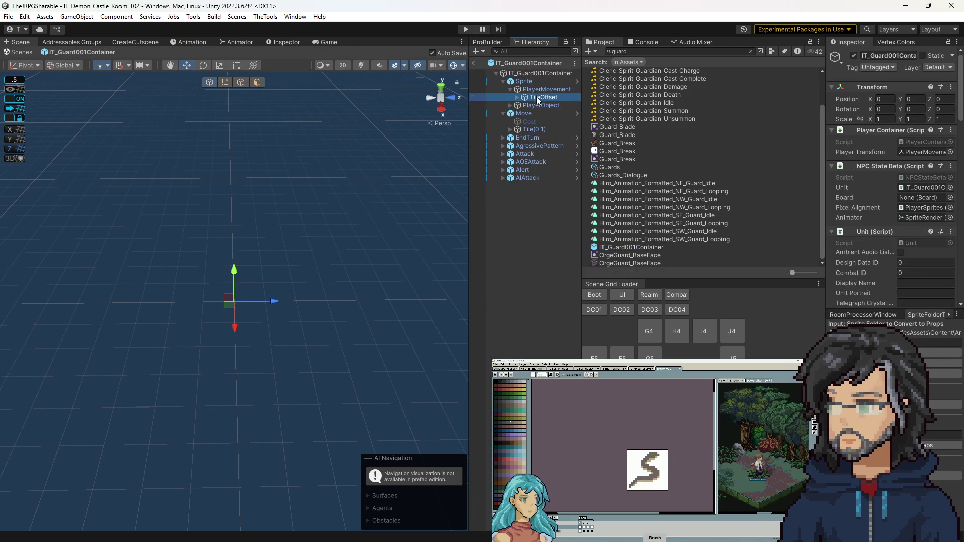
click(510, 105)
click(532, 114)
click(517, 114)
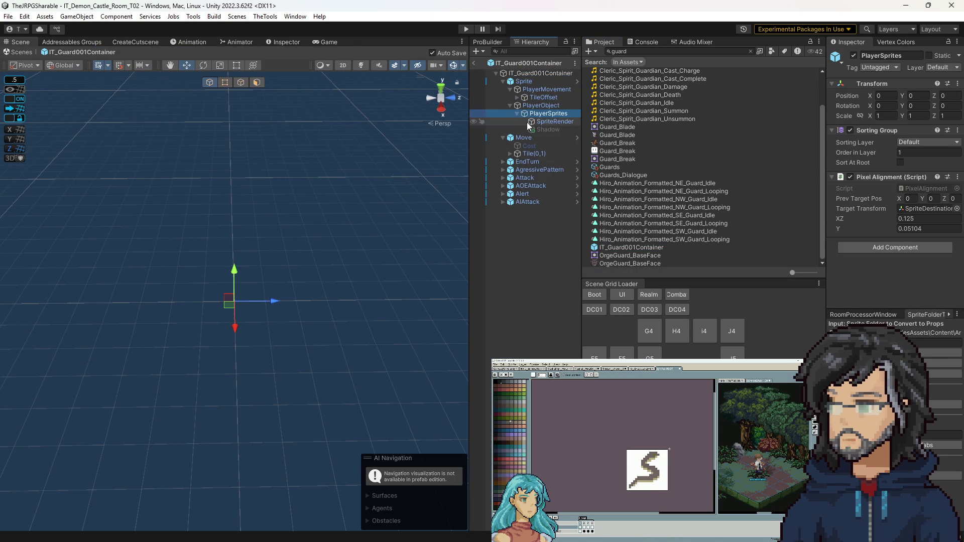
click(550, 122)
scroll(897, 223, down, 2)
click(915, 242)
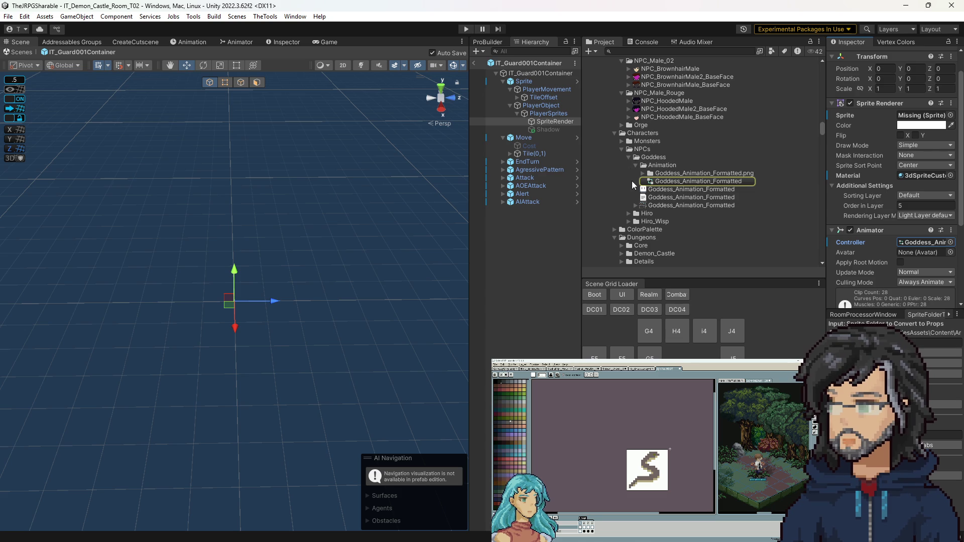
Assign the Monsters > Ogre > Animation controller to SpriteRender's Animator.
click(622, 141)
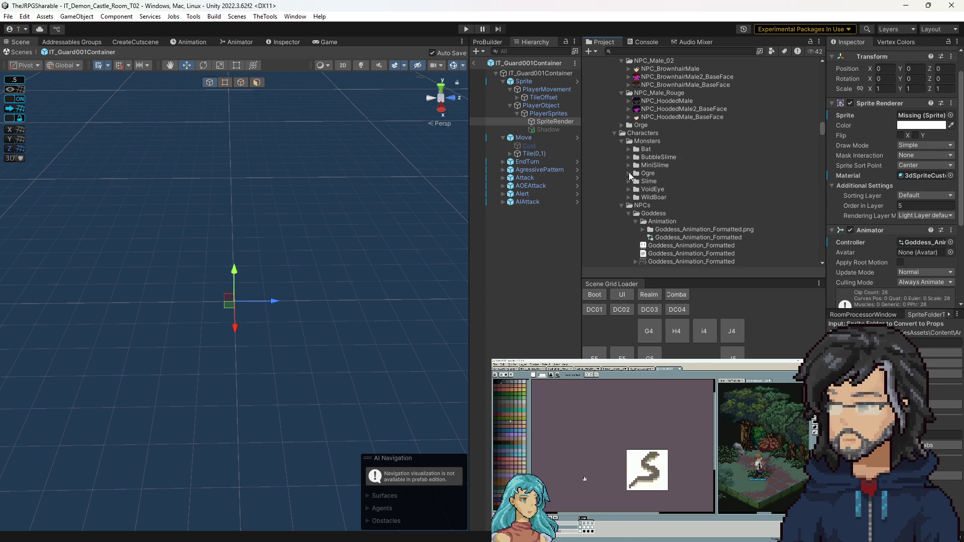
click(629, 173)
click(632, 174)
click(636, 180)
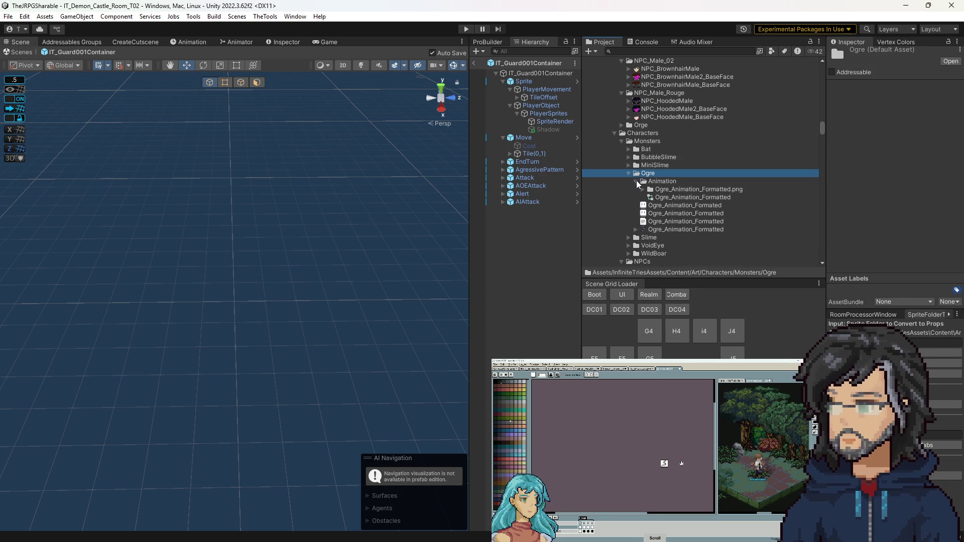
click(552, 122)
mouse_move(673, 197)
mouse_down()
mouse_move(915, 277)
mouse_move(924, 270)
mouse_up()
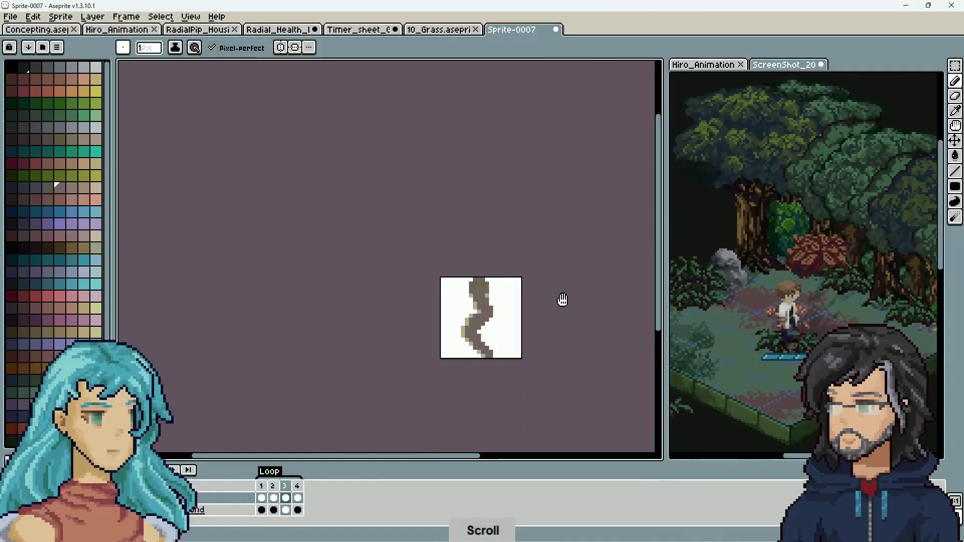
Pick the olive-green palette swatch and switch to the pencil (B) for single-pixel drawing.
scroll(563, 300, down, 2)
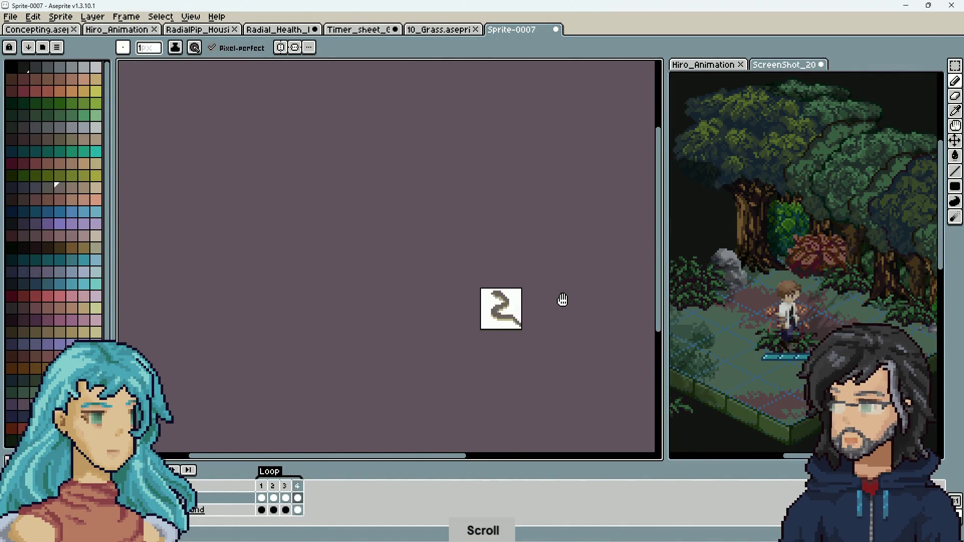
scroll(563, 300, up, 3)
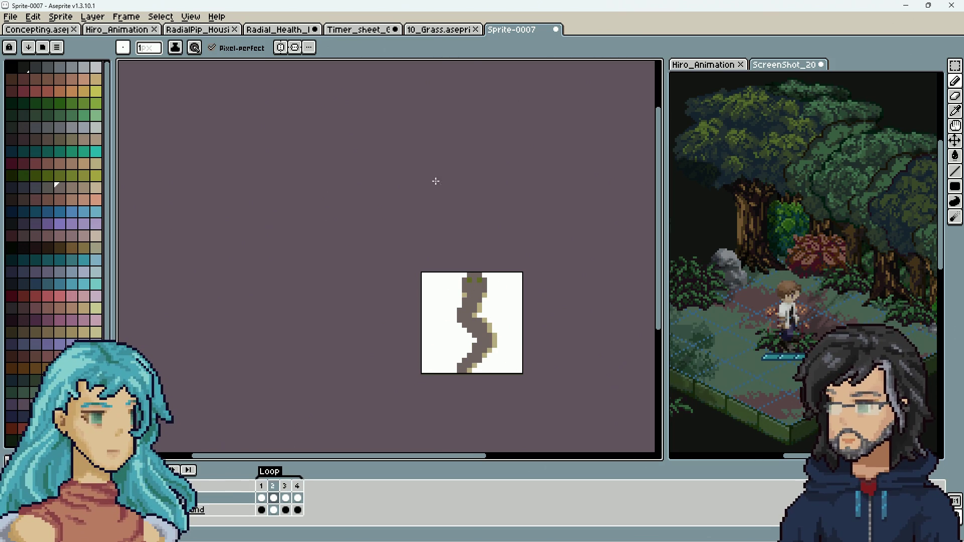
click(72, 175)
key(b)
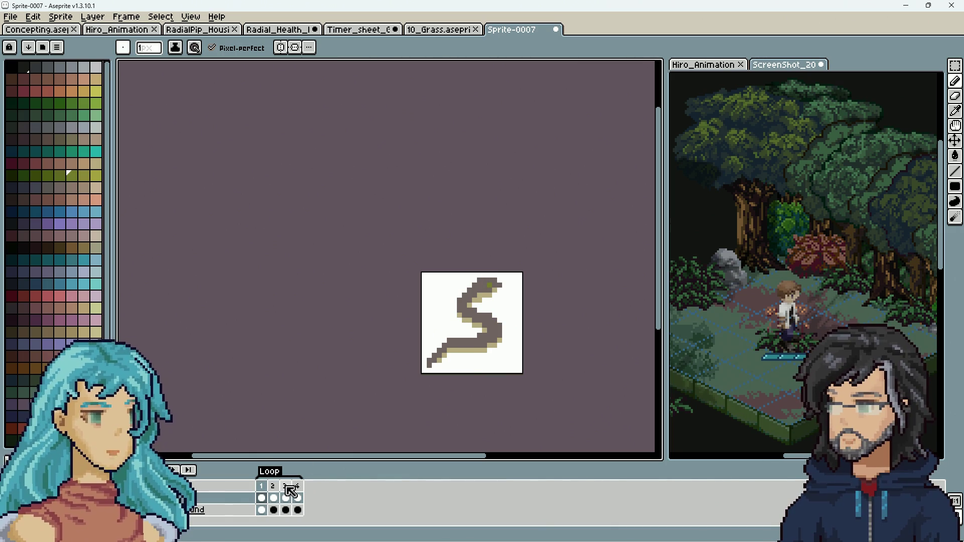
click(465, 279)
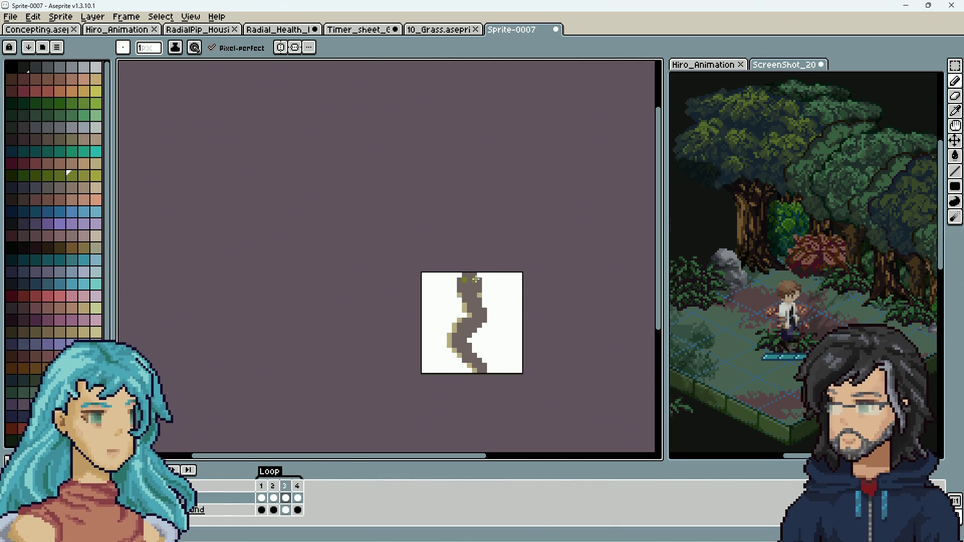
click(298, 486)
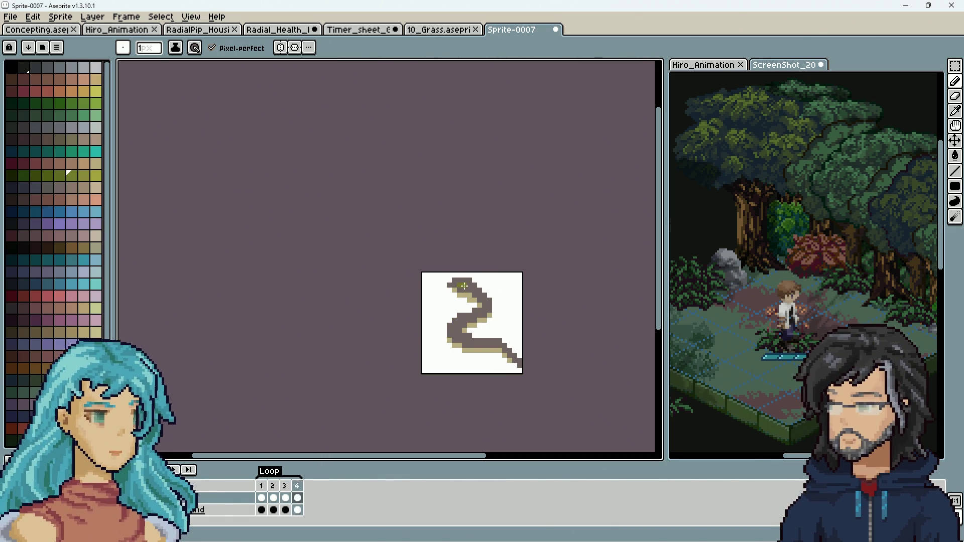
click(499, 336)
key(ctrl+z)
click(490, 290)
key(ctrl+z)
drag(428, 295, 455, 301)
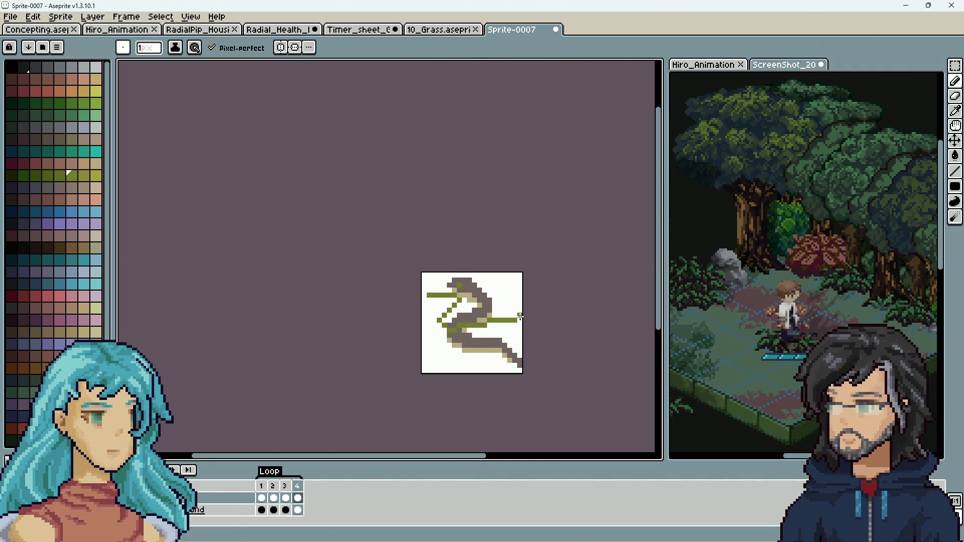
key(ctrl+z)
key(ctrl+z)
key(ctrl+z)
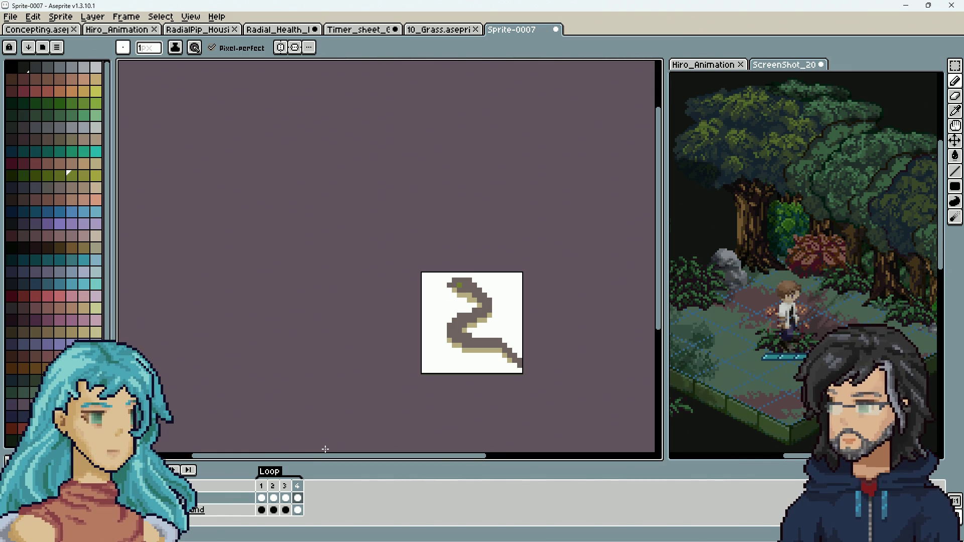
key(Return)
scroll(361, 253, up, 5)
Pan over the Wall_Top_WIP tile and switch between it and the snake sprite.
scroll(484, 281, down, 1)
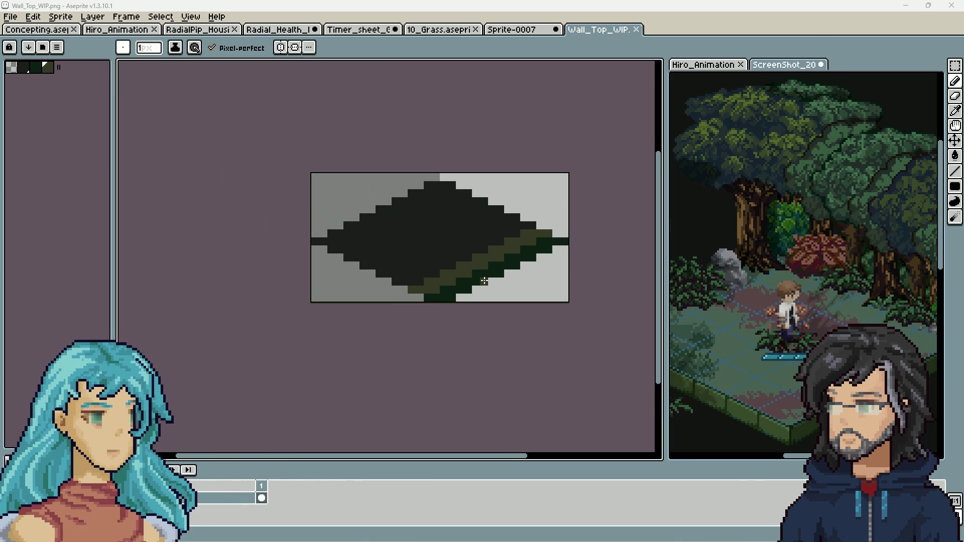
drag(443, 209, 451, 234)
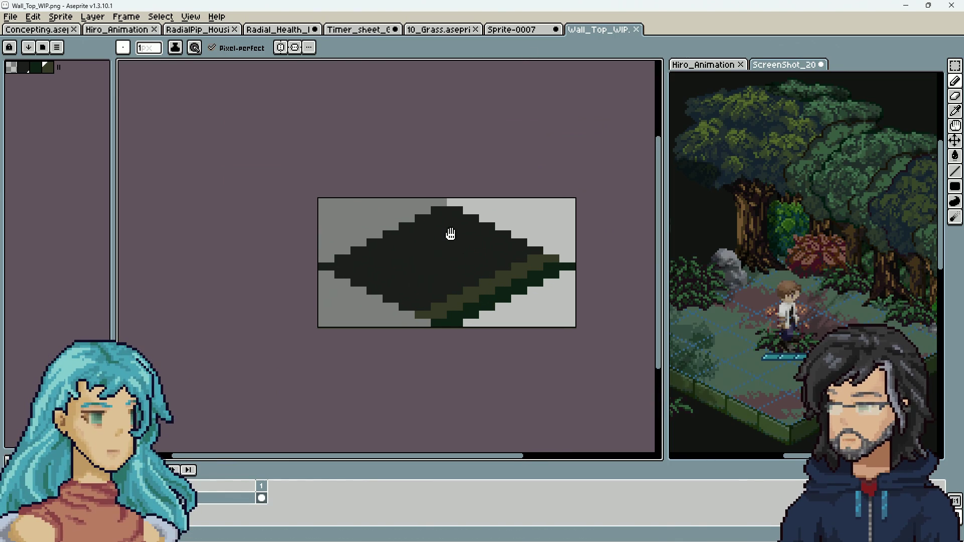
click(514, 30)
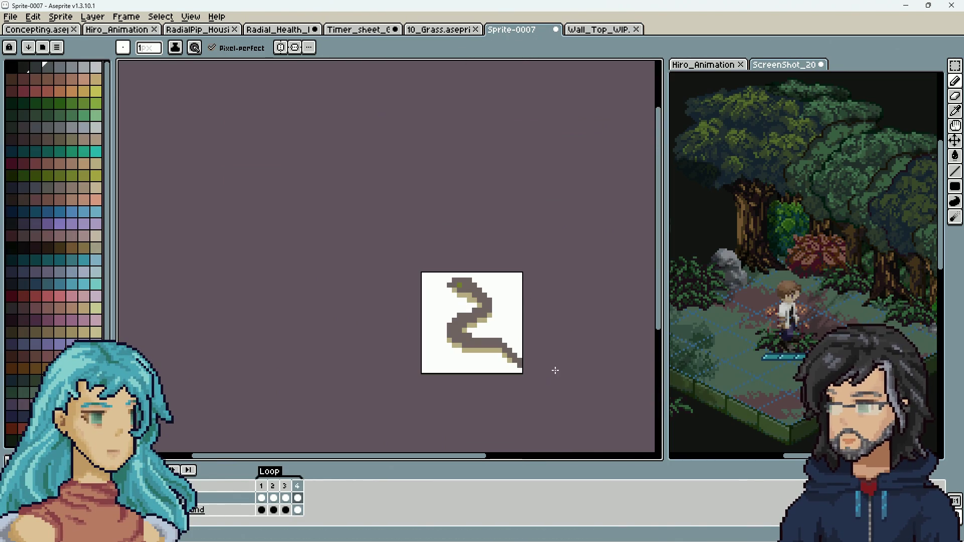
click(607, 29)
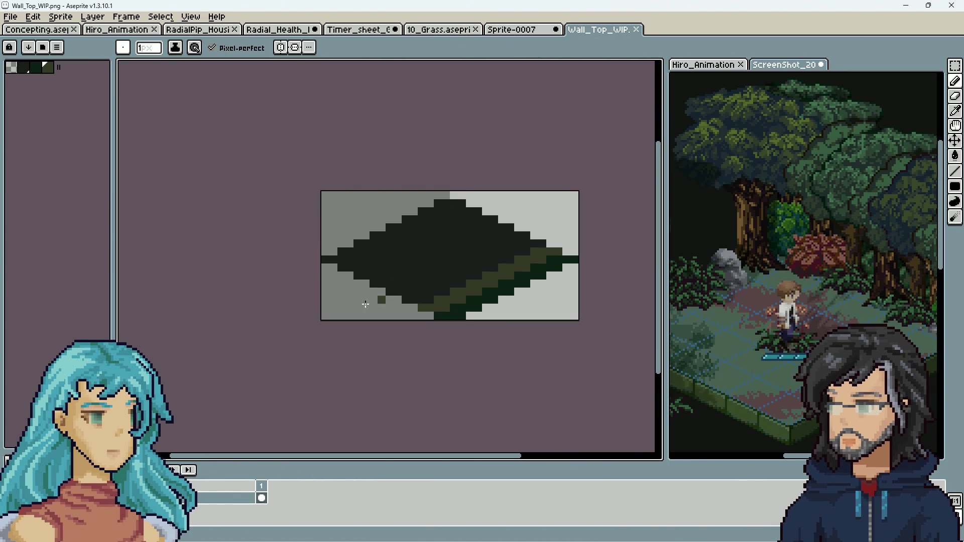
Try a 32×16 canvas size on the snake sprite, cancel it, and return to Wall_Top_WIP.
click(507, 30)
click(93, 16)
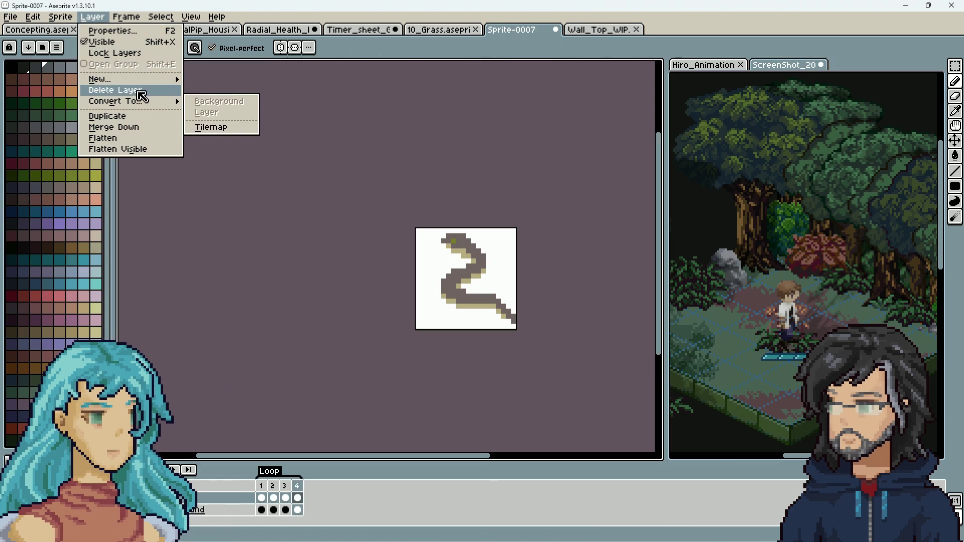
mouse_move(61, 16)
click(104, 85)
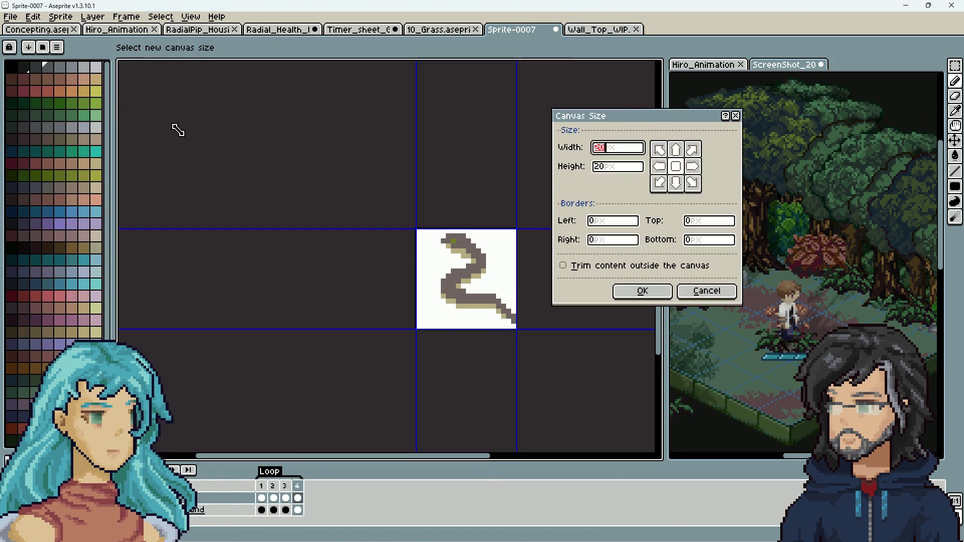
text(32)
key(Tab)
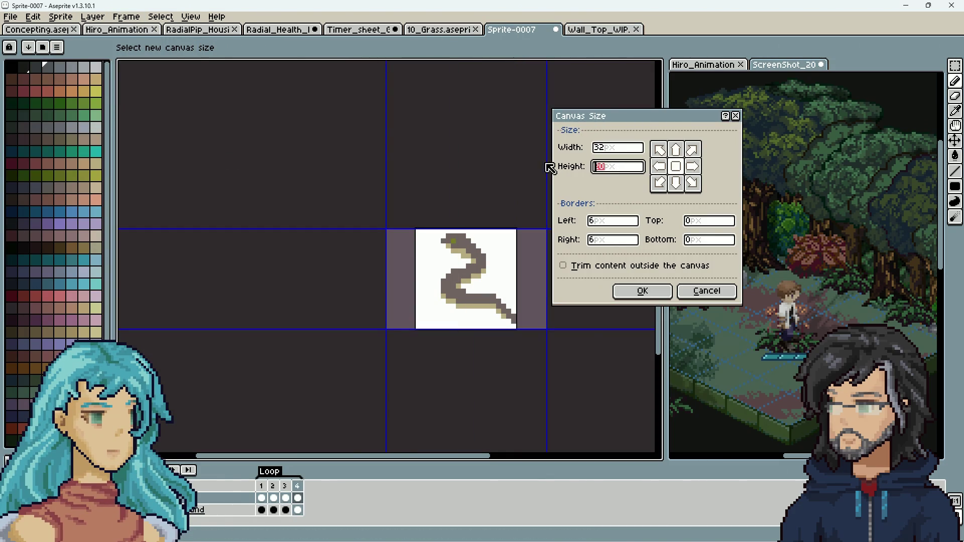
text(16)
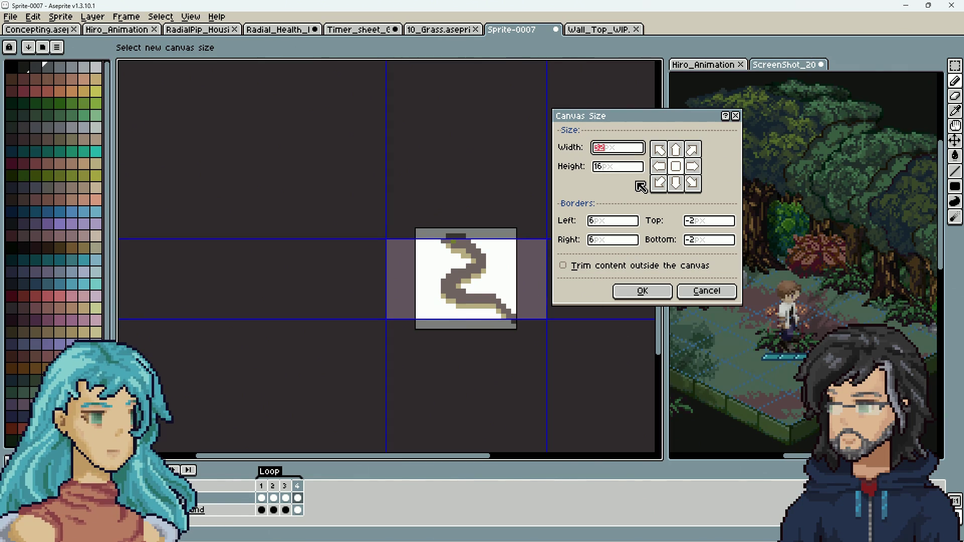
click(698, 294)
click(605, 29)
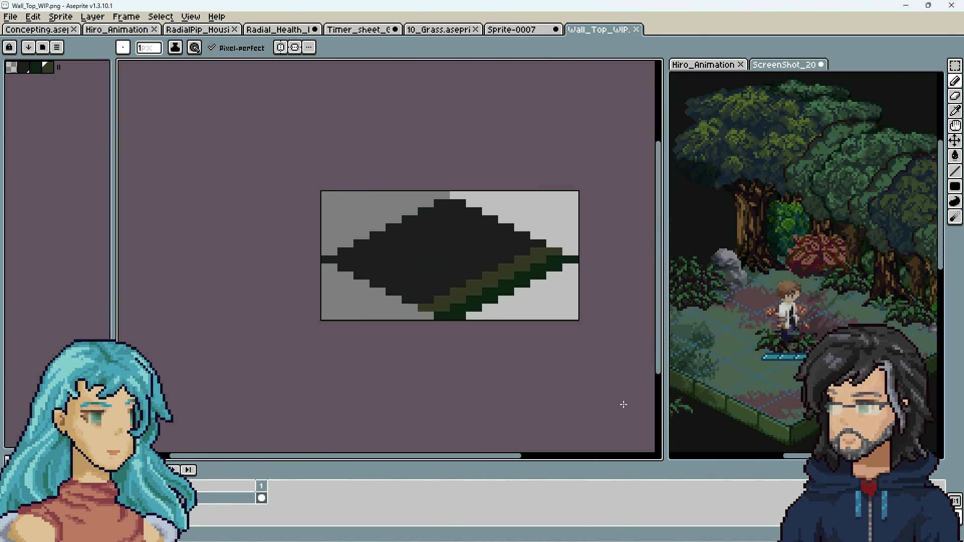
scroll(530, 360, down, 4)
scroll(531, 360, up, 4)
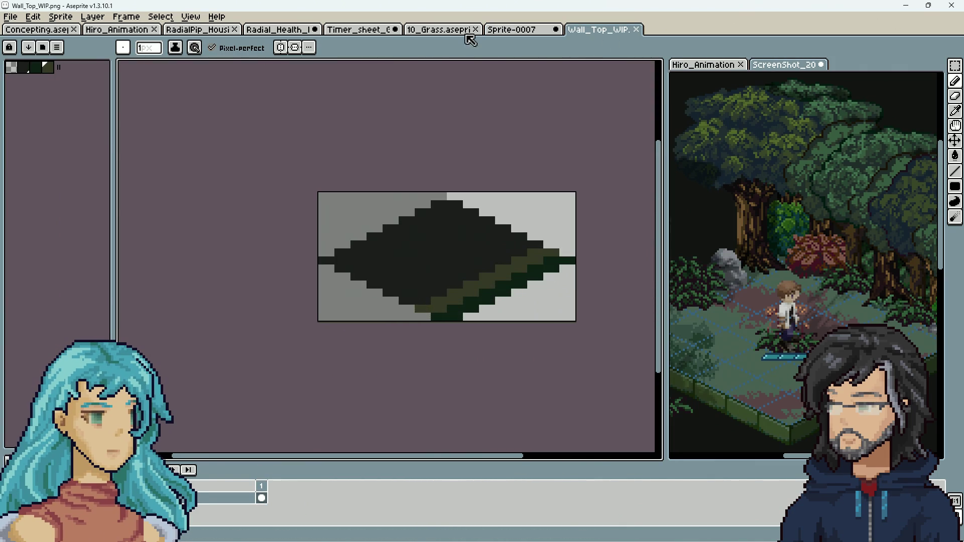
click(519, 31)
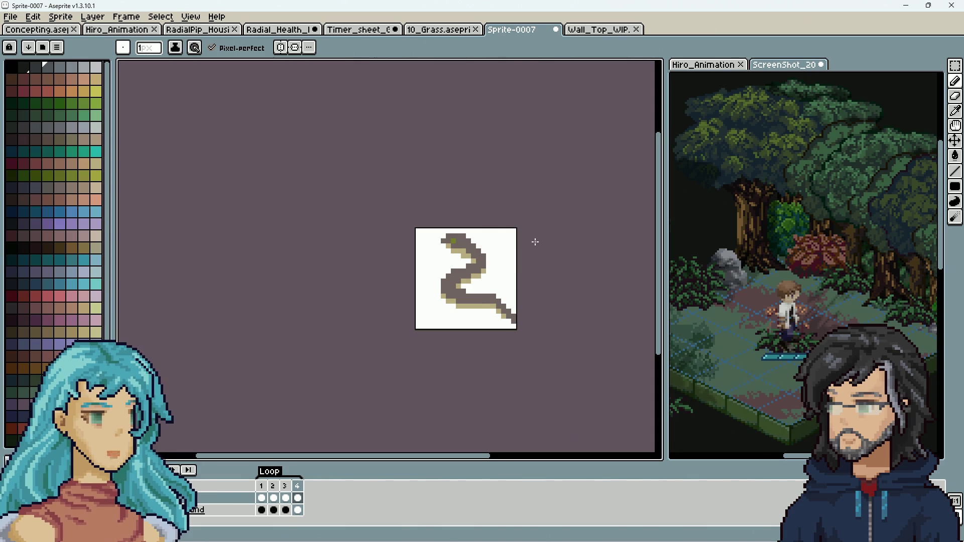
key(m)
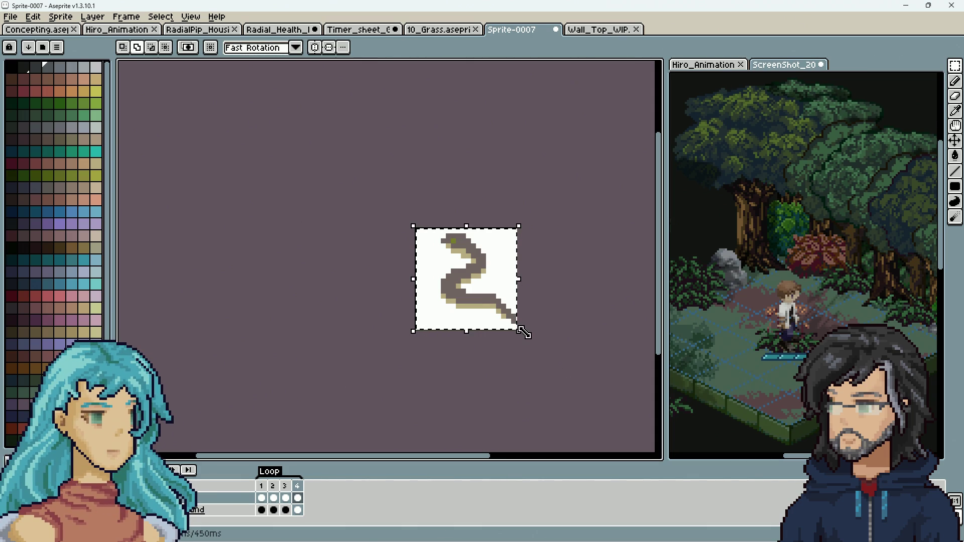
key(ctrl+c)
click(597, 29)
key(ctrl+v)
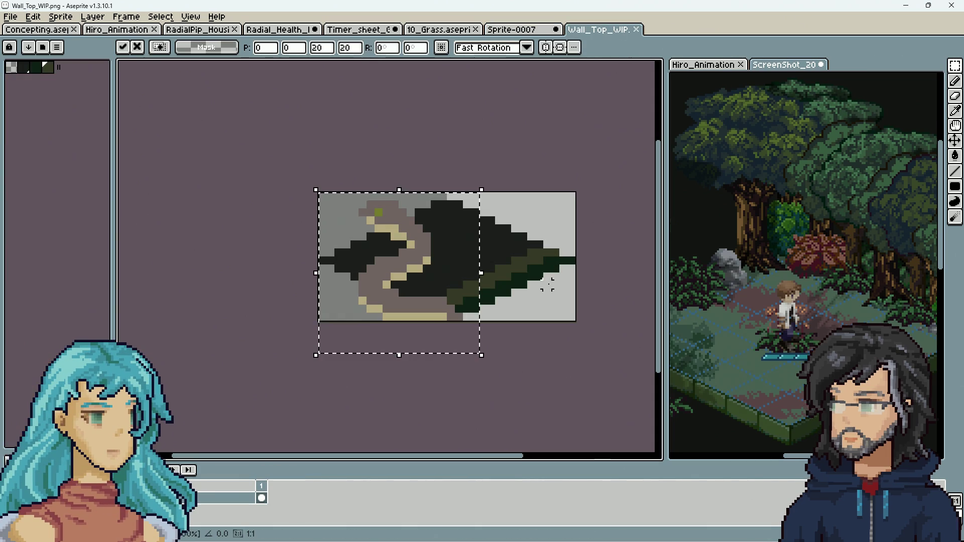
mouse_move(397, 294)
mouse_down()
mouse_move(506, 282)
mouse_move(469, 281)
mouse_move(538, 345)
mouse_move(185, 247)
mouse_move(383, 357)
mouse_move(553, 370)
mouse_up()
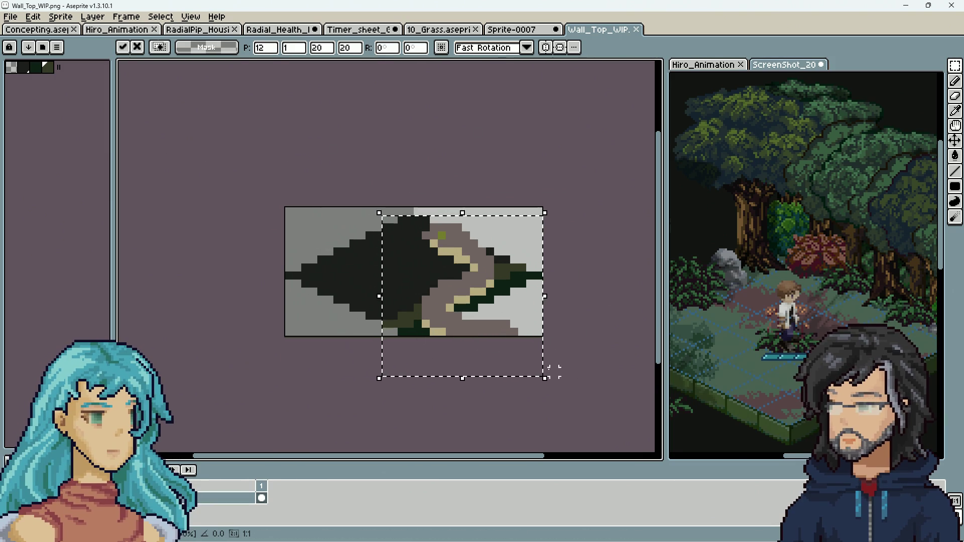
key(Escape)
mouse_move(831, 366)
mouse_down()
mouse_move(798, 361)
mouse_move(786, 347)
mouse_up()
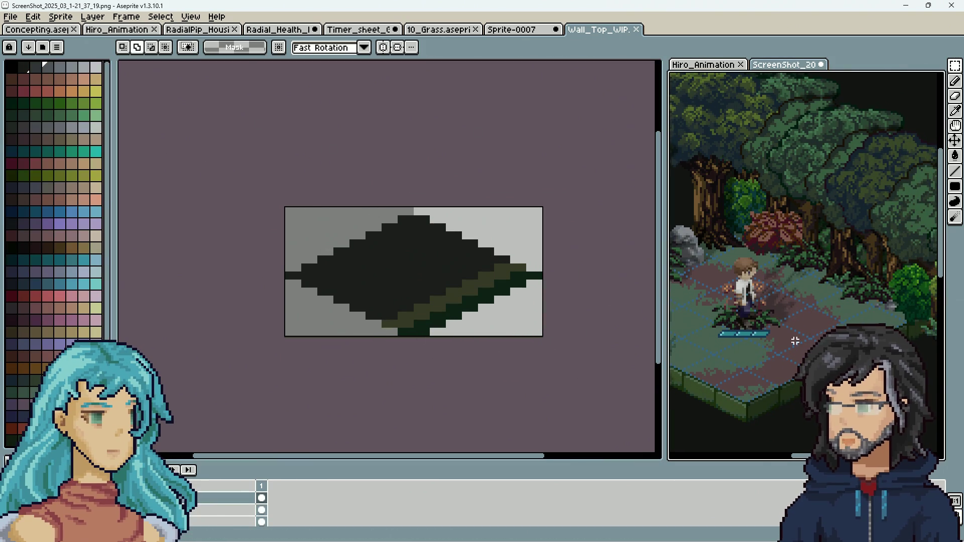
Paste the snake onto a new layer of the forest screenshot, on the floor right of the character, and select it.
drag(663, 326, 537, 326)
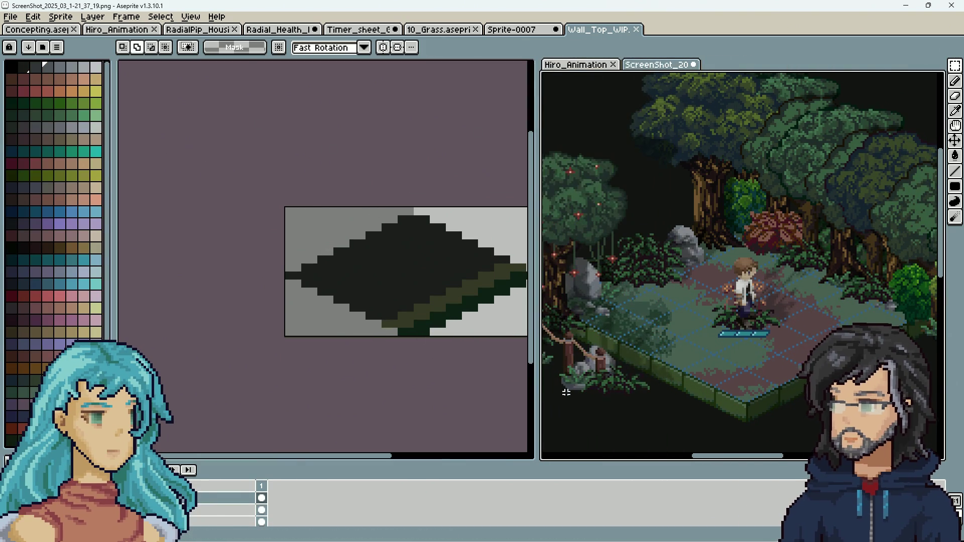
right_click(200, 501)
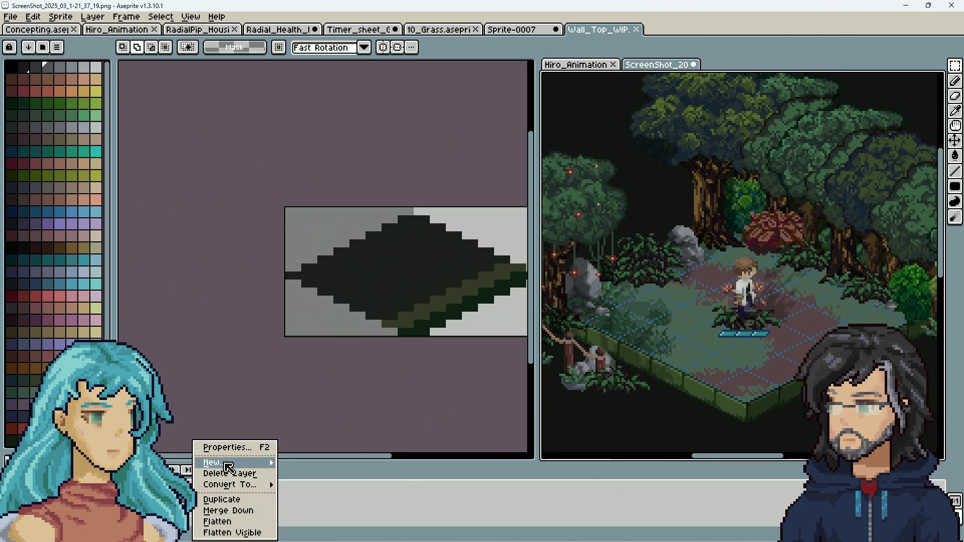
mouse_move(215, 458)
click(316, 459)
key(ctrl+v)
mouse_move(744, 272)
mouse_down()
mouse_move(788, 355)
mouse_move(814, 336)
mouse_move(818, 280)
mouse_move(758, 246)
mouse_move(704, 267)
mouse_up()
key(Return)
key(Escape)
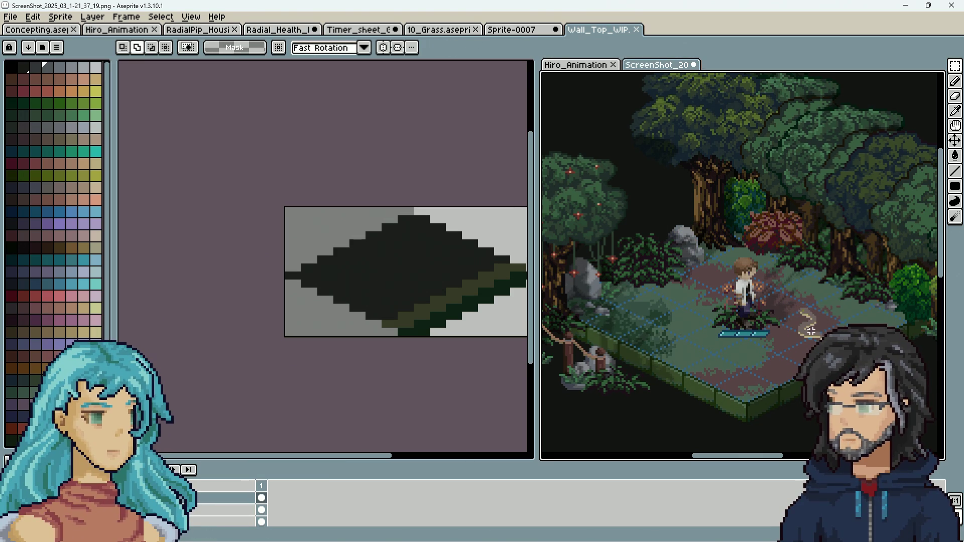
drag(817, 327, 798, 355)
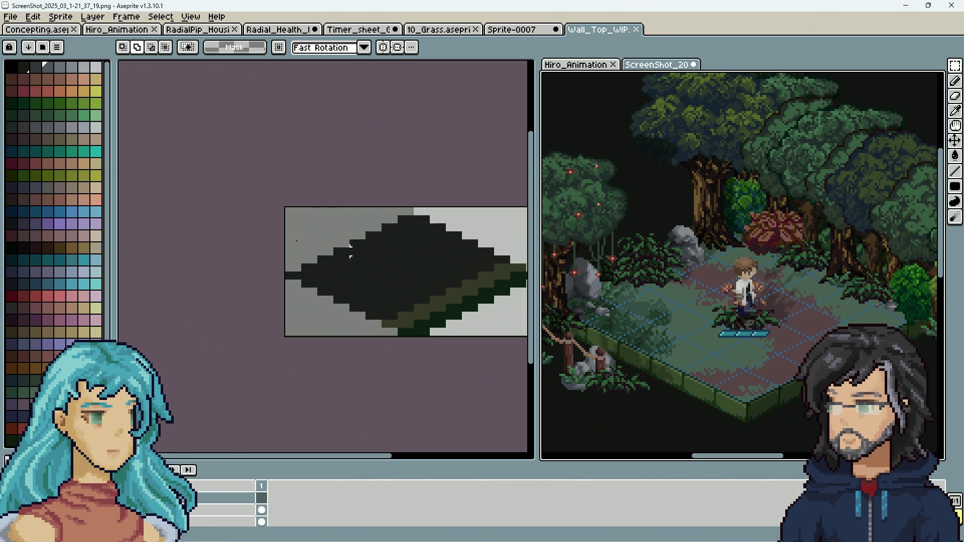
Switch to the Sprite-0007 tab and add a new empty layer via New > New Layer.
click(512, 29)
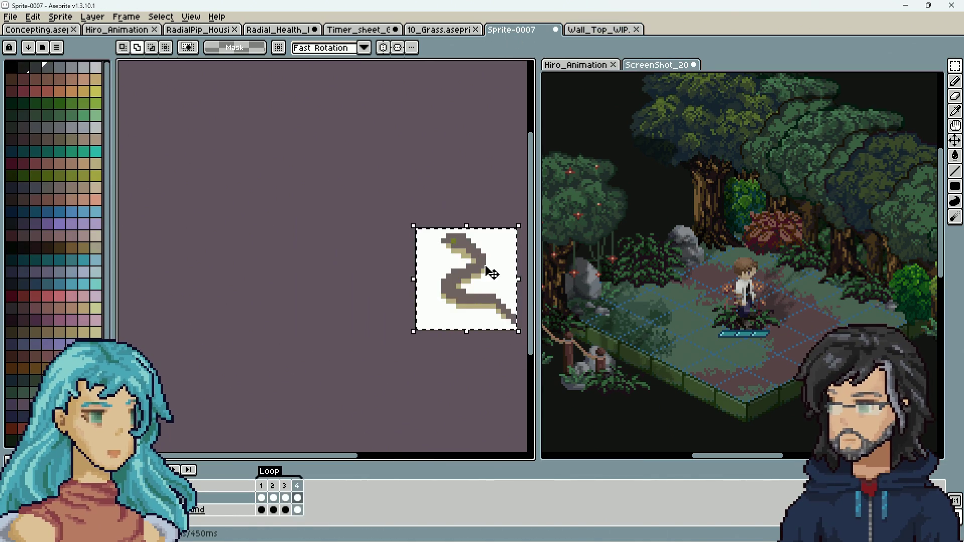
drag(352, 255, 348, 258)
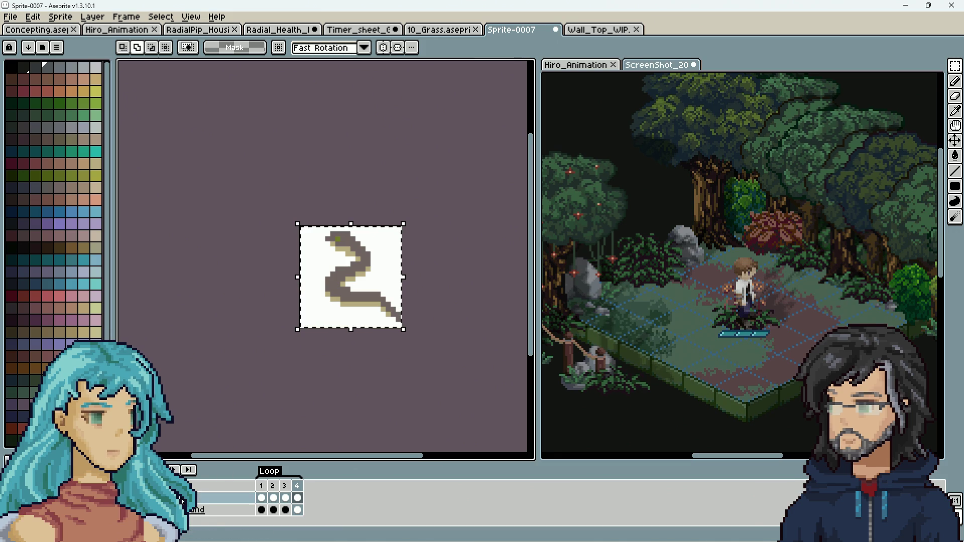
right_click(211, 498)
mouse_move(226, 462)
click(291, 460)
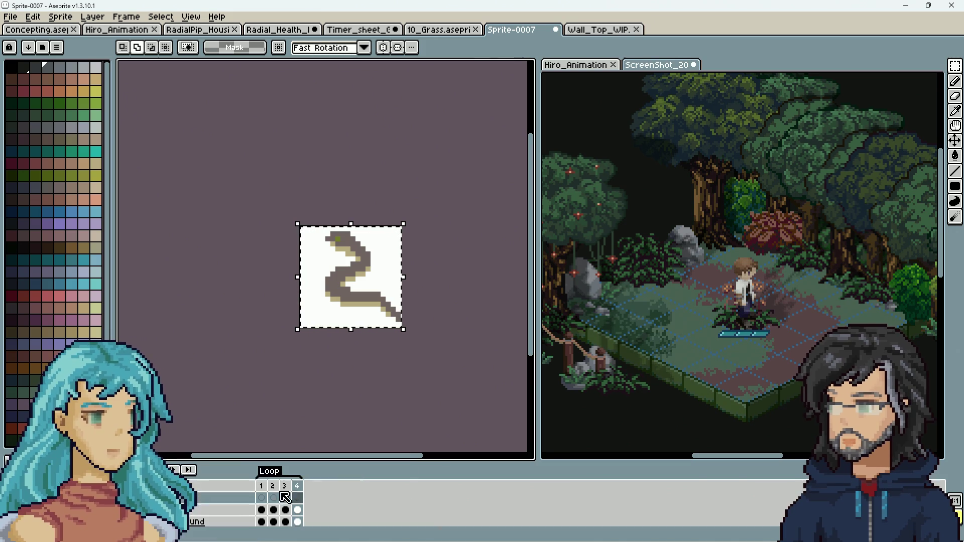
Rename the new layer to 'Big snake'.
double_click(206, 513)
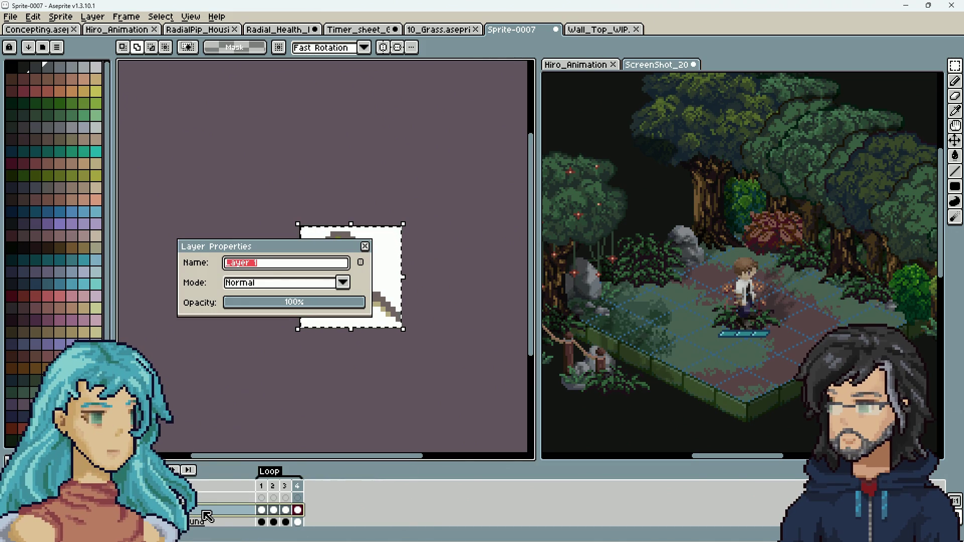
text(ake)
key(Return)
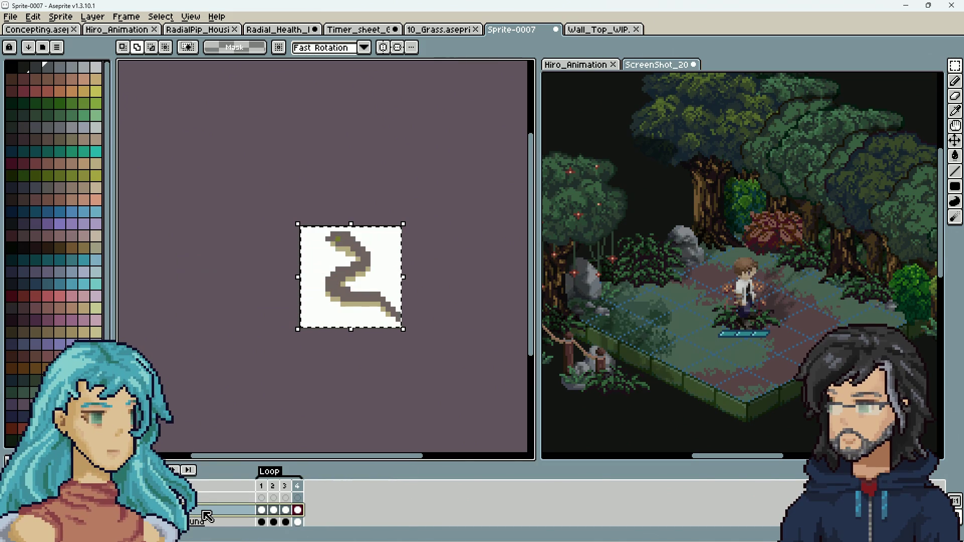
click(245, 498)
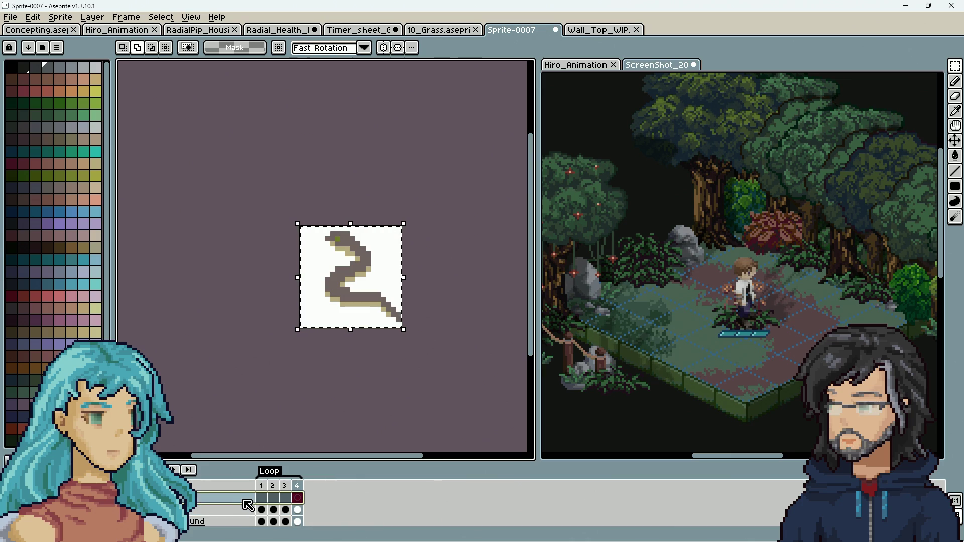
click(236, 510)
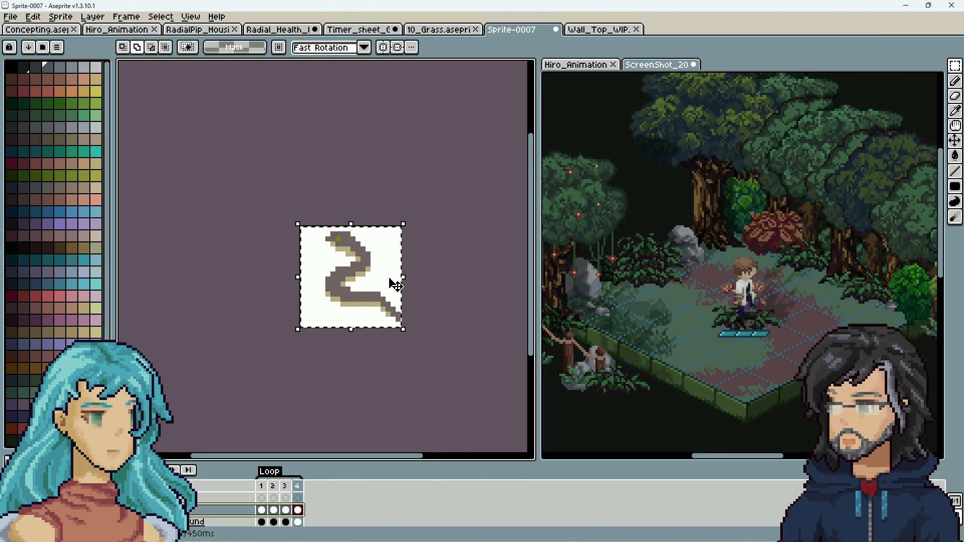
Select the frame 1 snake and scale it down by dragging a corner handle.
key(ctrl+a)
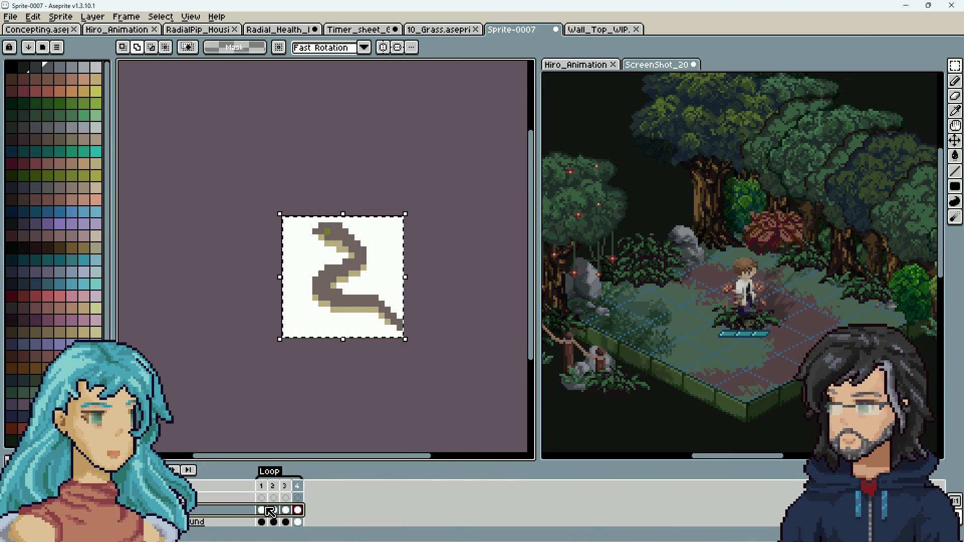
drag(261, 510, 298, 511)
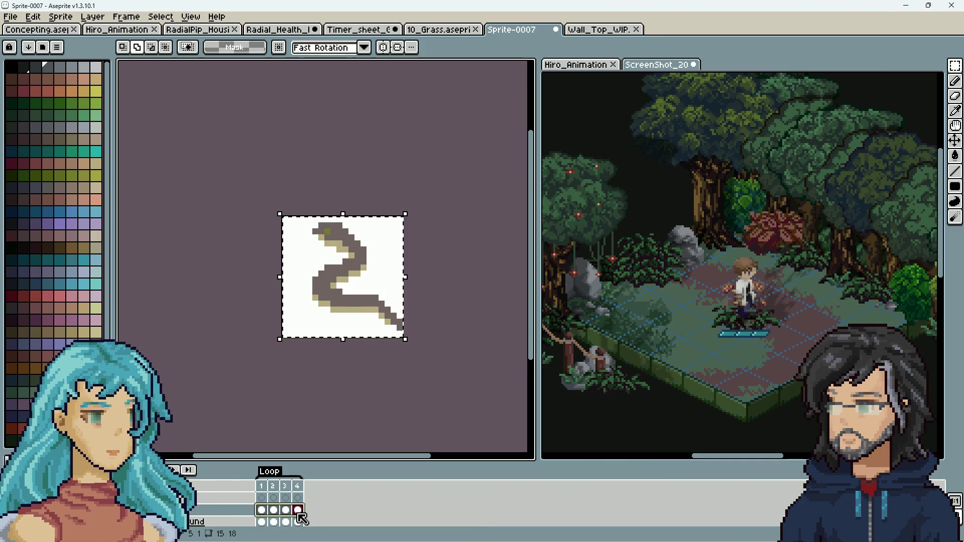
click(266, 503)
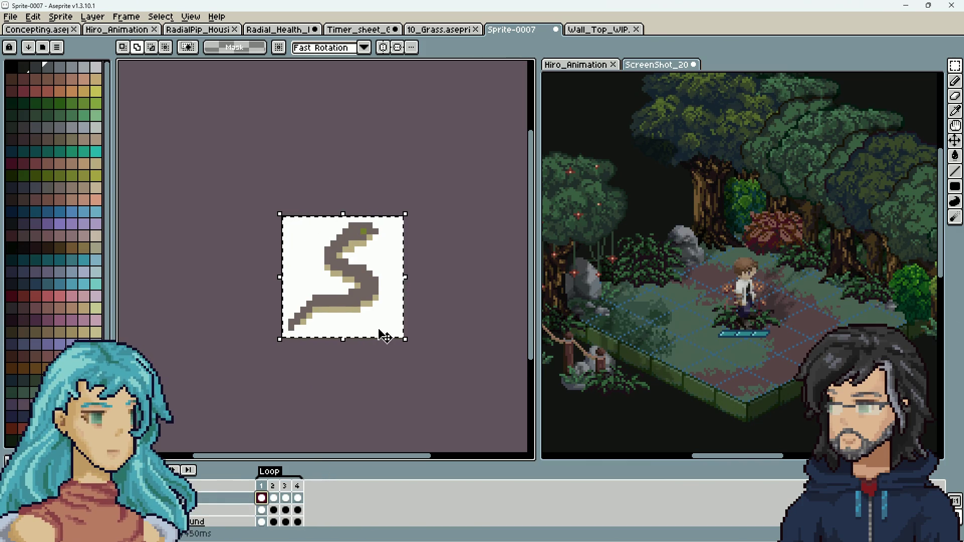
click(261, 498)
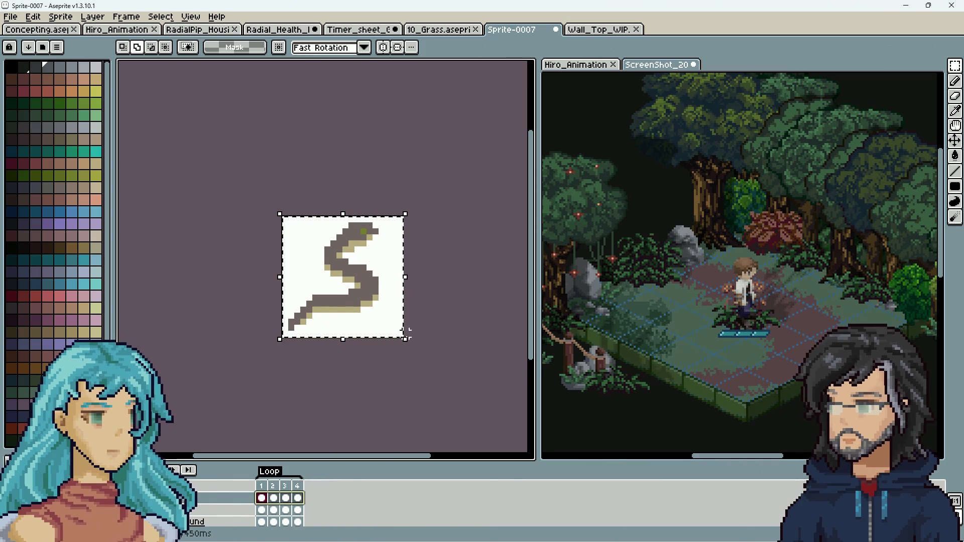
drag(405, 340, 389, 329)
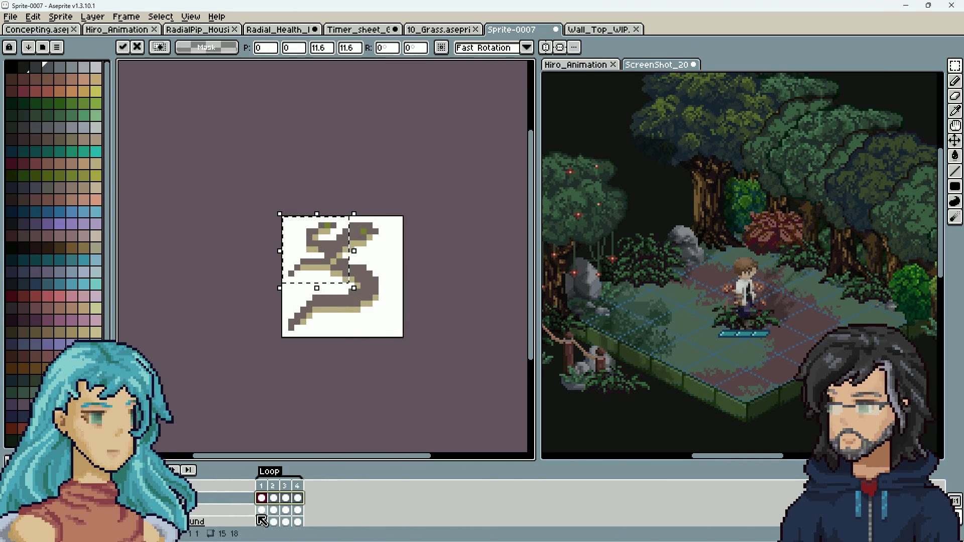
Move the shrunken snake lower, check frames 2–4, and deselect.
drag(339, 259, 340, 301)
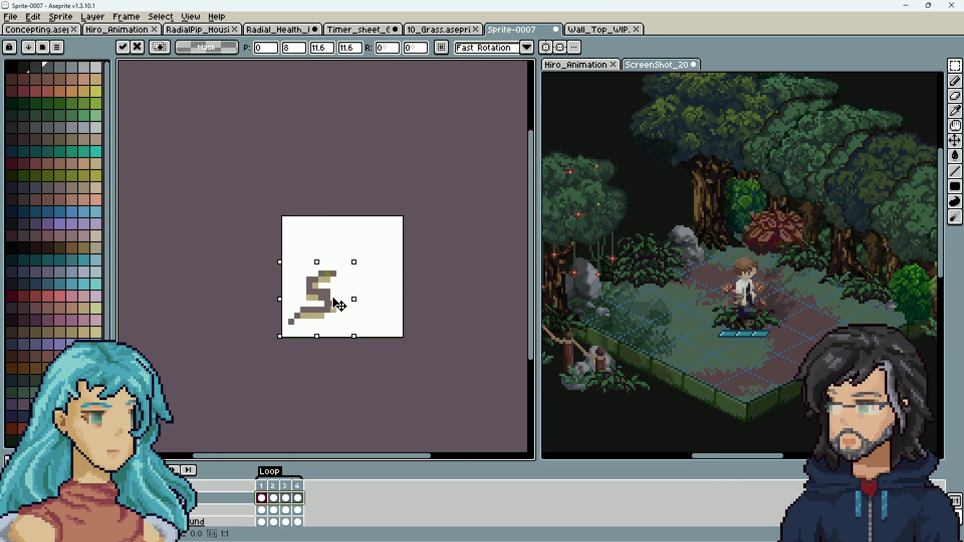
click(277, 500)
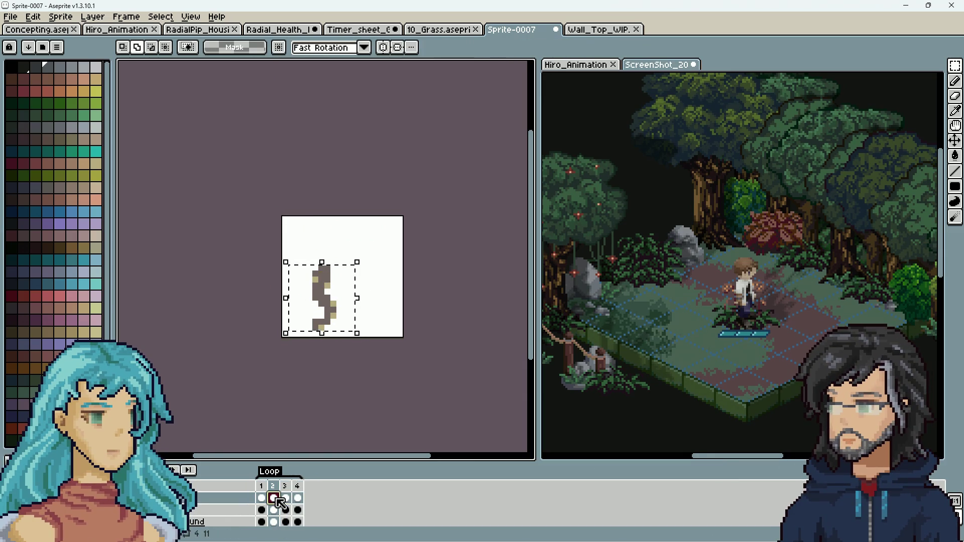
click(286, 498)
click(299, 498)
key(ctrl+d)
Play the four-frame snake animation loop.
scroll(352, 394, down, 1)
key(Return)
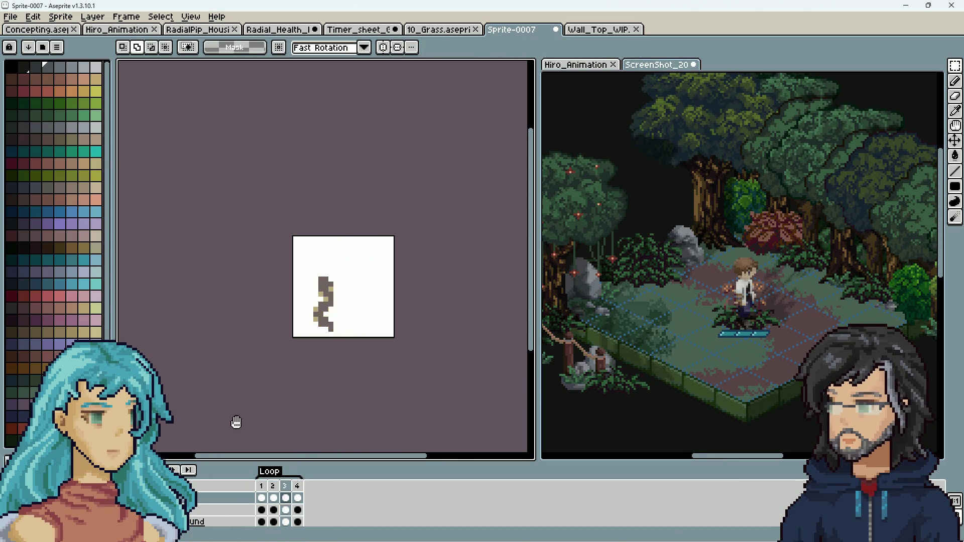
scroll(400, 348, down, 2)
scroll(400, 348, down, 1)
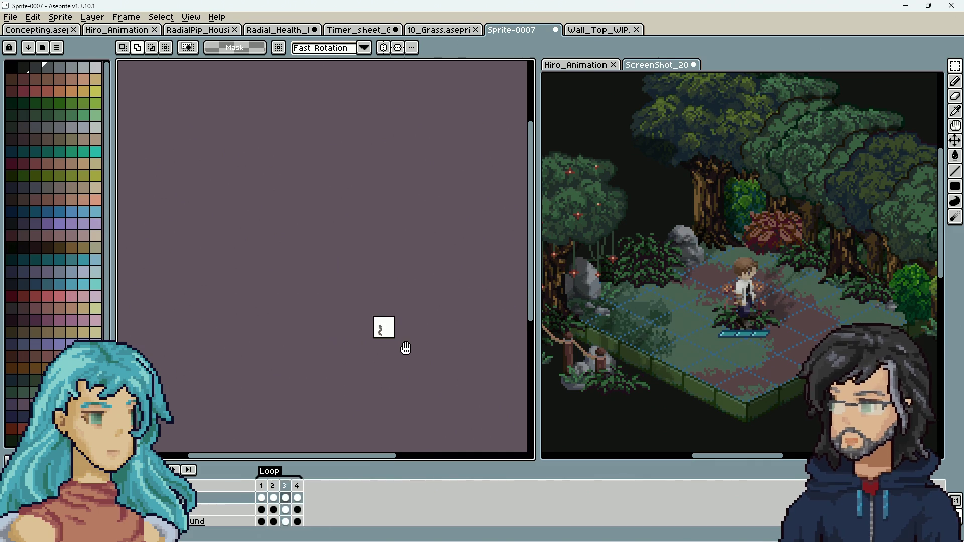
scroll(405, 347, up, 1)
scroll(407, 348, down, 1)
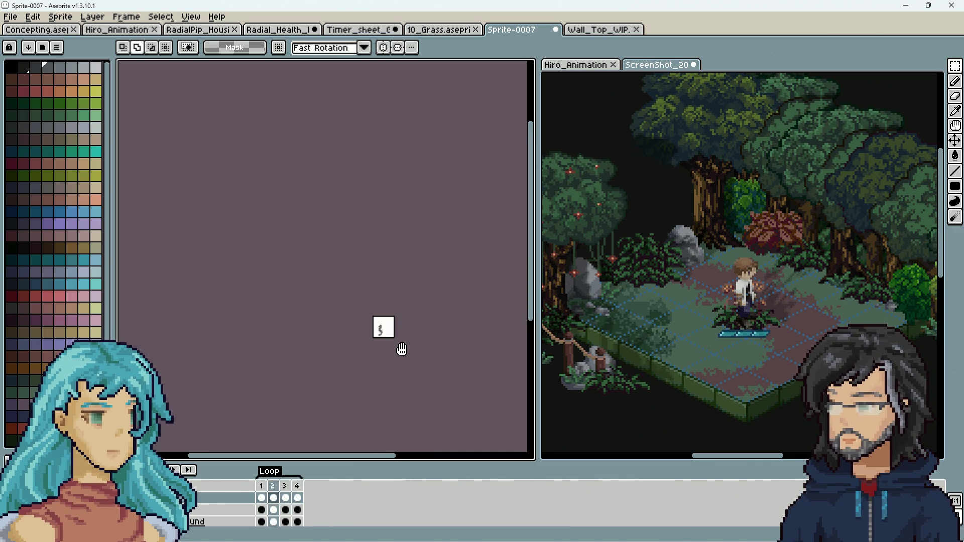
scroll(403, 349, up, 3)
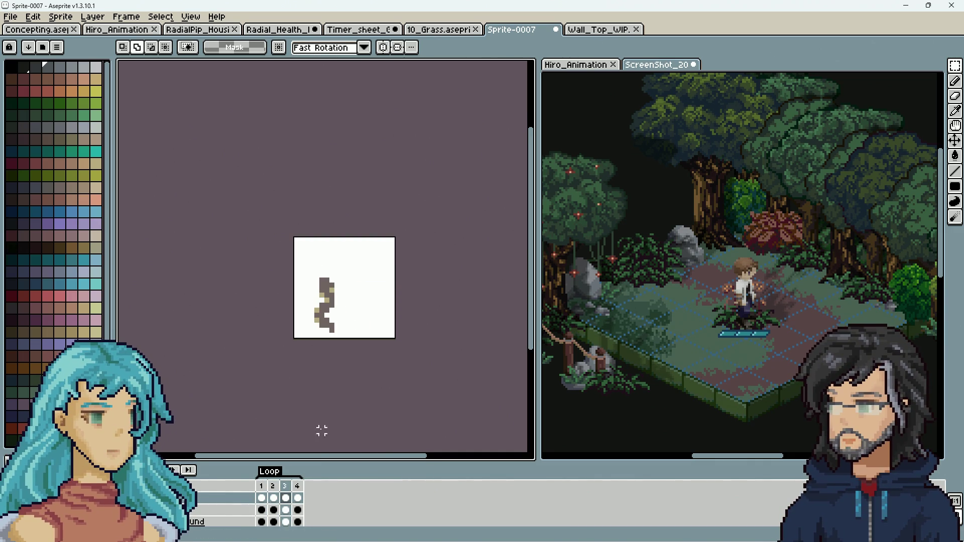
Select all of frame 4 and start rotating its snake.
click(300, 499)
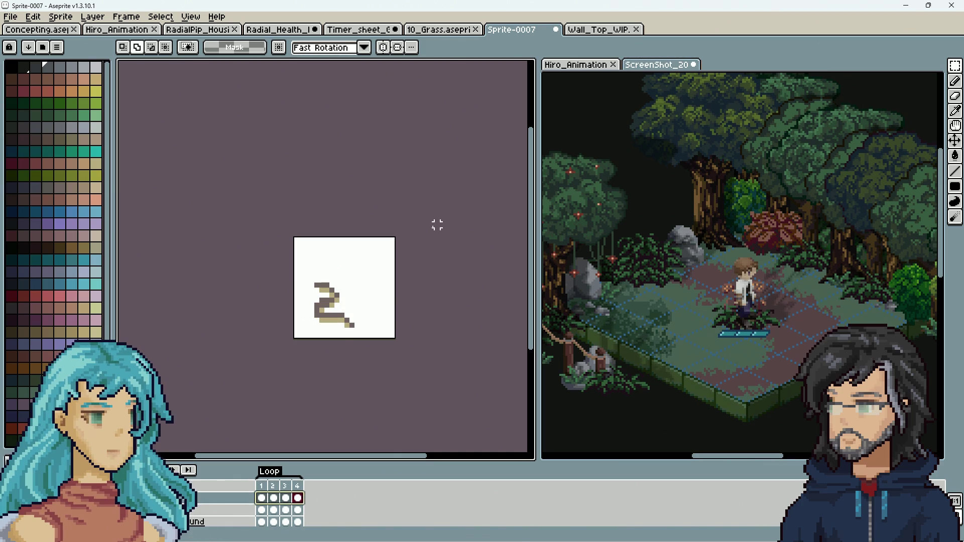
key(ctrl+a)
drag(406, 347, 451, 288)
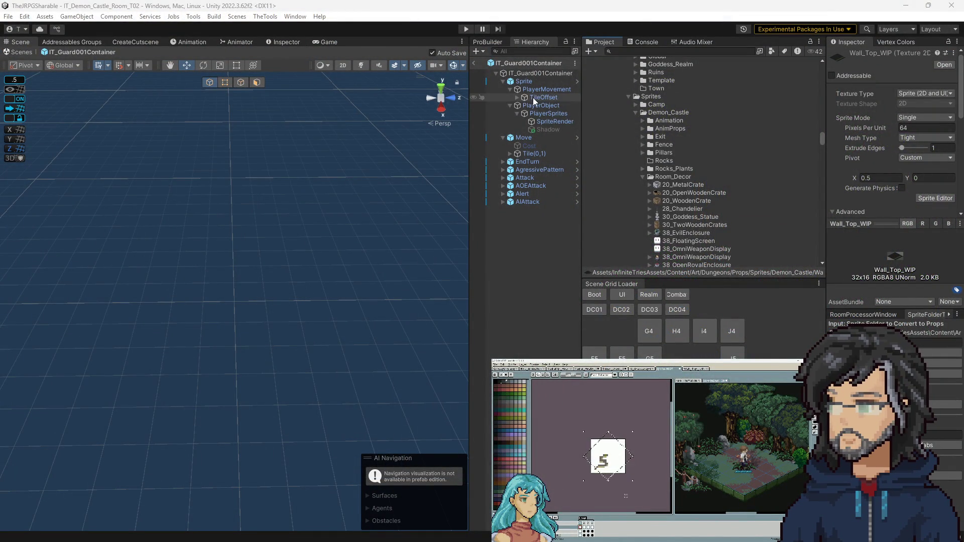
Ping the SpriteRender's animation controller, exit the guard prefab, and start Play mode.
click(537, 121)
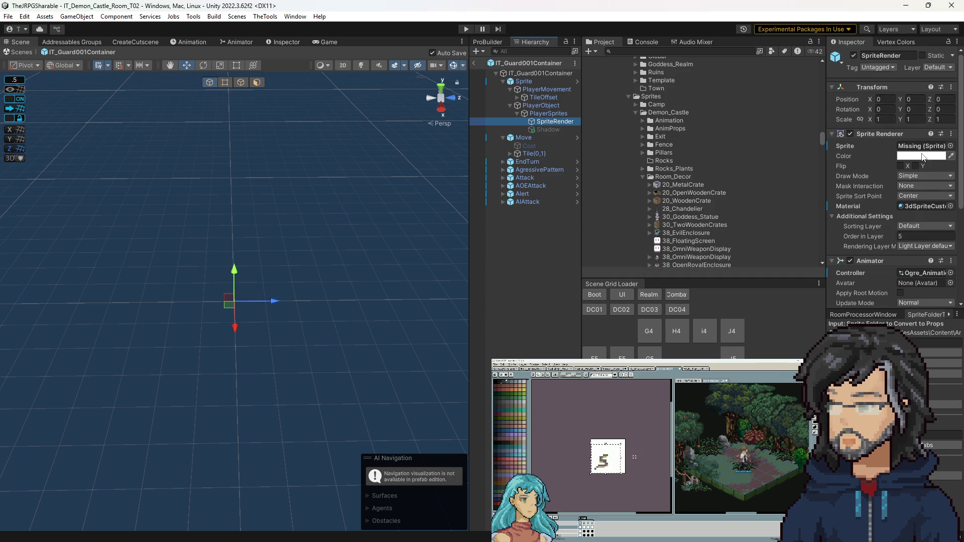
click(922, 272)
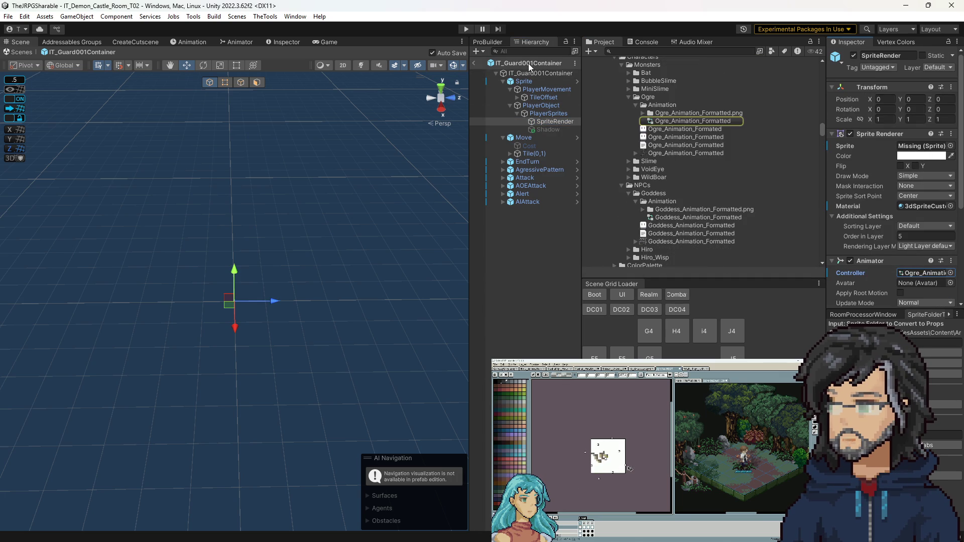
click(474, 63)
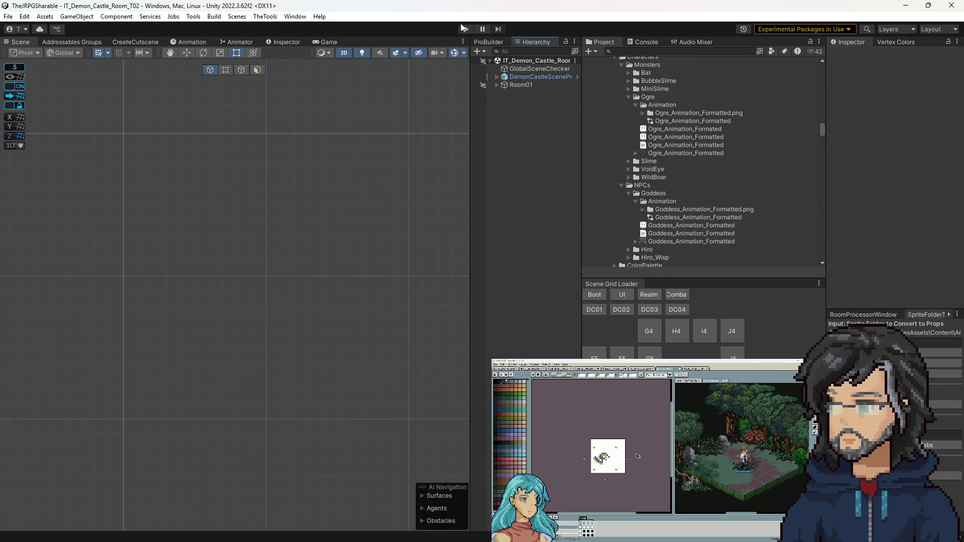
click(466, 29)
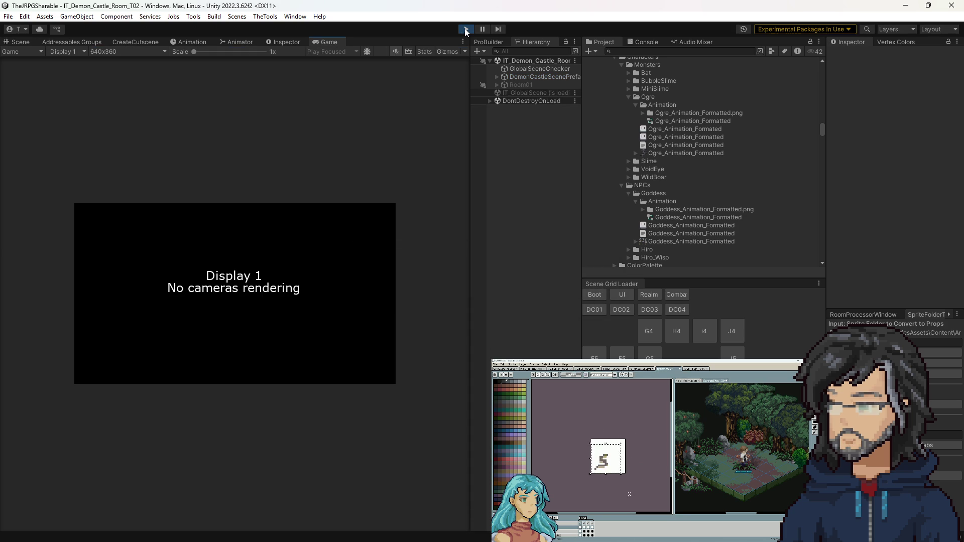
Enlarge the Game view and walk the character up, then left along the red carpet.
drag(470, 177, 679, 177)
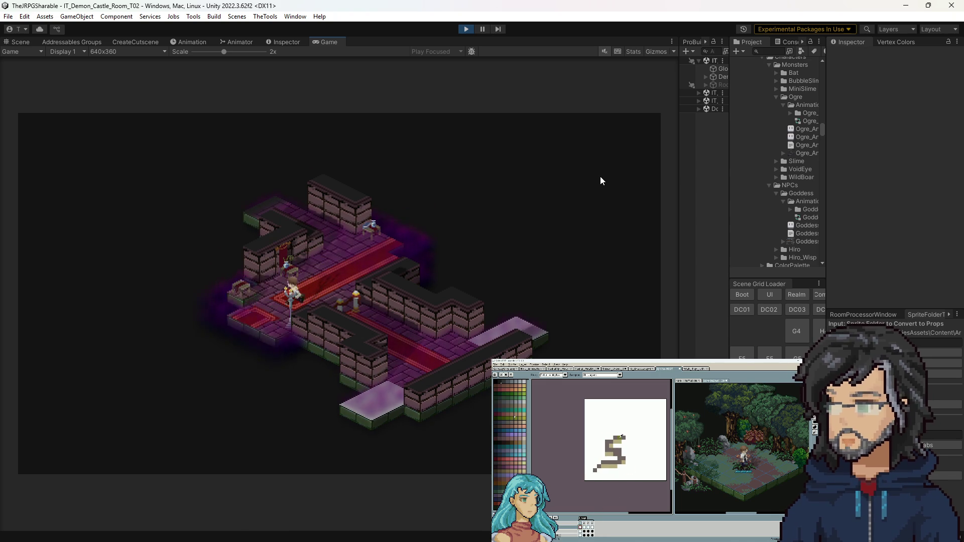
key(Up)
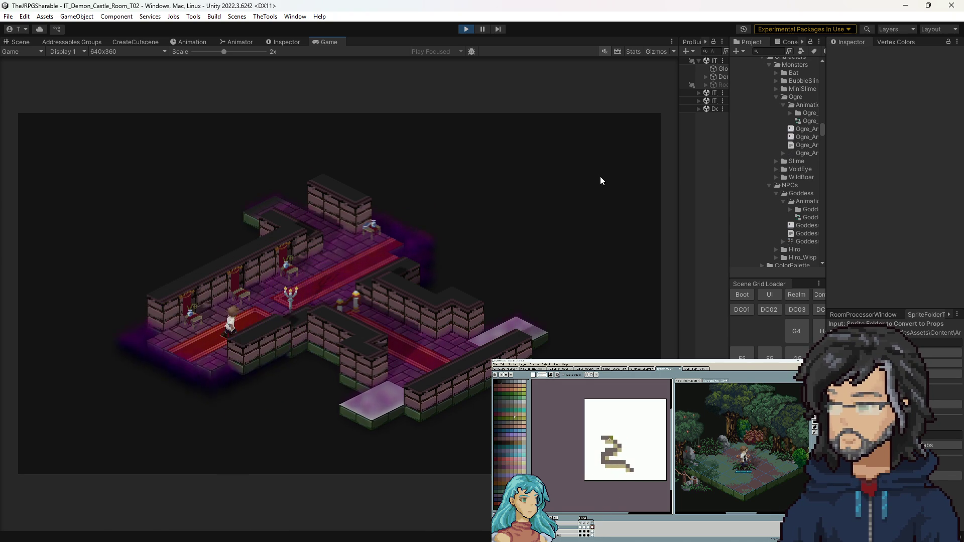
key(Left)
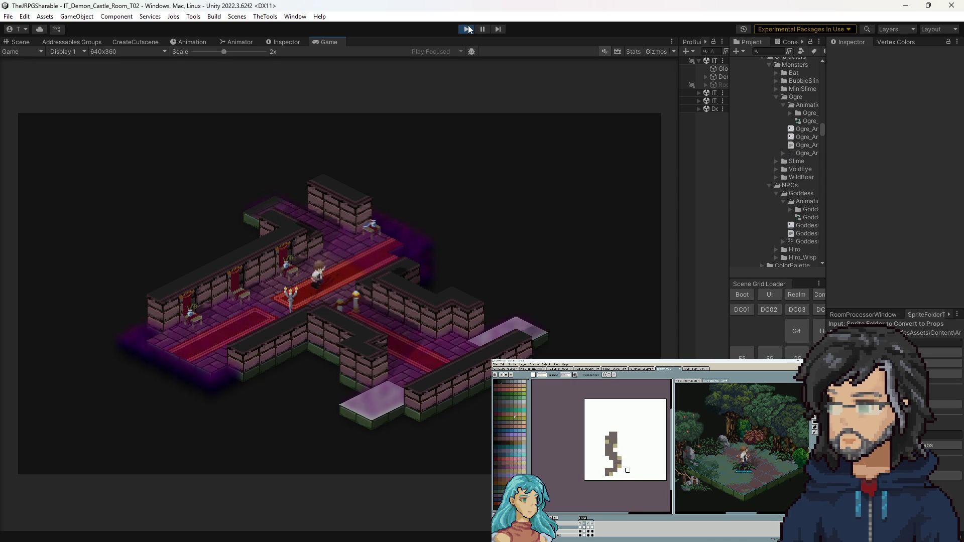
key(Left)
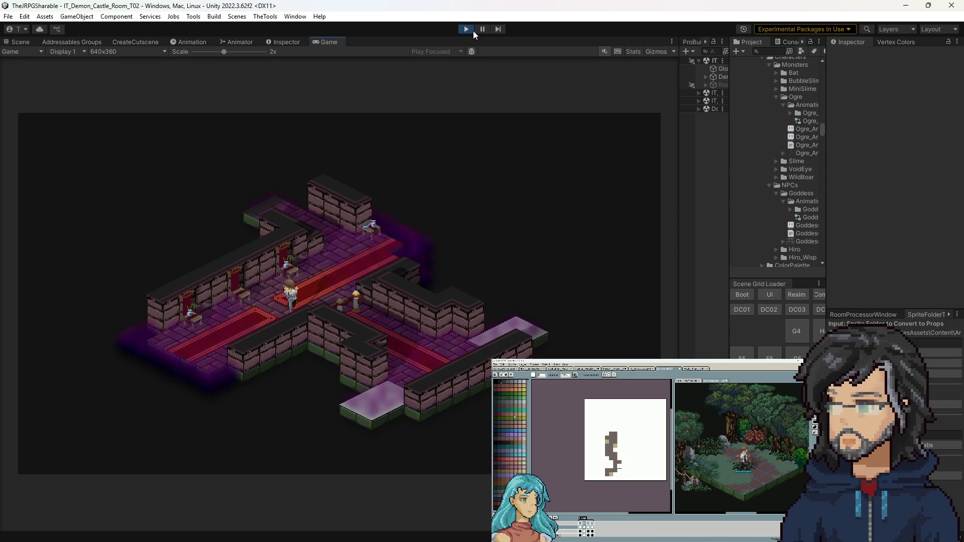
key(Left)
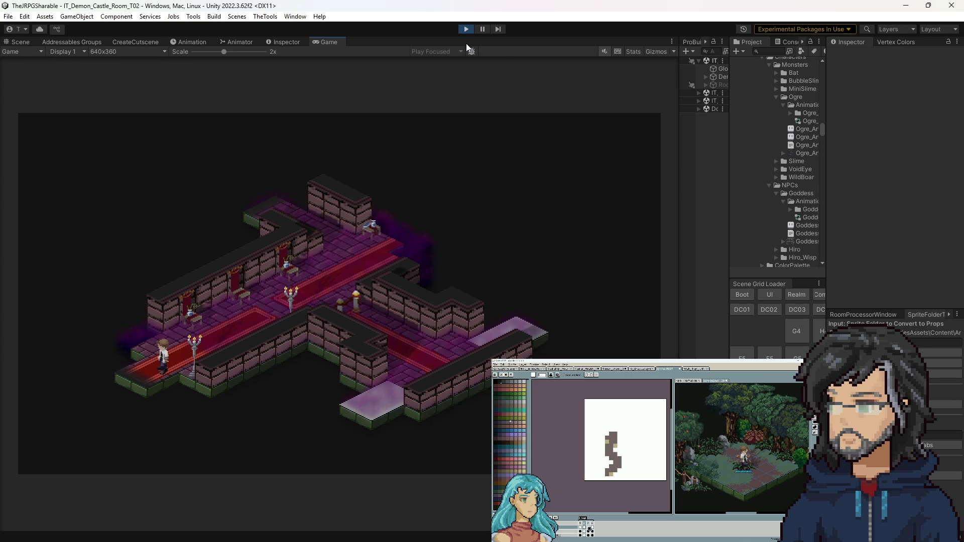
key(Left)
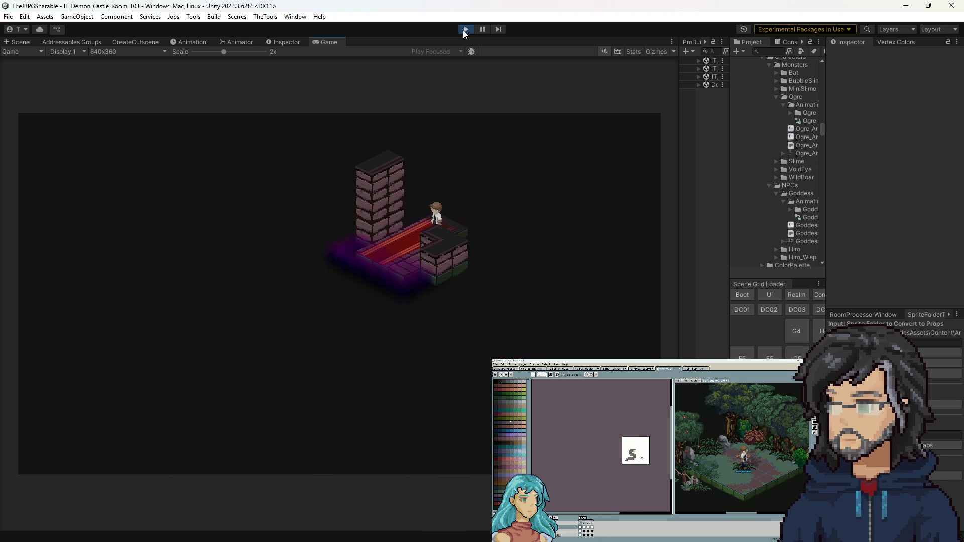
Stop play mode to get back to editing the IT_Demon_Castle_Room_T02 scene.
click(465, 29)
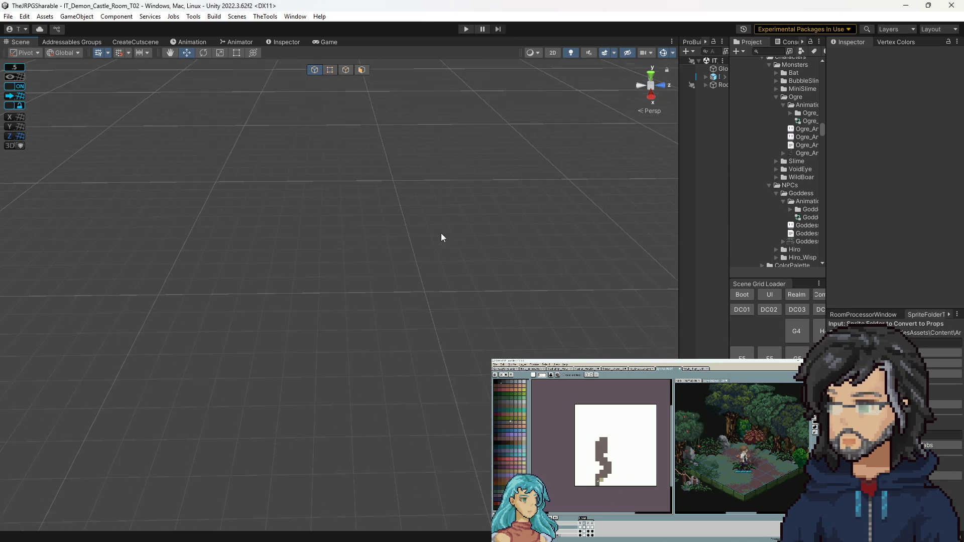
Select Adventure001Spawner and expand its Required Flags to reveal the Adventure001_Lost flag.
mouse_move(295, 248)
mouse_down()
mouse_move(639, 182)
mouse_move(400, 235)
mouse_move(773, 232)
mouse_up()
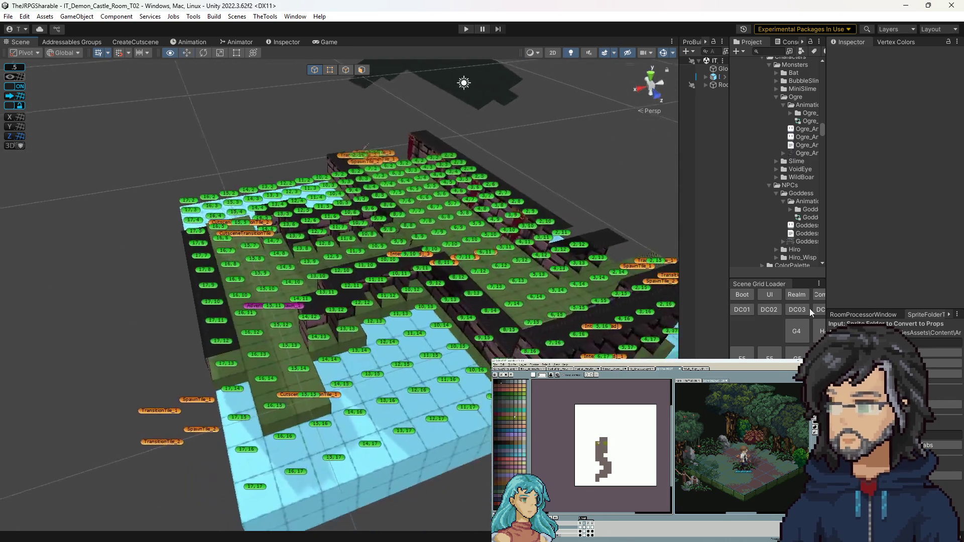
click(318, 308)
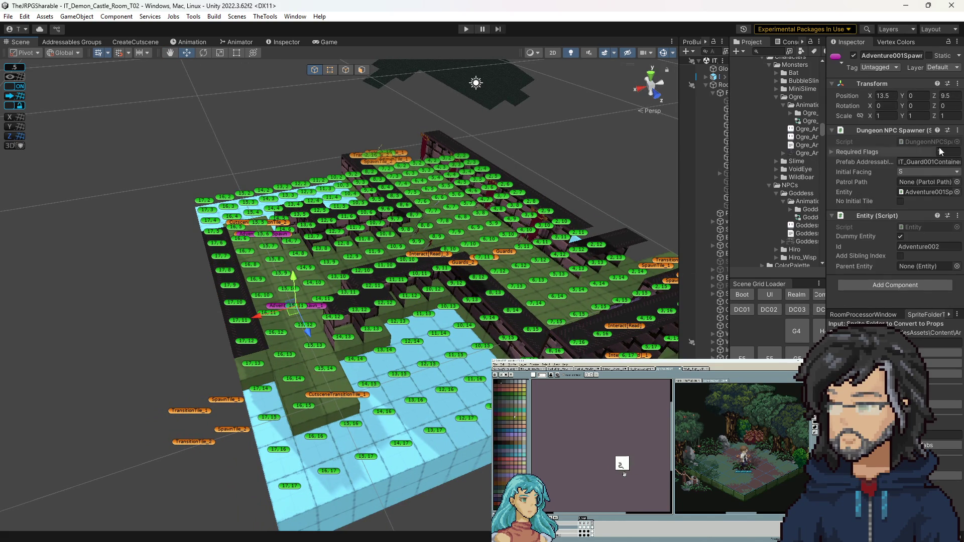
click(894, 151)
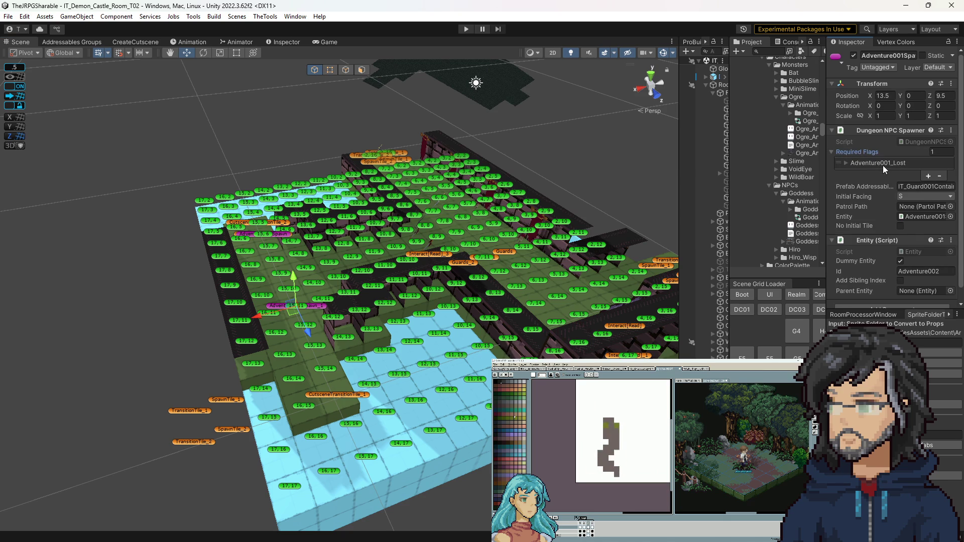
click(882, 165)
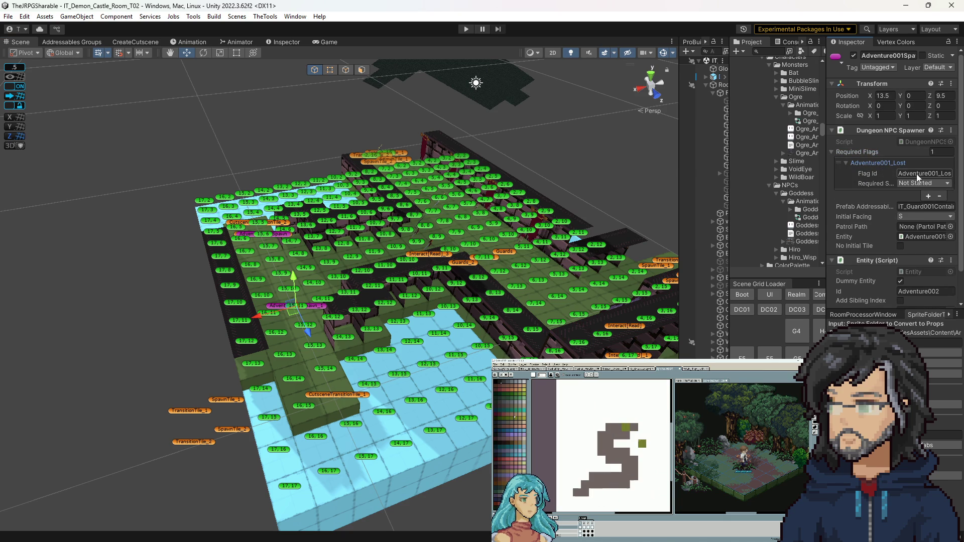
mouse_move(632, 173)
mouse_down()
mouse_move(551, 166)
mouse_move(641, 162)
mouse_move(633, 176)
mouse_move(389, 208)
mouse_up()
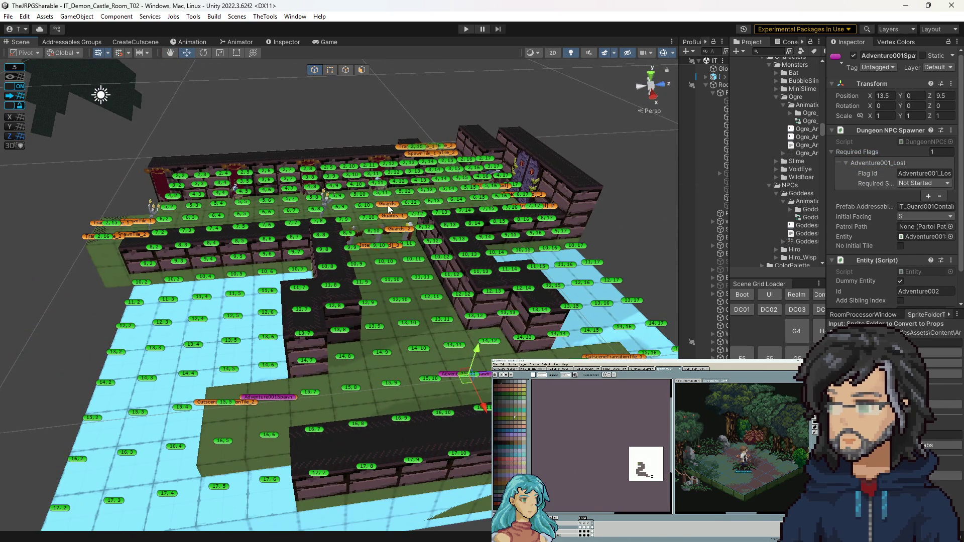
Paste the Guards trigger name Demon_Castle/T02/Guards into Adventure001Spawner's Flag Id, then play the game.
click(387, 204)
click(927, 184)
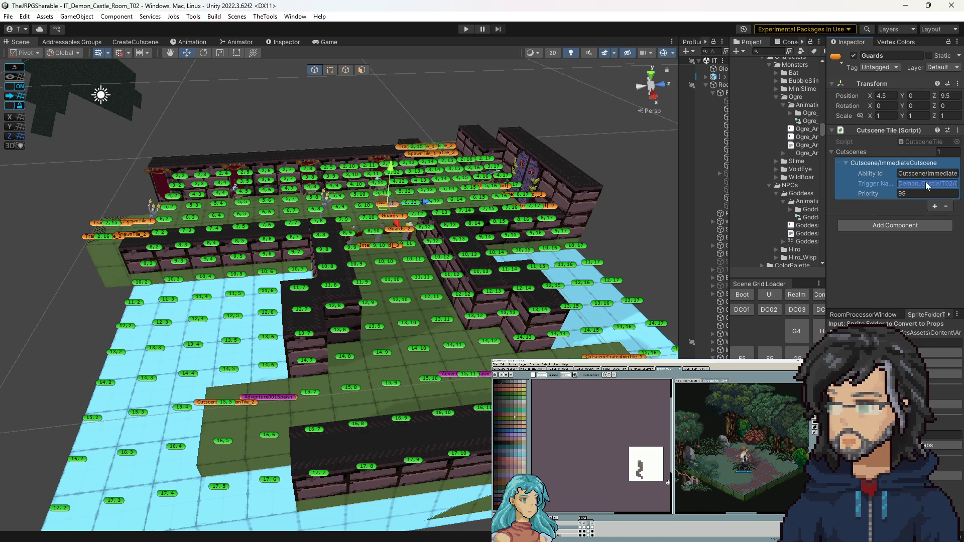
click(461, 374)
click(910, 174)
text(Demon_Castle/T02/Guards)
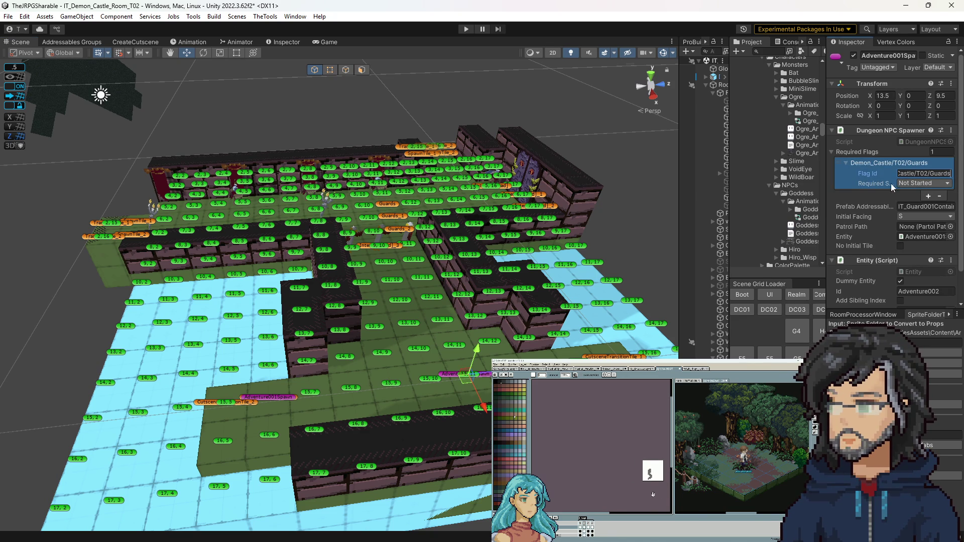
click(283, 399)
click(922, 174)
text(Demon_Castle/T02/Guards)
click(466, 29)
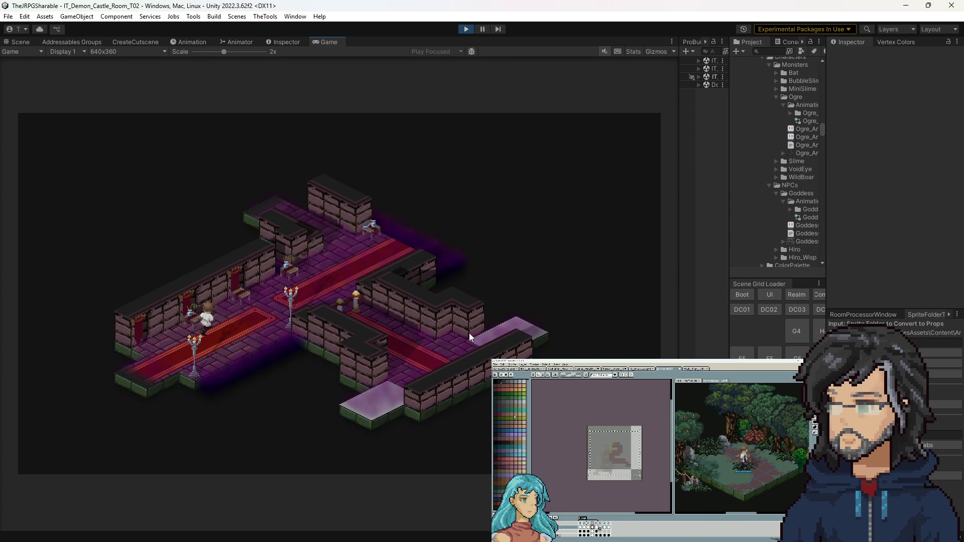
Stop the game and open the TransitionExitScene prefab found through a Project search.
click(467, 31)
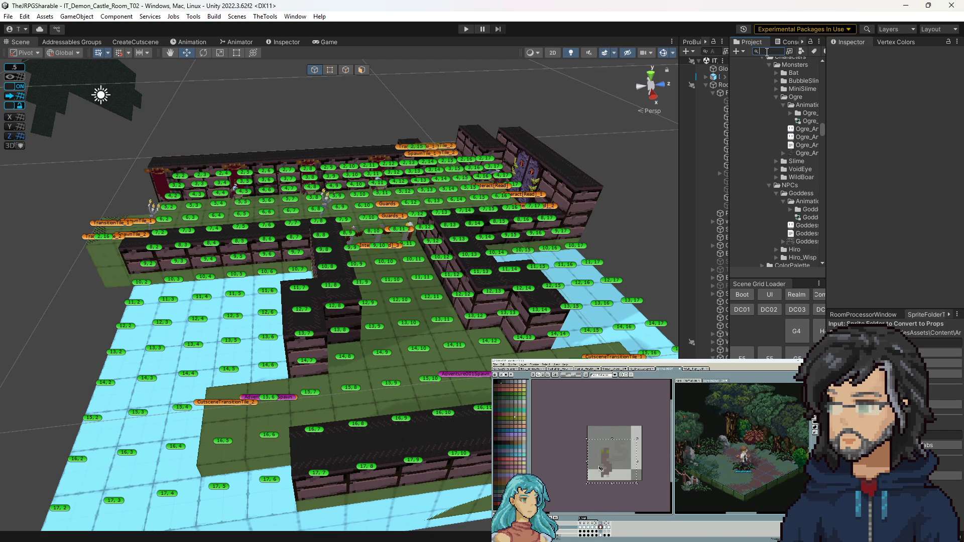
text(n)
text(xit)
click(767, 209)
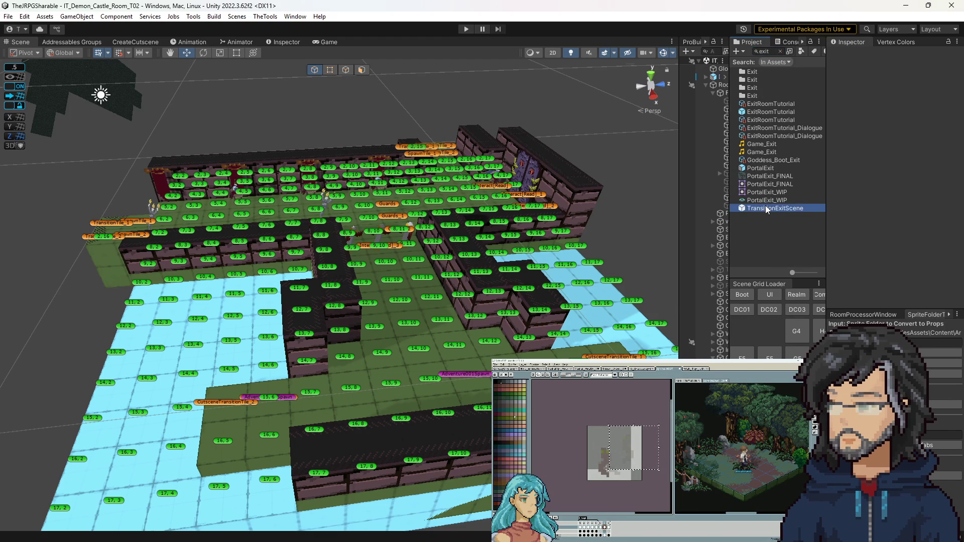
double_click(766, 208)
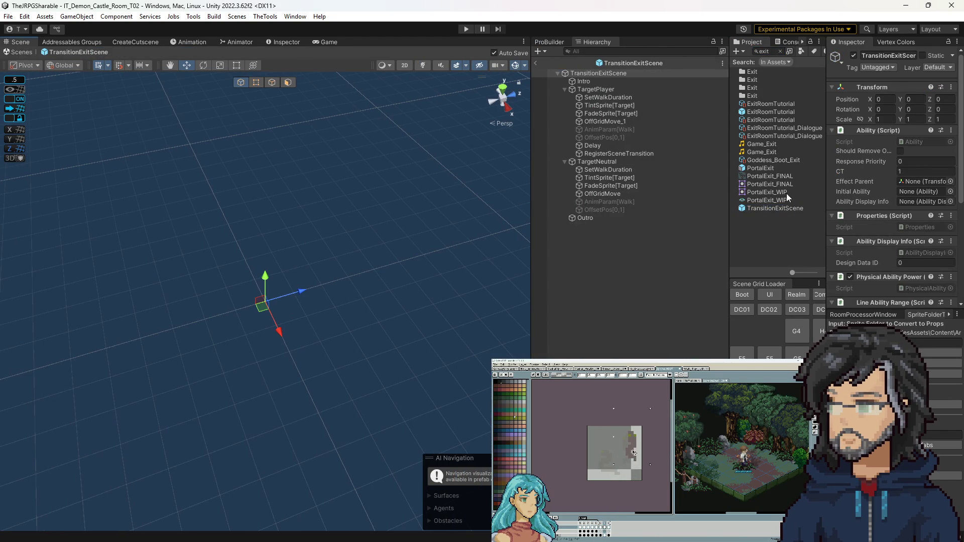
Open the TransitionEnterScene prefab and select its ResetFog through ApplyFog steps.
click(614, 62)
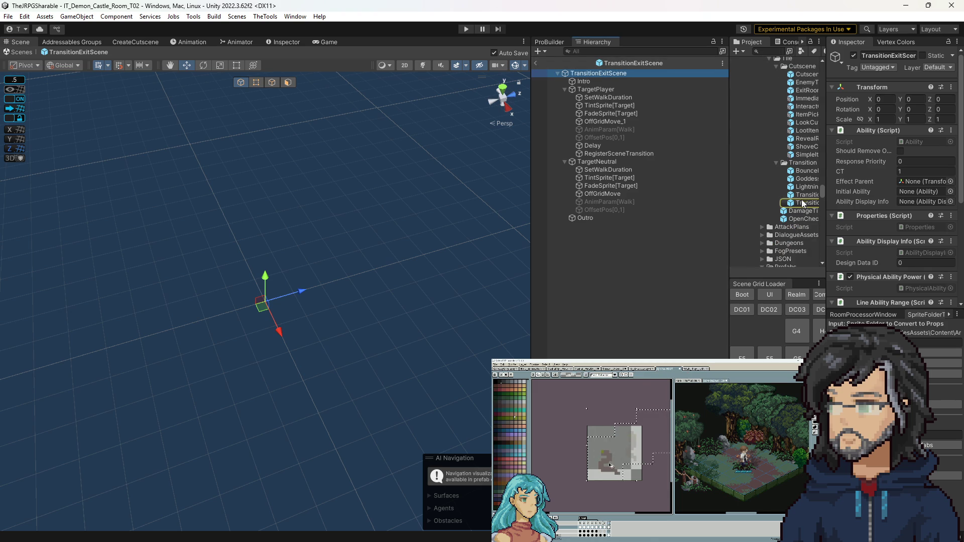
click(819, 195)
drag(826, 192, 854, 191)
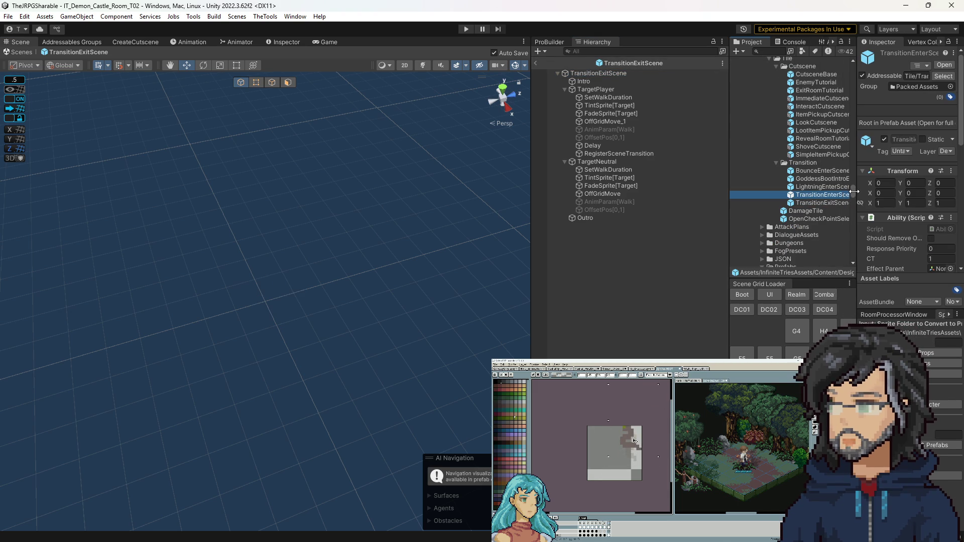
double_click(823, 195)
click(597, 105)
shift+click(597, 121)
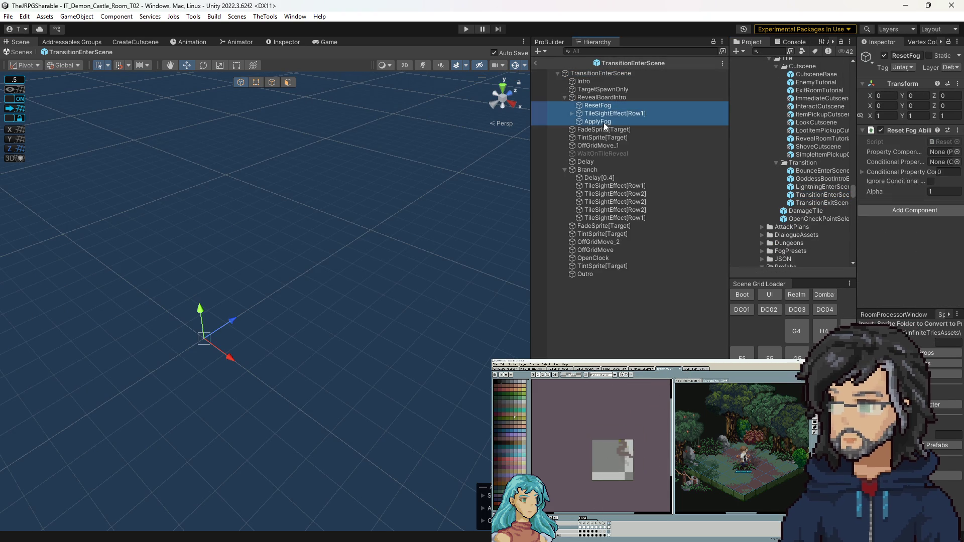
mouse_move(596, 120)
mouse_down()
mouse_move(578, 127)
mouse_move(603, 109)
mouse_move(599, 122)
mouse_move(562, 129)
mouse_up()
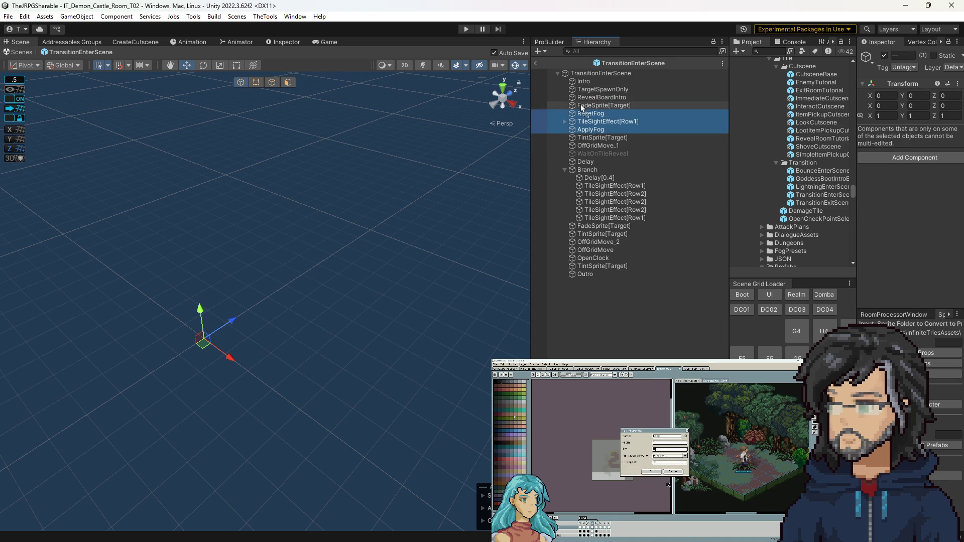
click(595, 100)
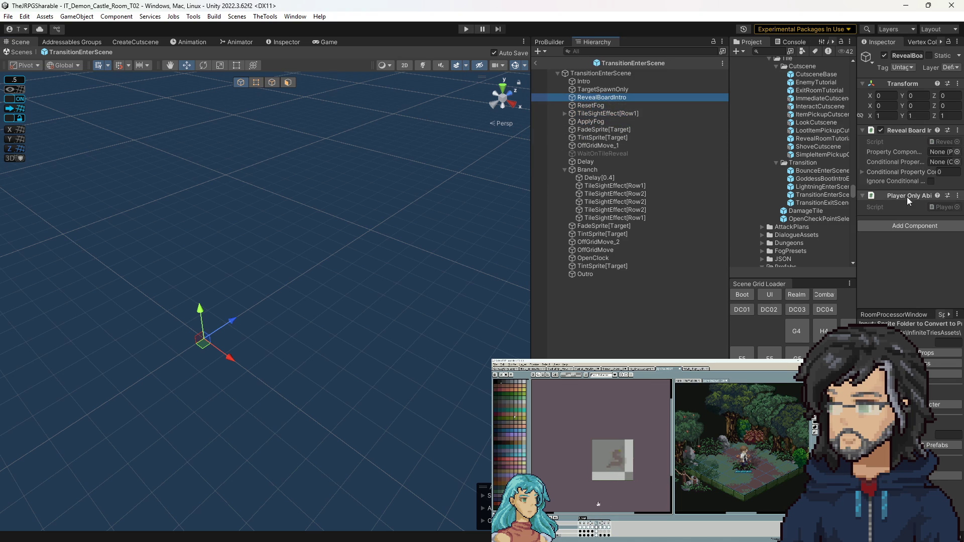
right_click(908, 200)
click(909, 219)
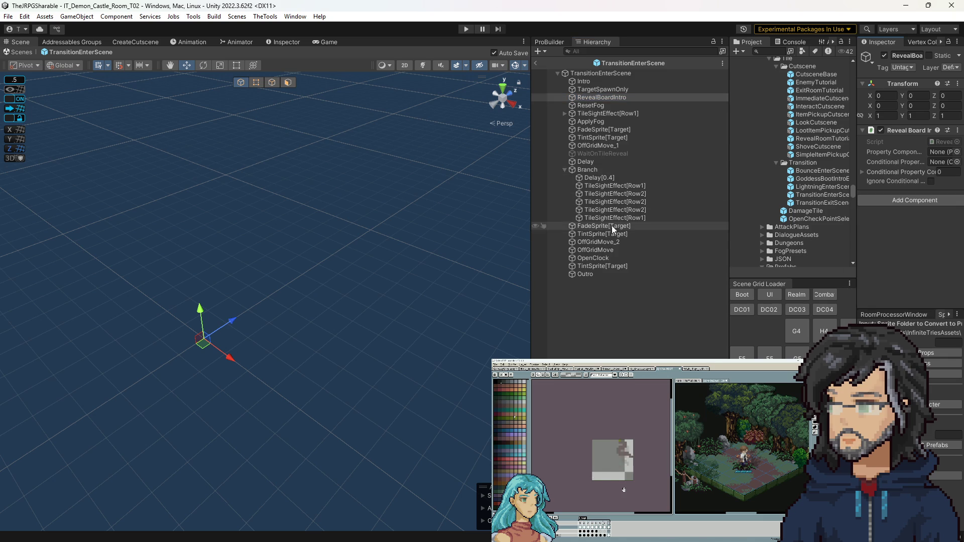
click(595, 227)
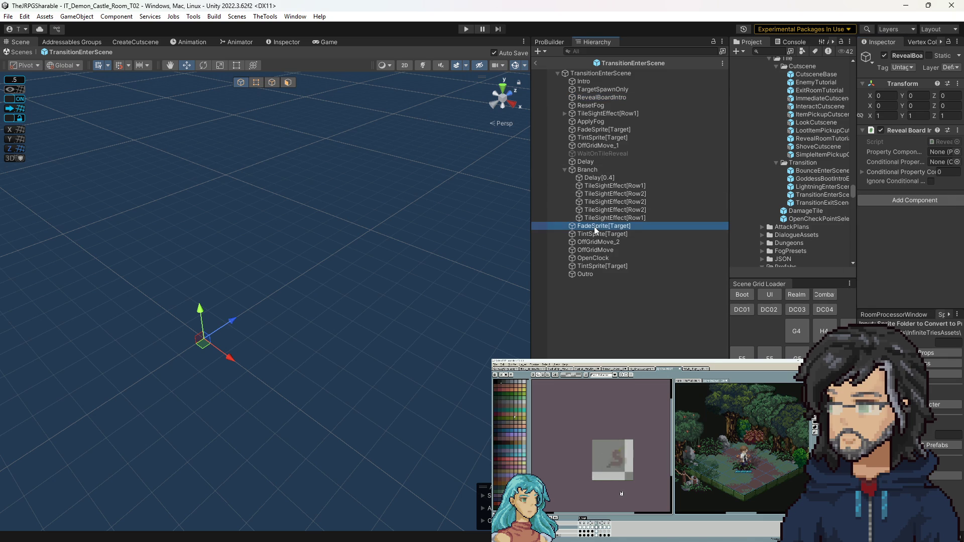
click(602, 178)
click(601, 184)
click(595, 168)
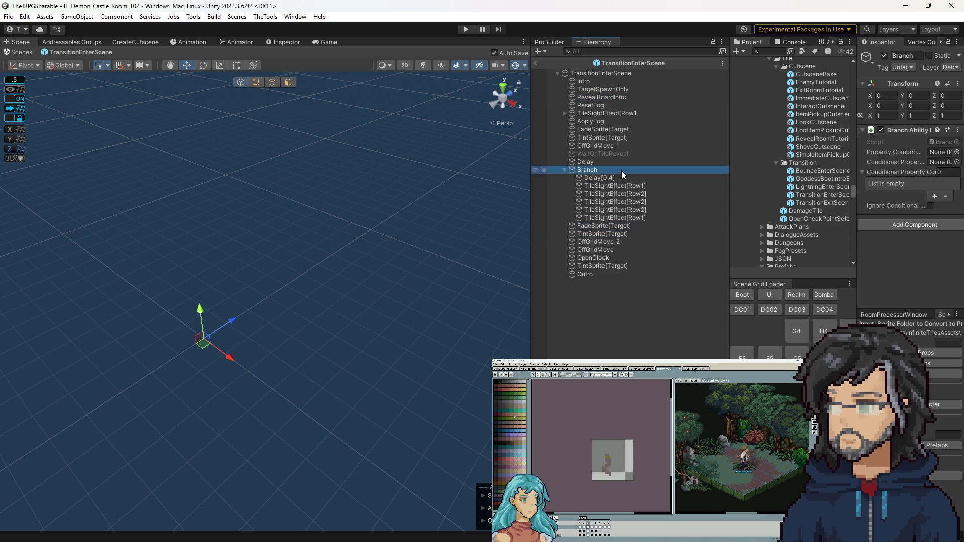
key(Down)
key(Down)
key(Down)
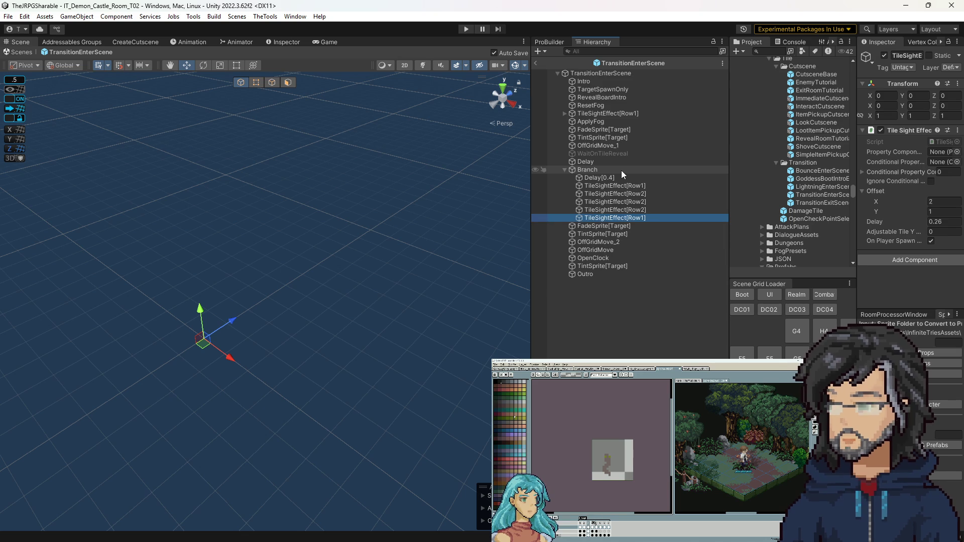
click(537, 63)
Start play mode on the IT_Demon_Castle_Room_T02 scene.
click(466, 29)
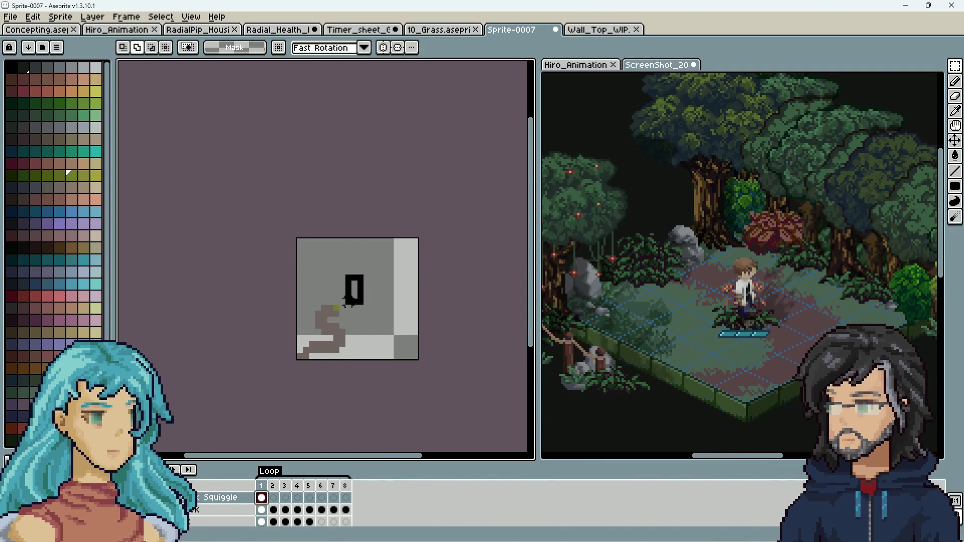
Move the selected snake up within the tile in frame 2.
drag(366, 272, 279, 365)
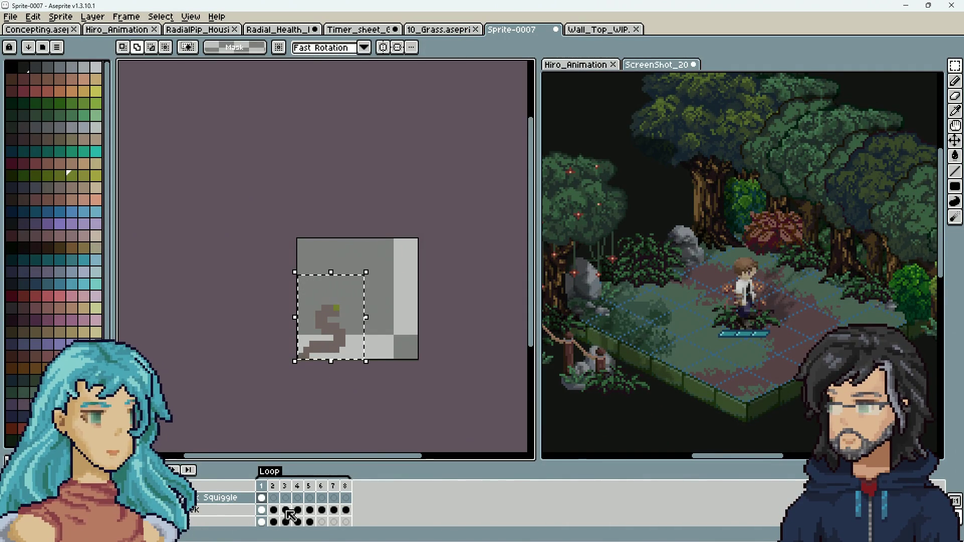
click(275, 498)
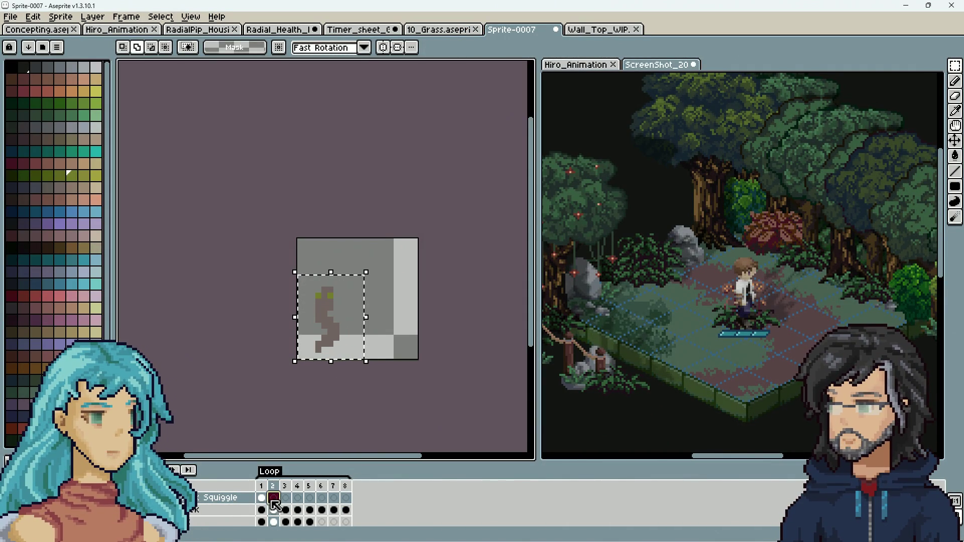
click(368, 307)
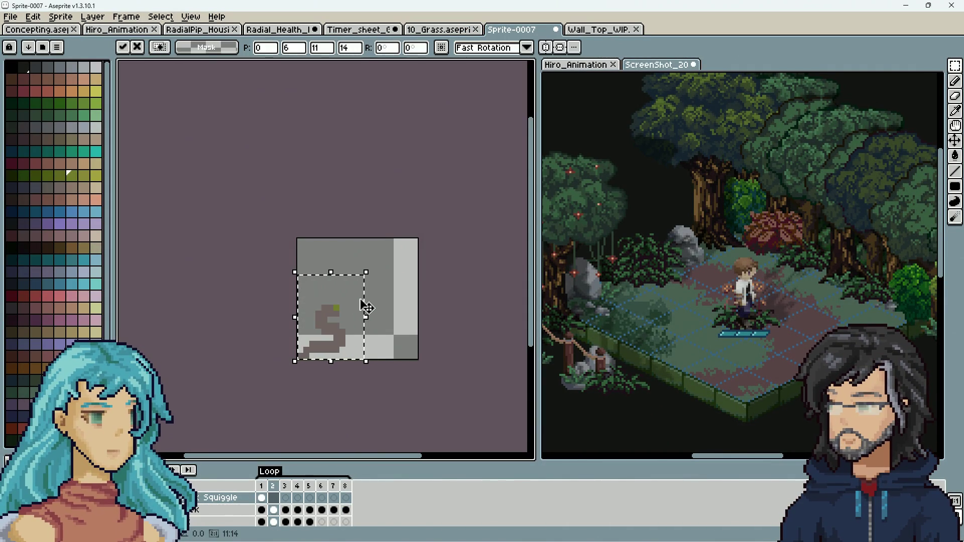
drag(340, 335, 339, 327)
key(Return)
Touch up the frame-2 snake with Pencil and Eraser, and select it again.
mouse_move(305, 282)
mouse_down()
mouse_move(359, 326)
mouse_move(370, 329)
mouse_move(376, 313)
mouse_up()
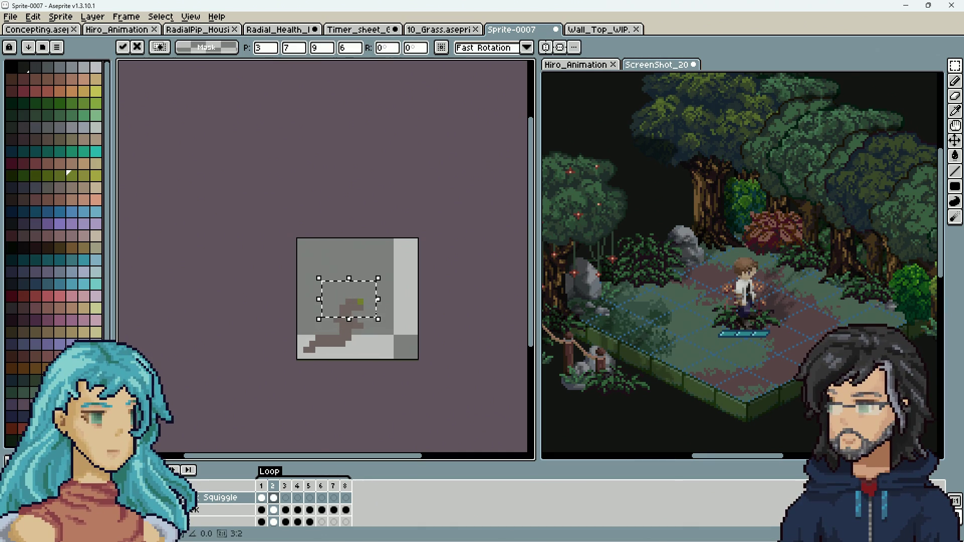
key(ctrl+d)
key(b)
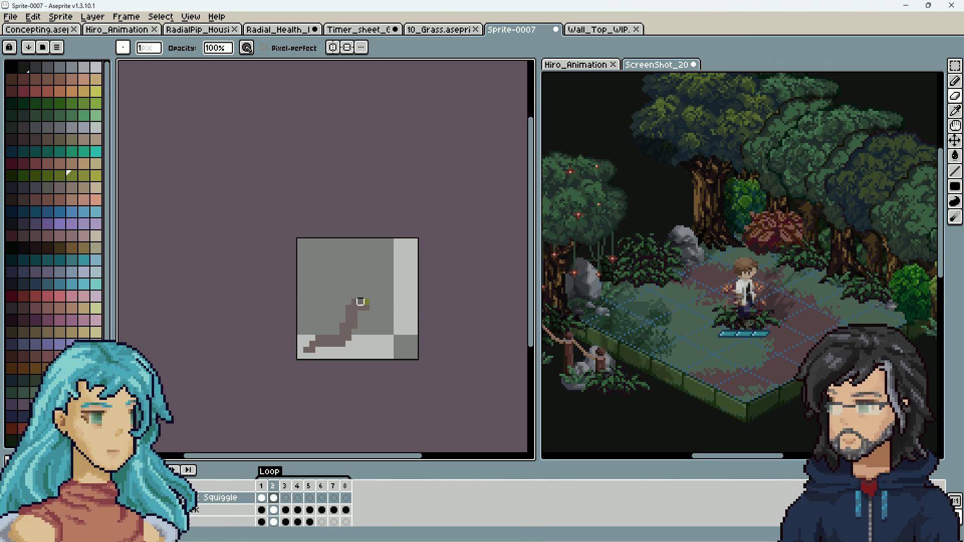
key(e)
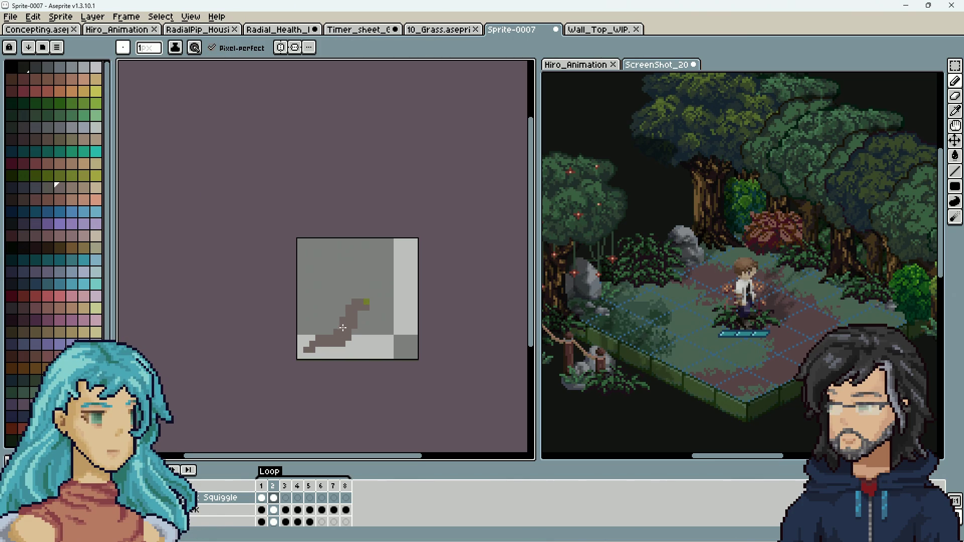
key(e)
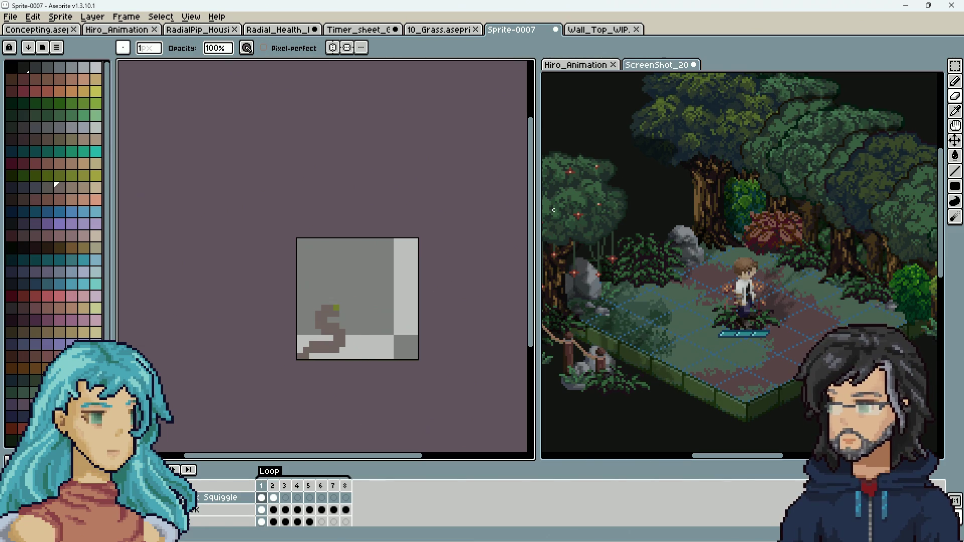
click(953, 71)
drag(360, 284, 276, 374)
Paste the snake into frame 3, shifted up and to the right.
click(274, 501)
click(290, 501)
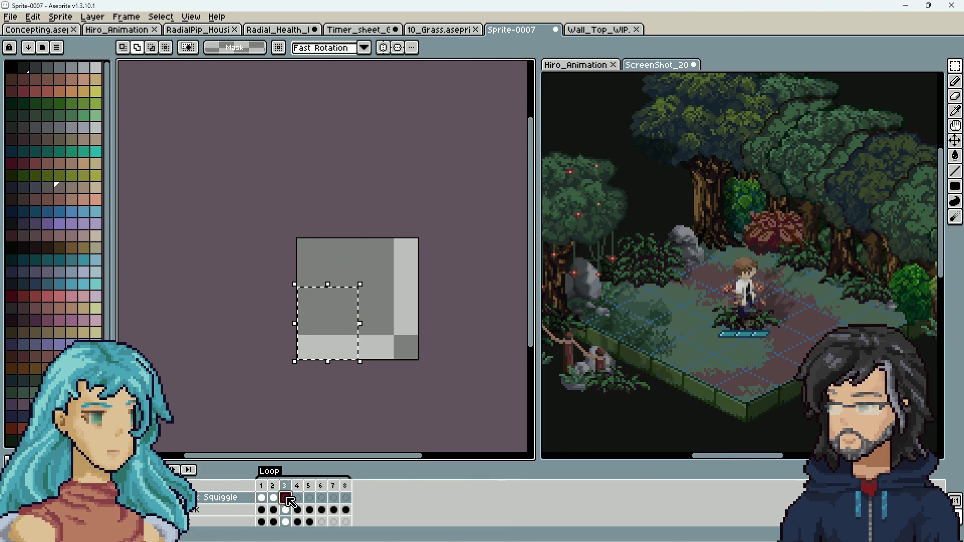
key(ctrl+t)
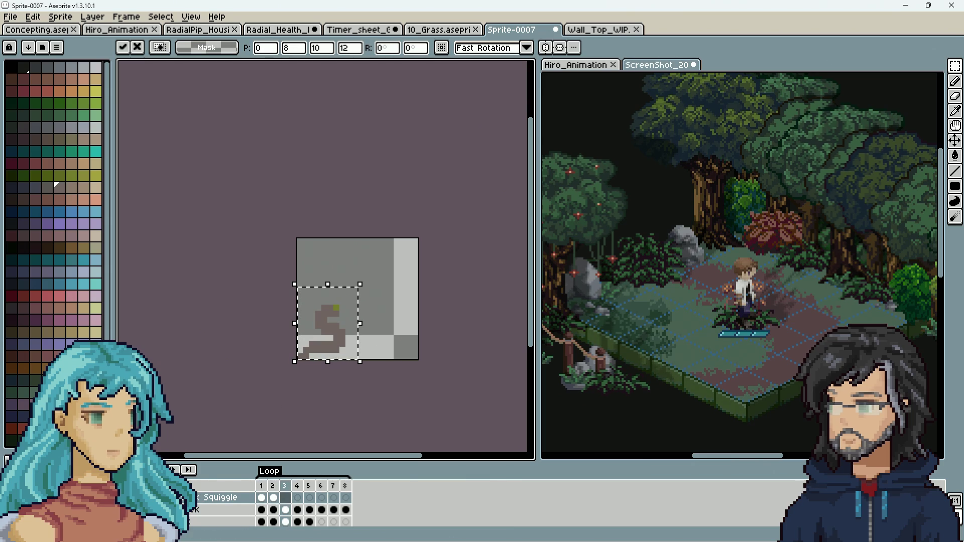
mouse_move(344, 334)
mouse_down()
mouse_move(383, 301)
mouse_move(380, 310)
mouse_up()
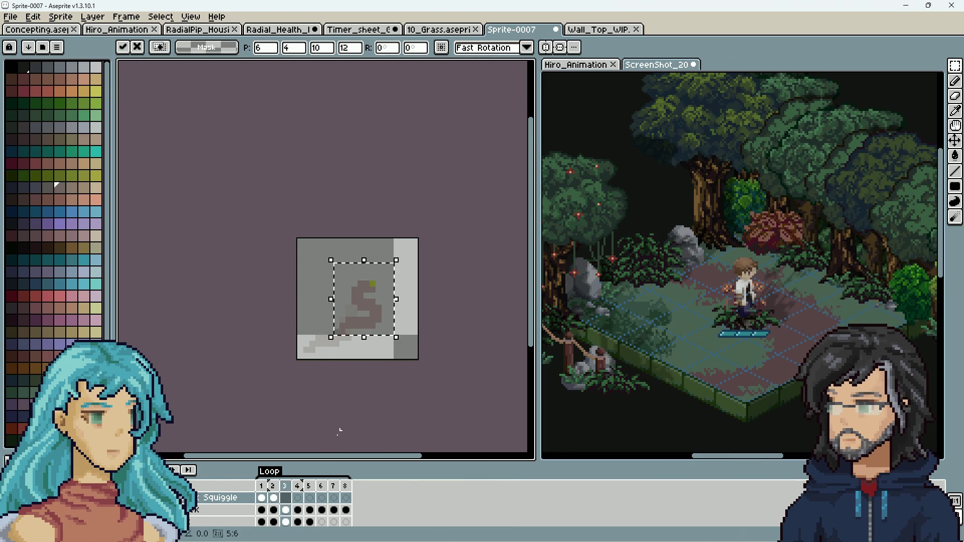
key(Return)
key(Left)
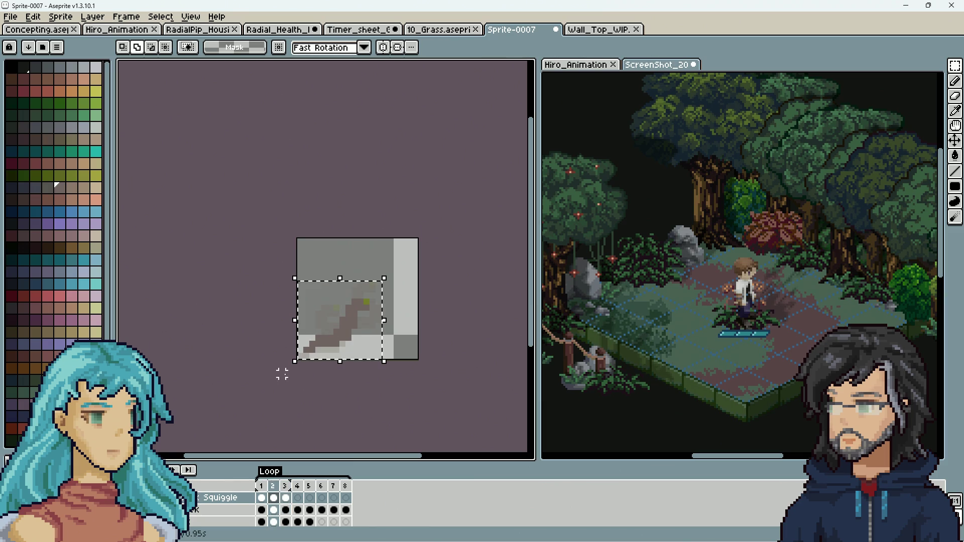
Paste the snake into frame 4, shifted further toward the upper right.
click(297, 499)
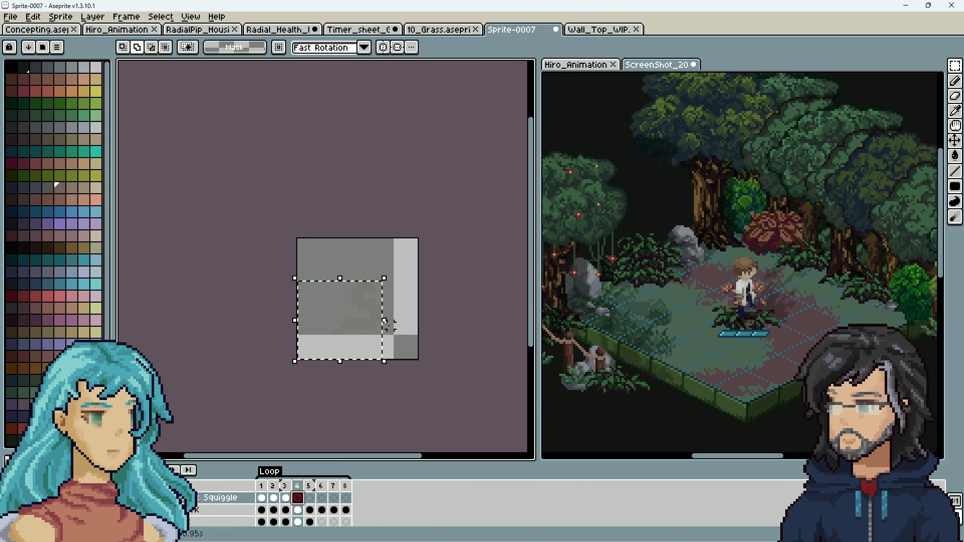
key(ctrl+v)
mouse_move(351, 338)
mouse_down()
mouse_move(366, 297)
mouse_move(378, 302)
mouse_up()
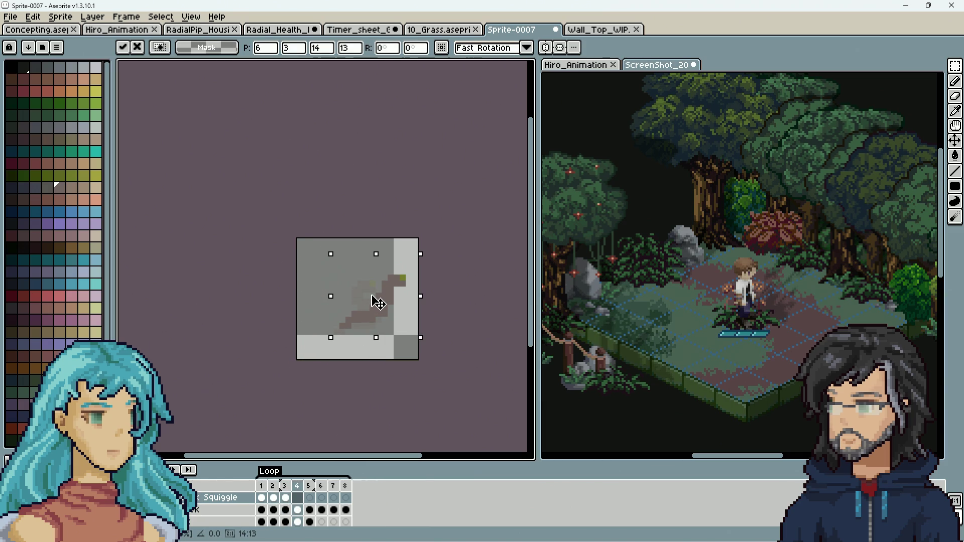
click(261, 498)
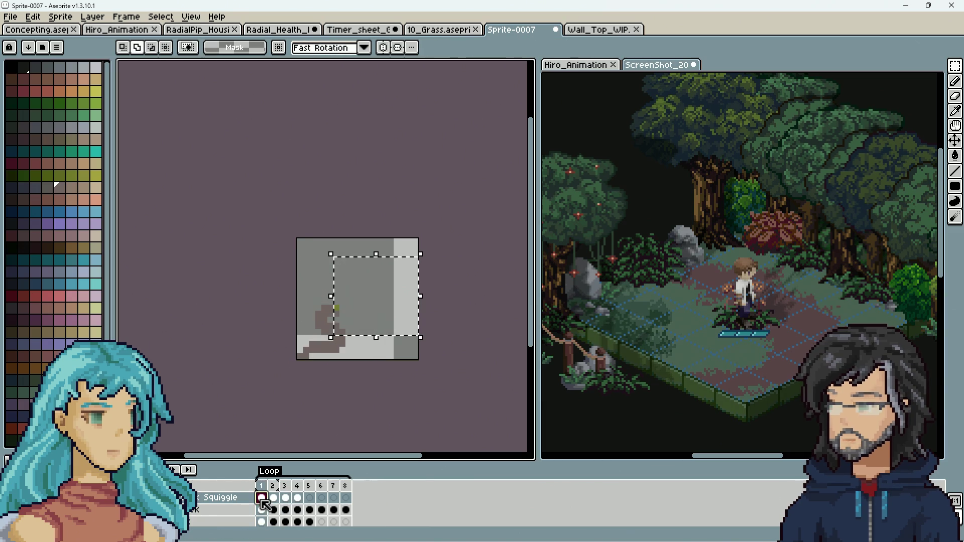
click(299, 499)
click(267, 503)
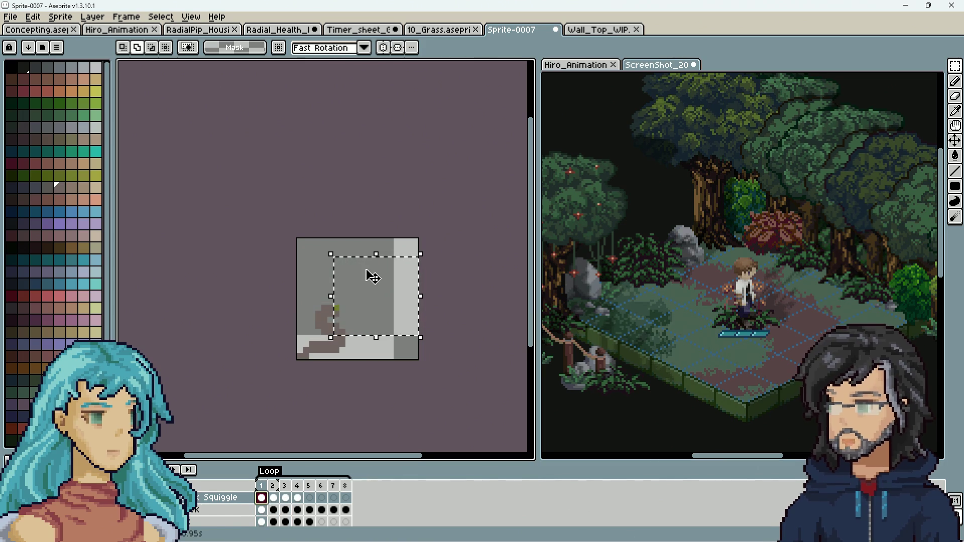
Place the S-shaped snake at the tile's right edge in frame 5 and step through the frames.
mouse_move(295, 284)
mouse_down()
mouse_move(364, 362)
mouse_move(342, 345)
mouse_move(400, 299)
mouse_move(406, 311)
mouse_up()
click(309, 497)
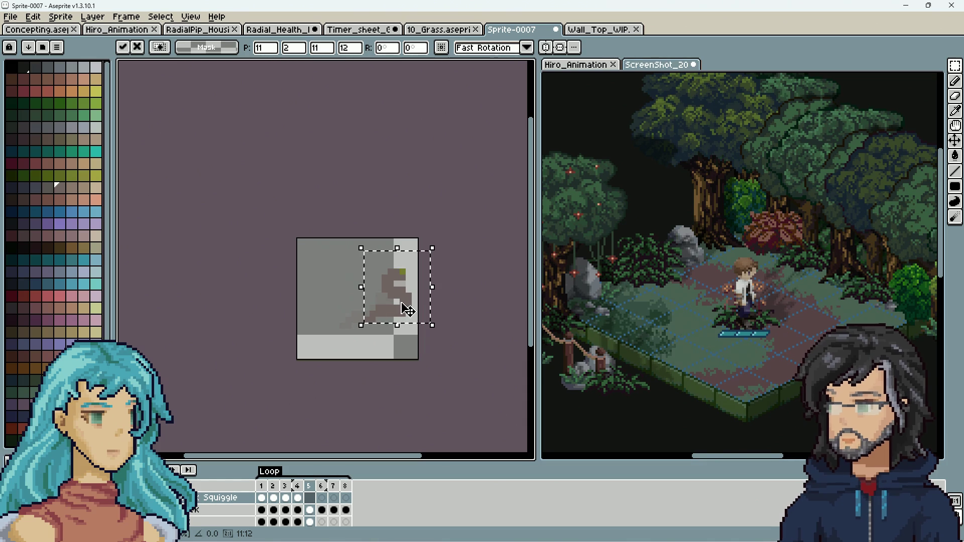
click(408, 331)
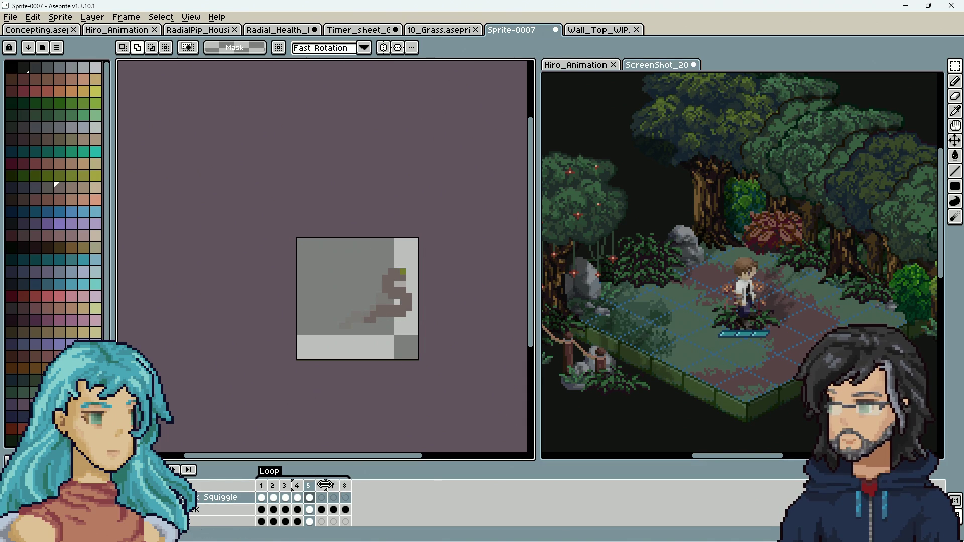
click(261, 485)
click(273, 485)
key(Right)
key(Right)
key(Right)
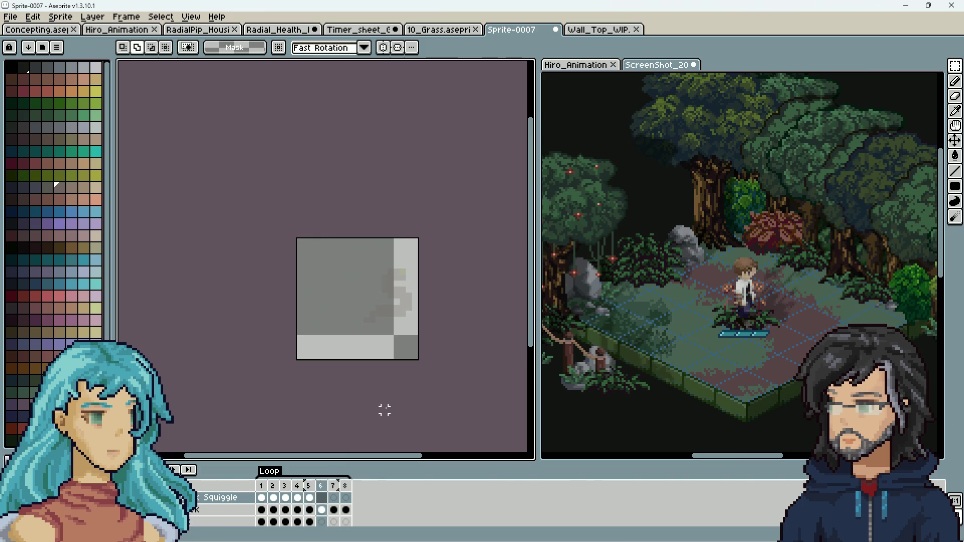
key(Left)
key(Left)
key(Left)
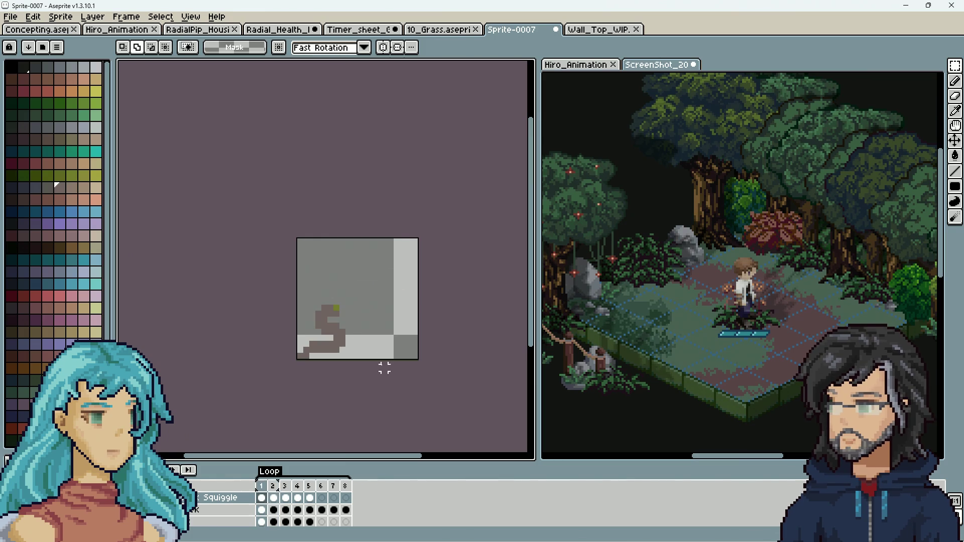
Paste the snake into frame 6, moved up-right and nudged one pixel left.
key(Right)
drag(391, 278, 279, 376)
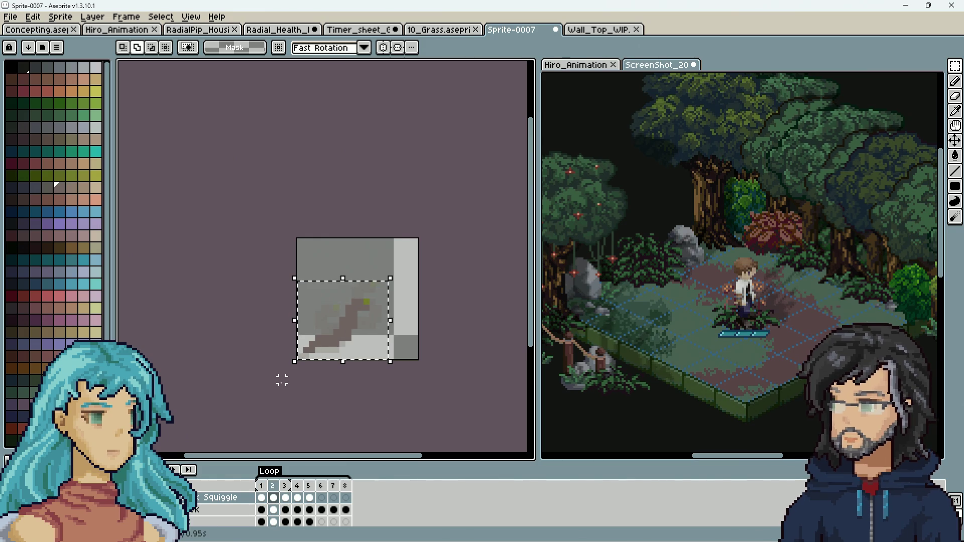
click(322, 498)
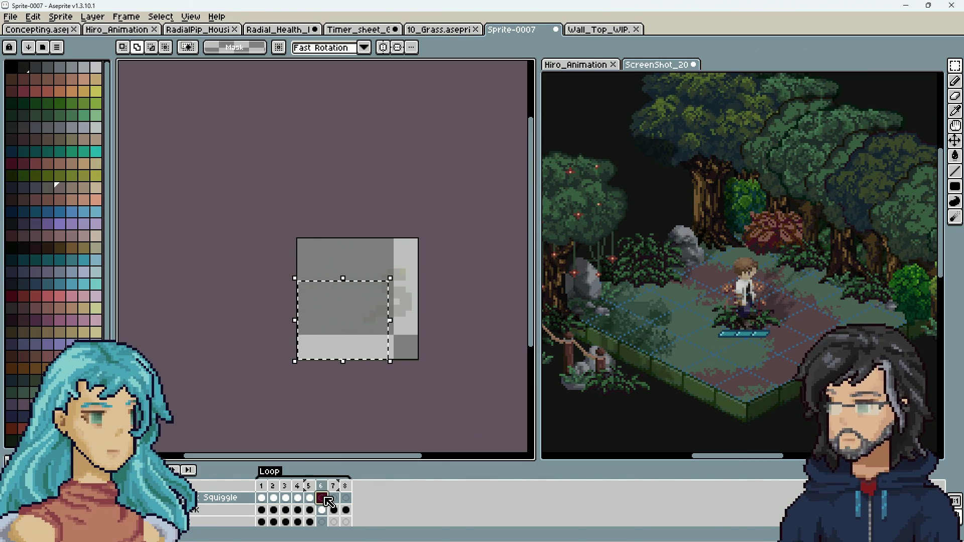
key(ctrl+v)
drag(348, 329, 396, 300)
key(Left)
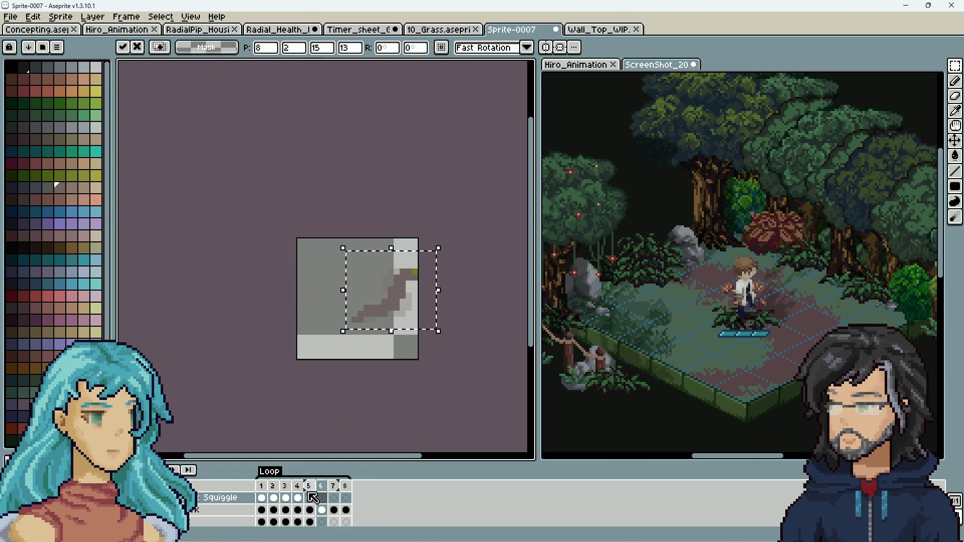
key(Left)
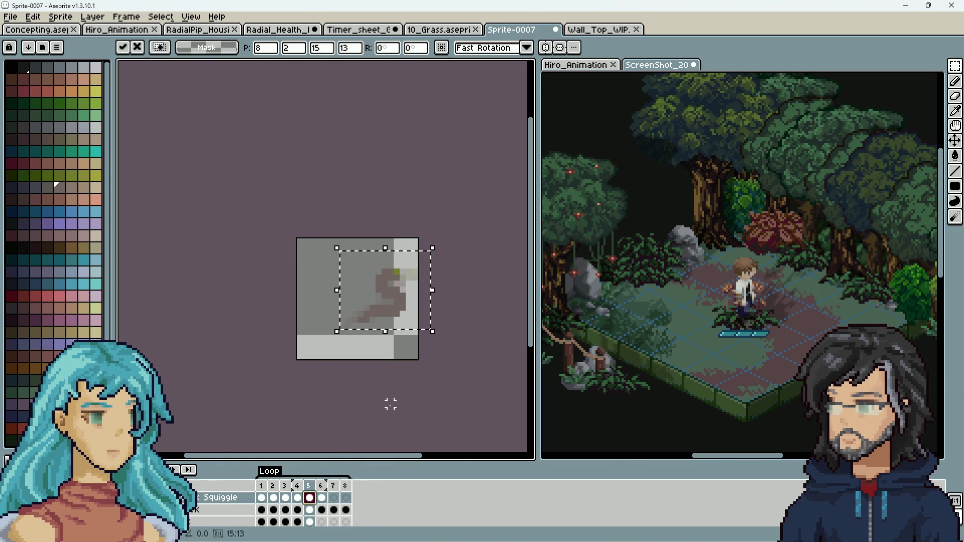
key(Right)
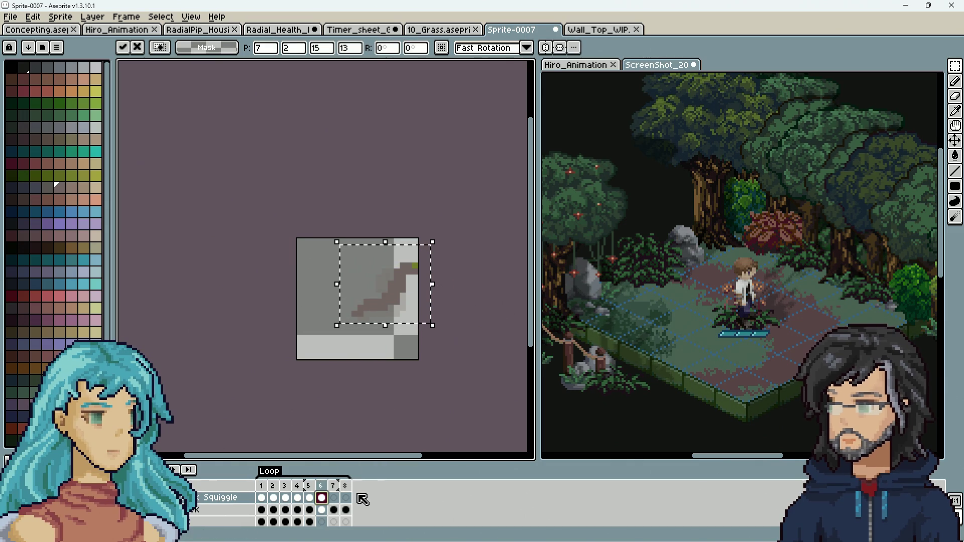
key(Left)
Preview frames 4, 3 and 2, stepping back and forth to check the motion.
click(298, 499)
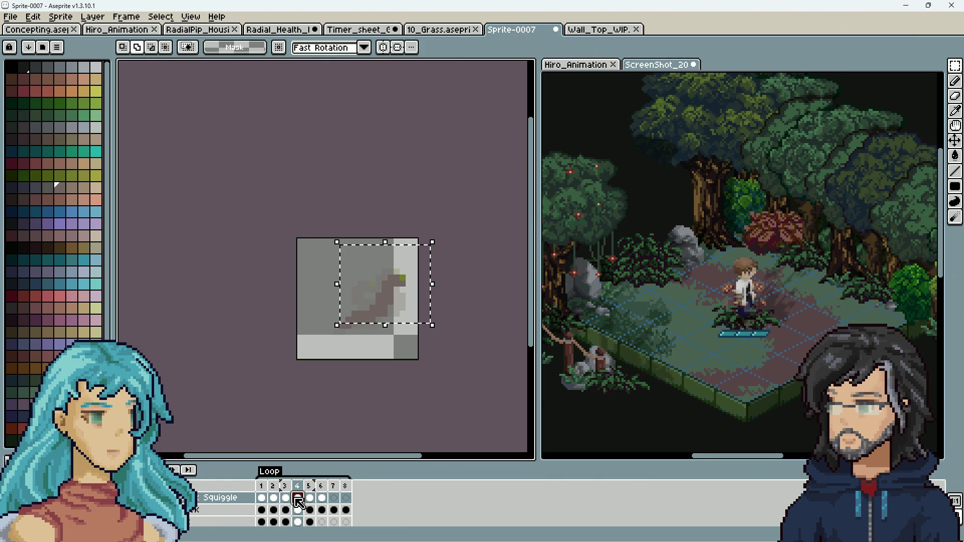
click(286, 499)
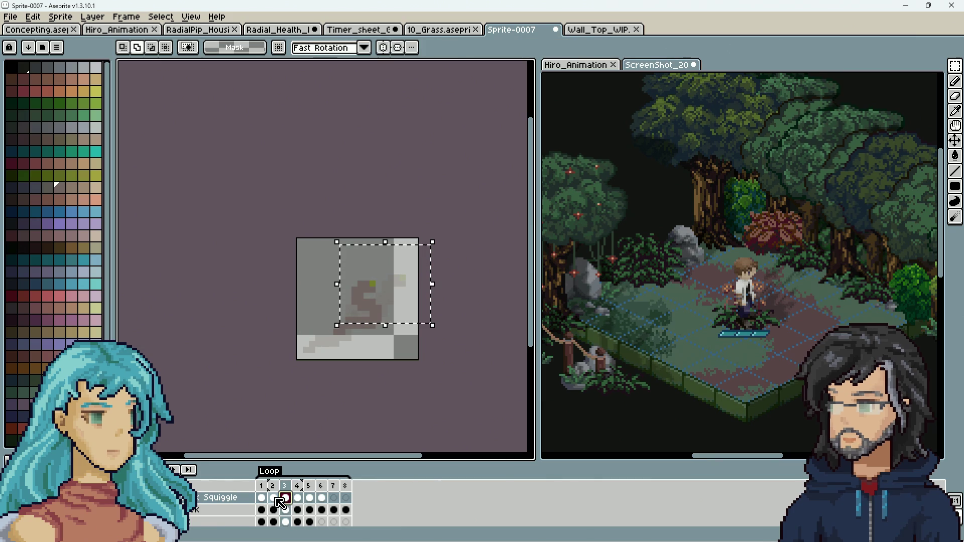
click(276, 499)
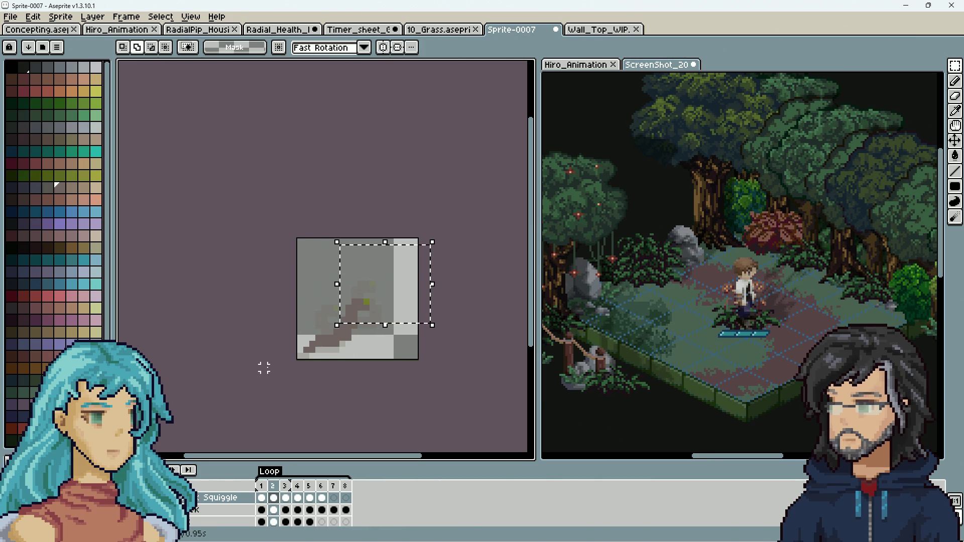
key(ctrl+d)
key(Left)
key(Right)
key(Right)
key(Left)
key(Right)
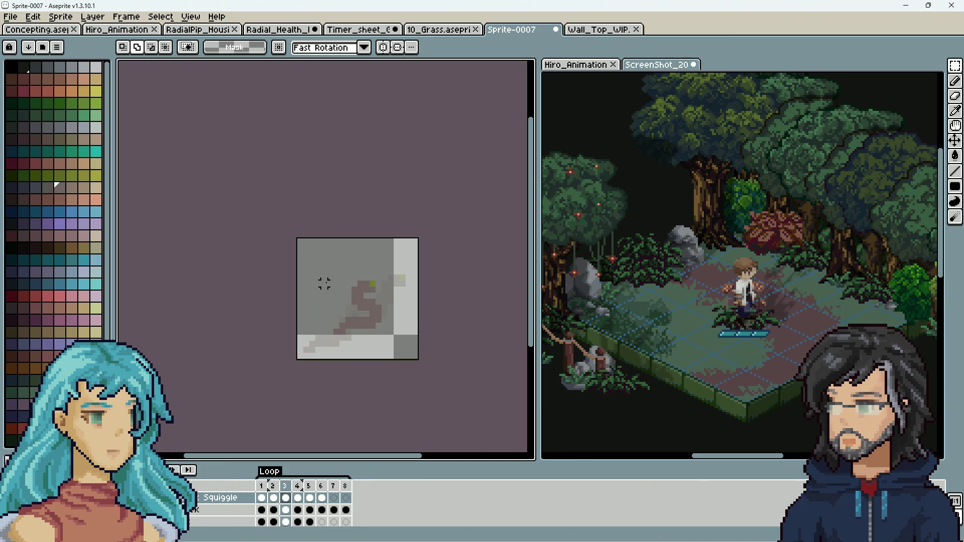
key(ctrl+shift+d)
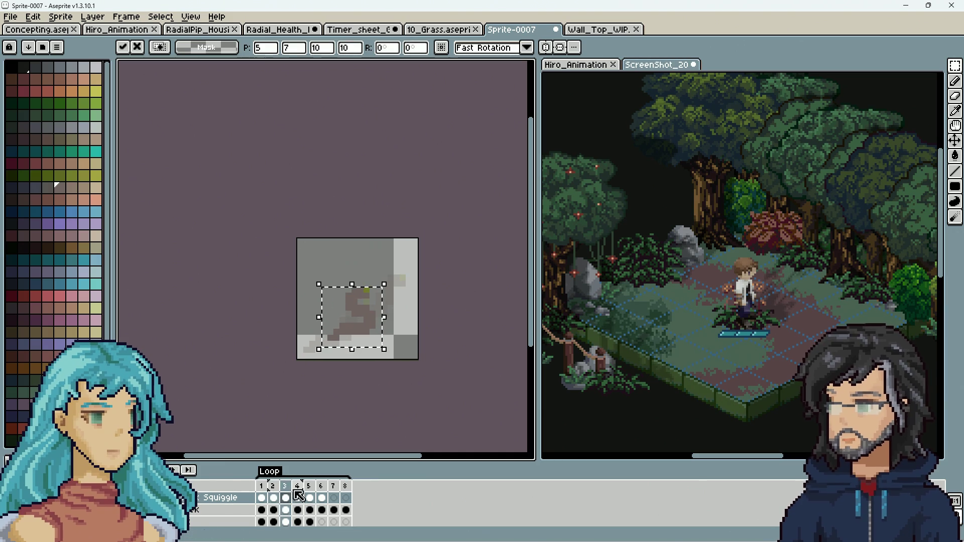
Compare snake poses by viewing frames 2, 4, 3, then 1 through 4 in order.
click(275, 497)
click(297, 497)
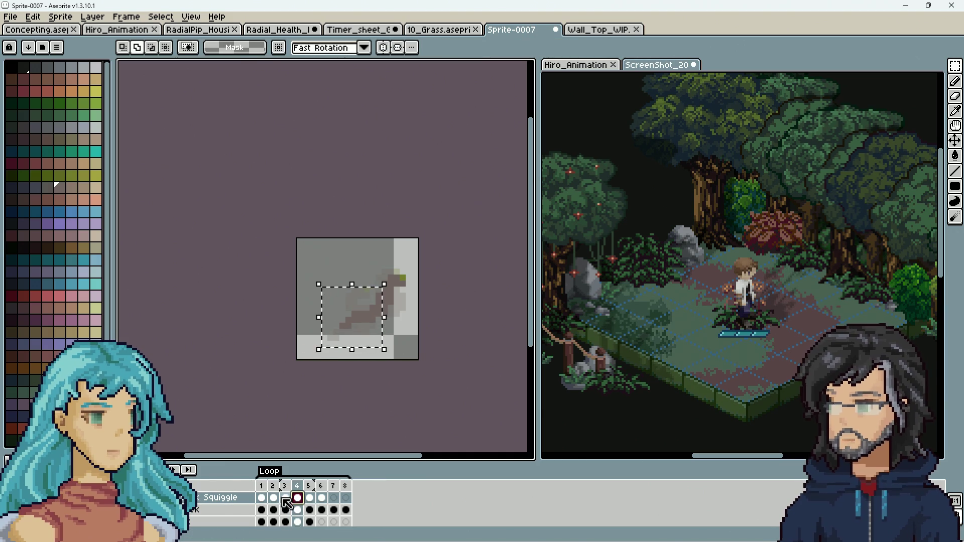
click(287, 499)
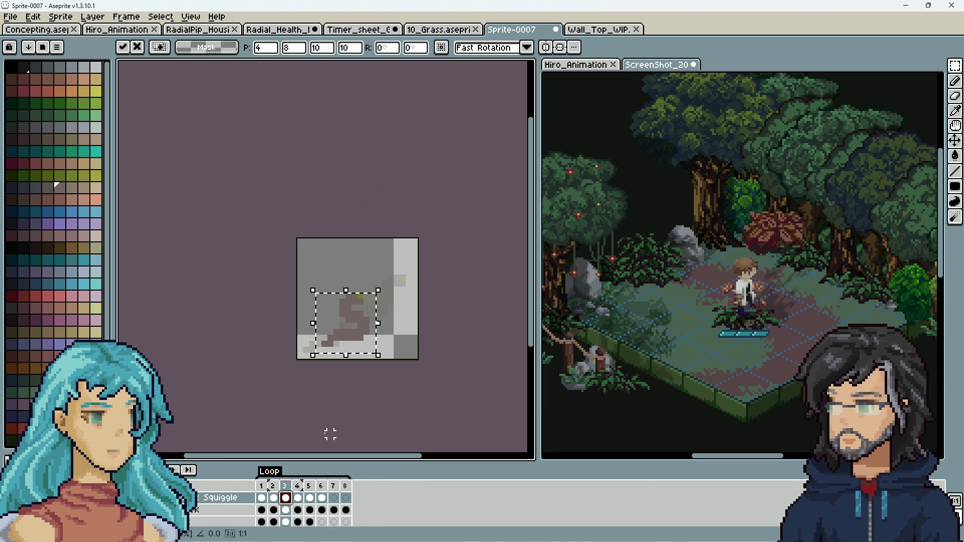
click(263, 498)
click(277, 498)
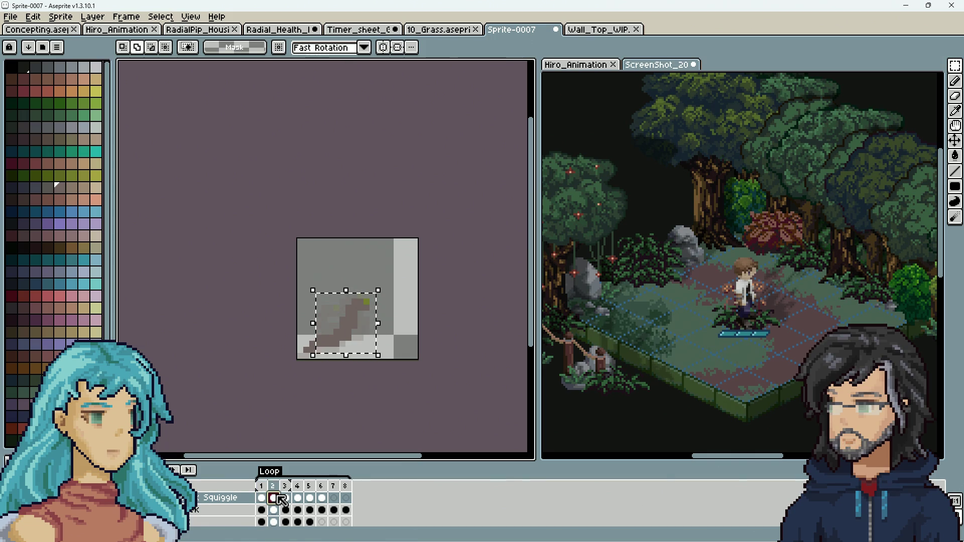
click(290, 498)
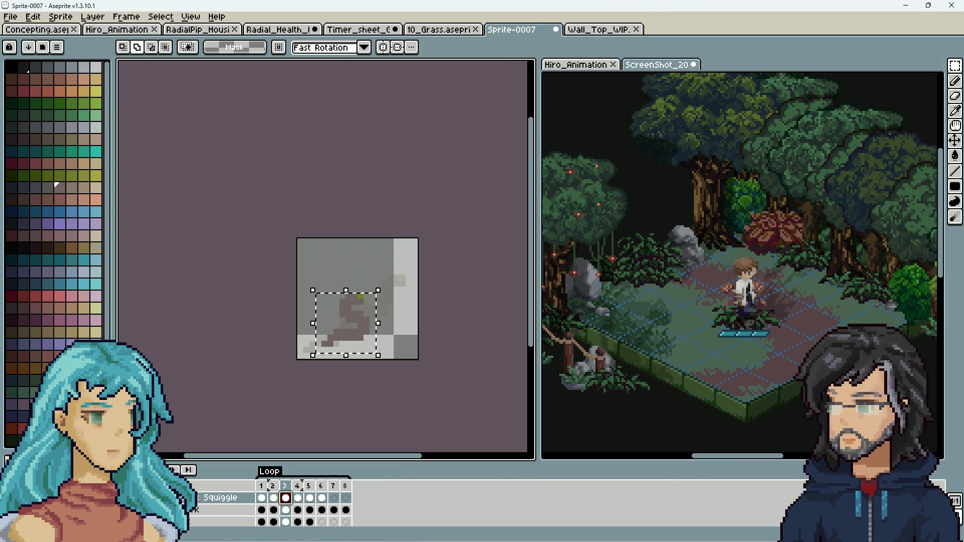
click(305, 498)
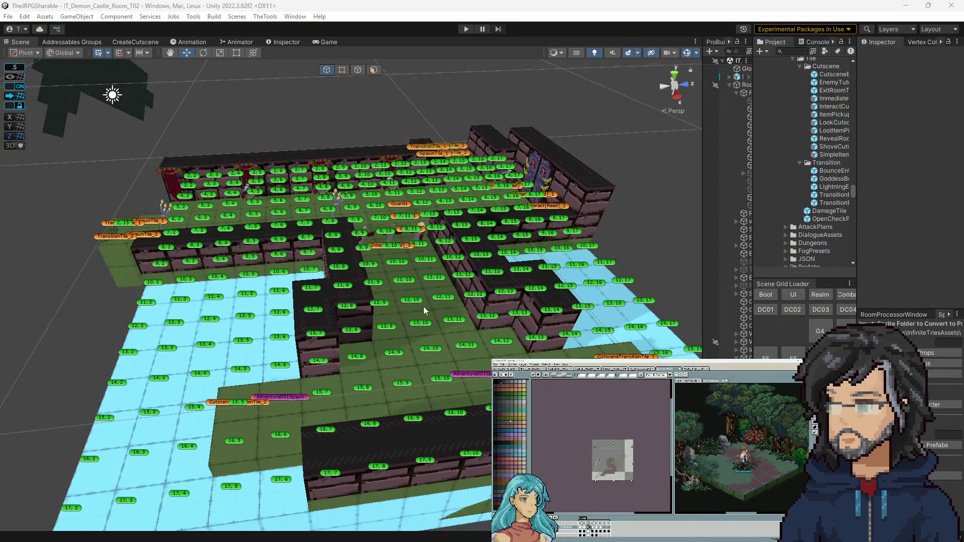
Load the IT_Demon_Castle_Room_T04 scene with the DC04 button and play it.
click(841, 311)
click(466, 29)
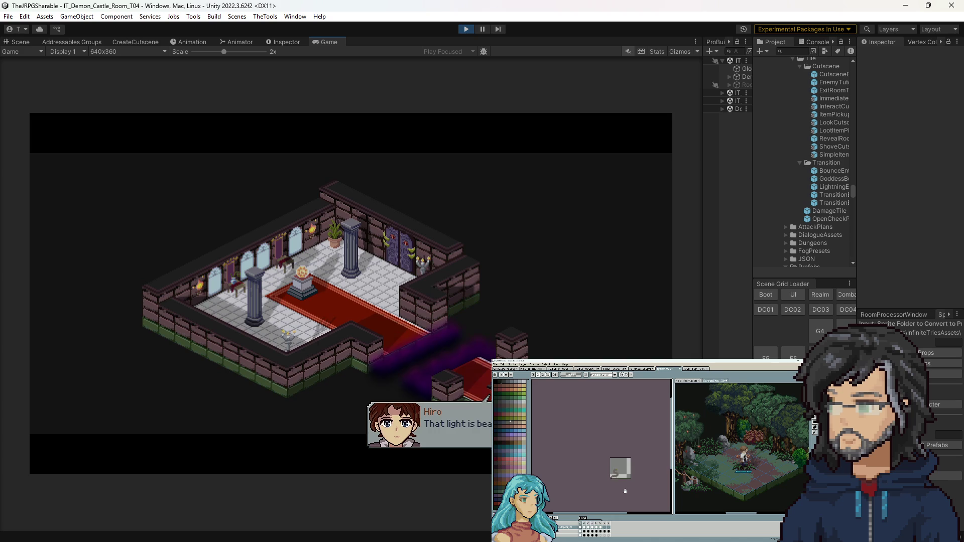
Advance two lines of Hiro's dialogue, stop the game, and switch to the code editor.
key(space)
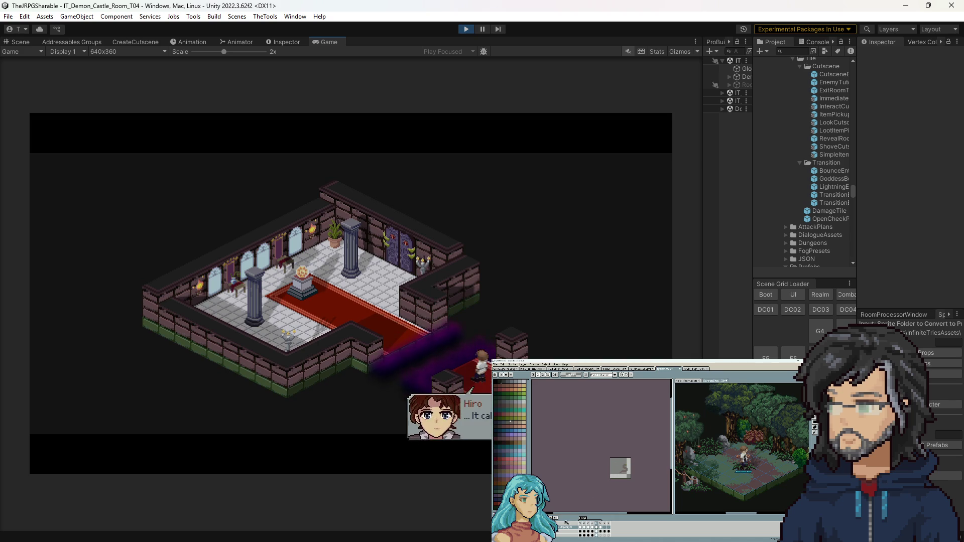
key(space)
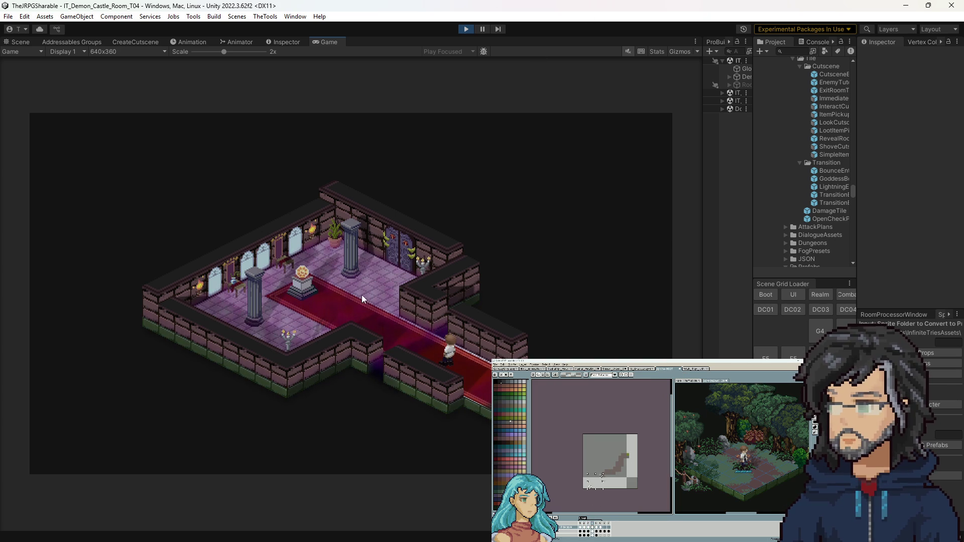
click(469, 28)
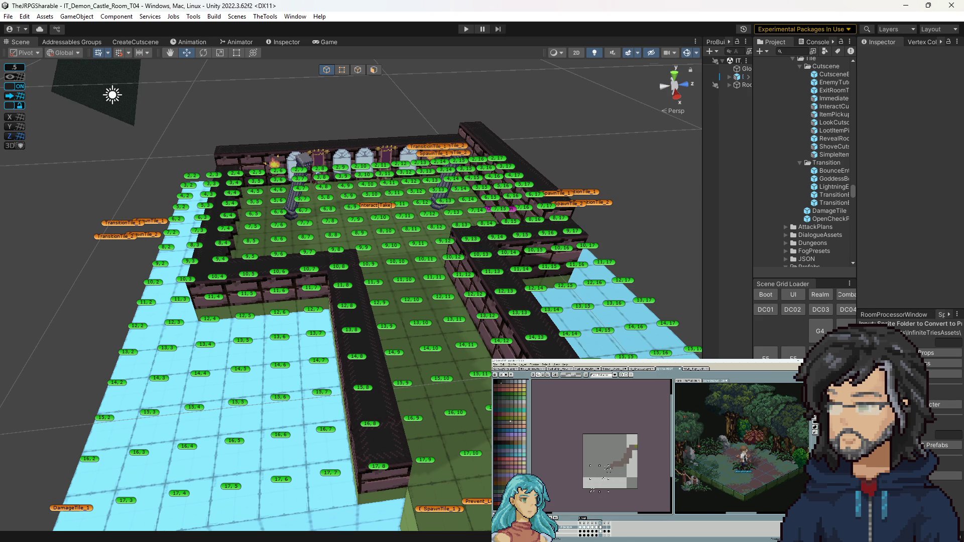
key(alt+Tab)
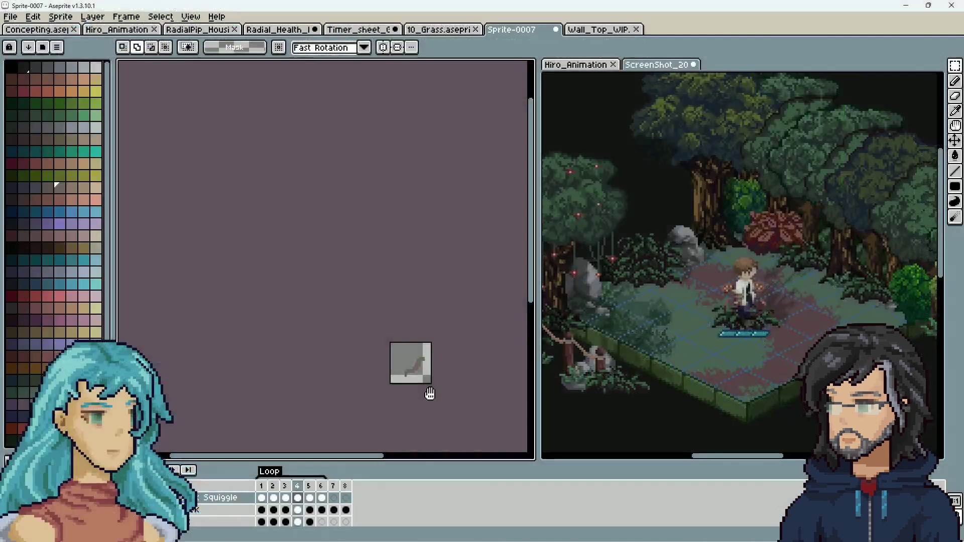
Select frames 1–6 of the snake animation on all layers, then switch to the ScreenShot document.
scroll(431, 394, up, 1)
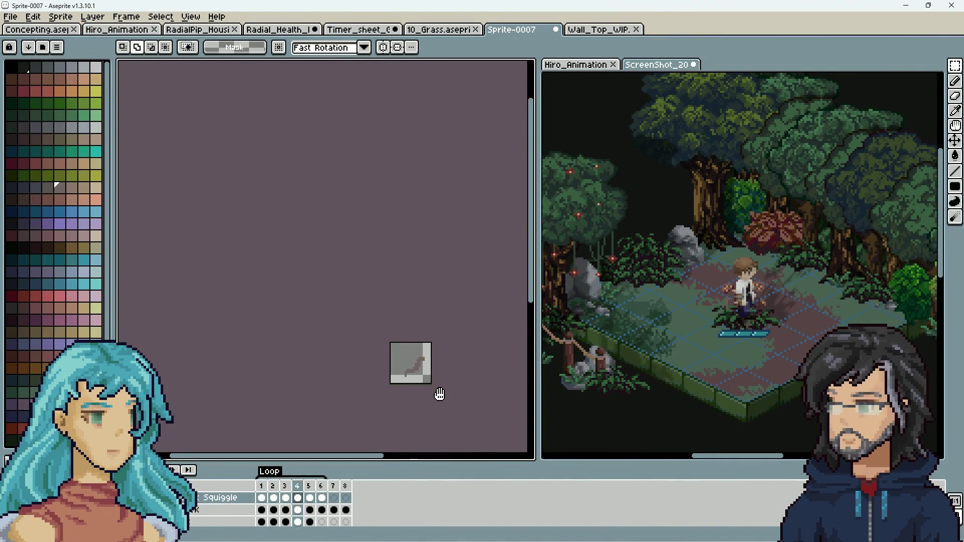
scroll(440, 396, up, 3)
scroll(441, 392, down, 1)
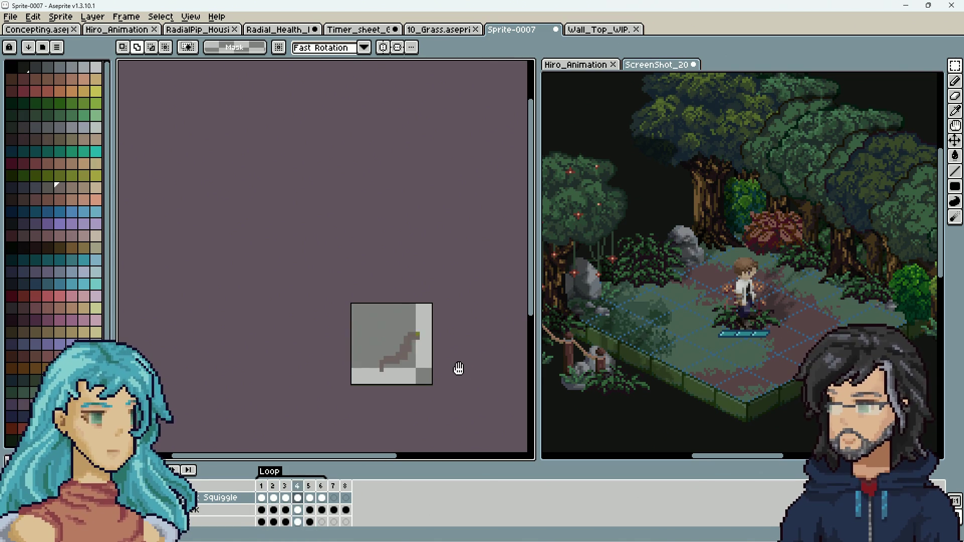
mouse_move(273, 503)
mouse_down()
mouse_move(334, 498)
mouse_move(322, 498)
mouse_up()
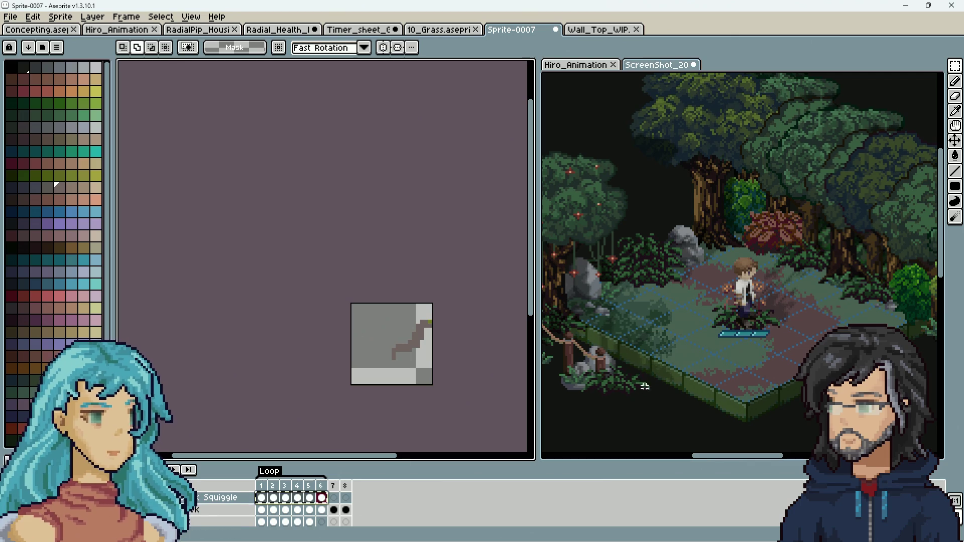
click(642, 370)
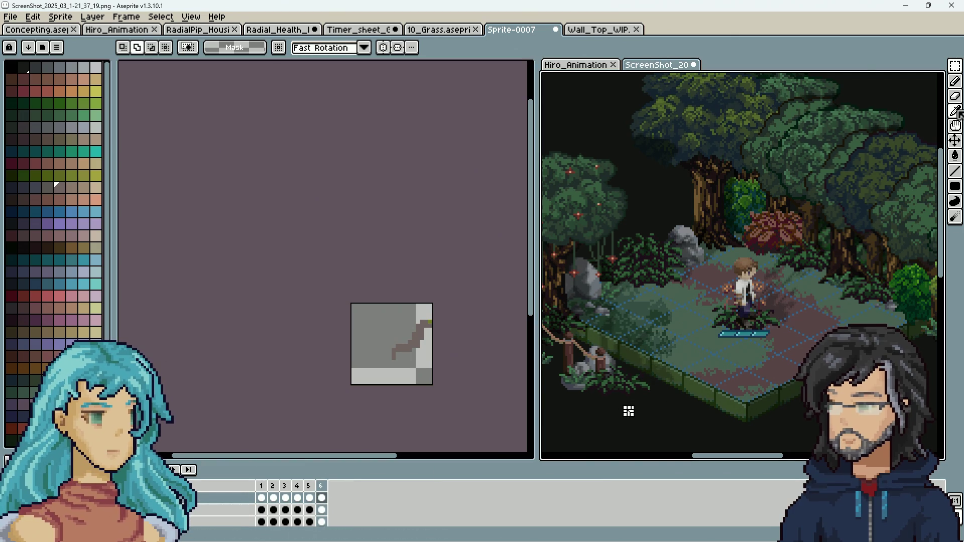
click(955, 143)
click(262, 498)
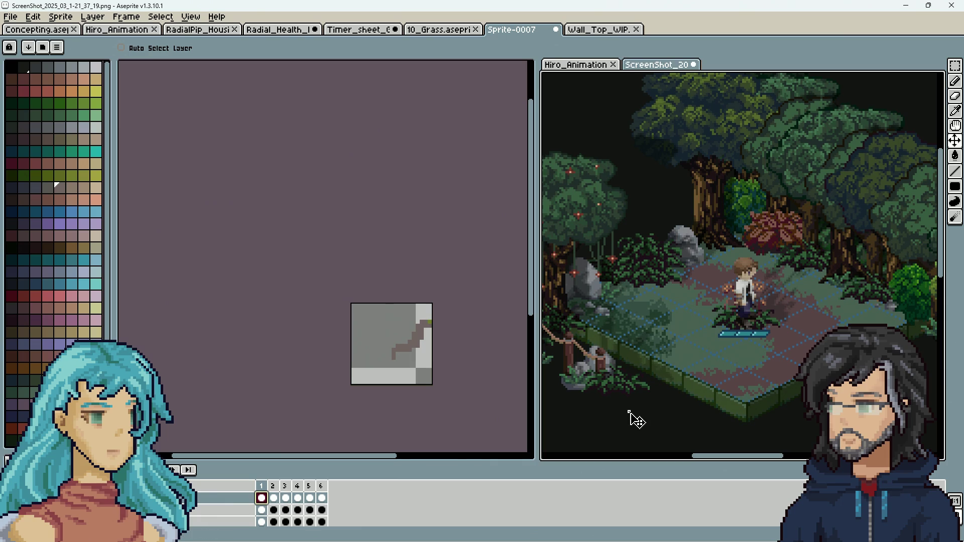
scroll(698, 359, up, 5)
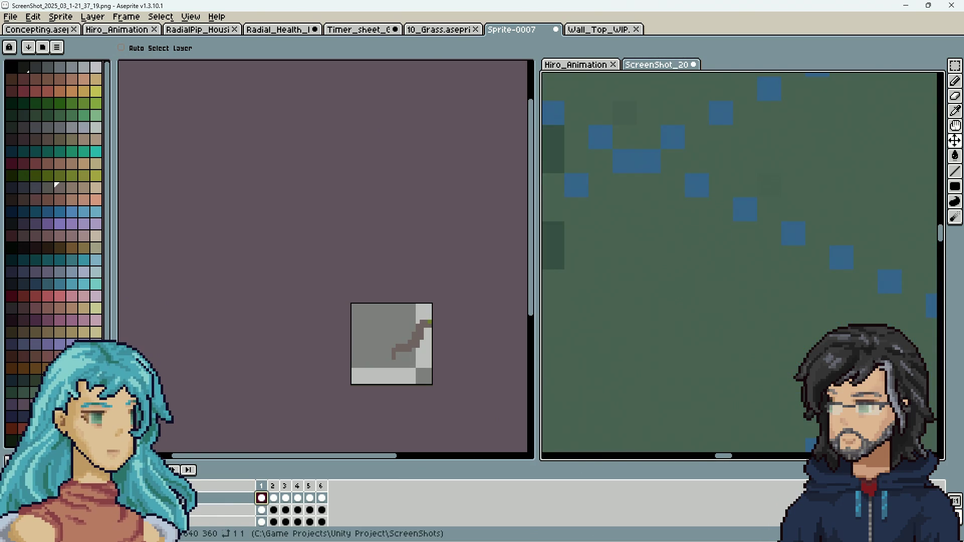
scroll(703, 371, down, 4)
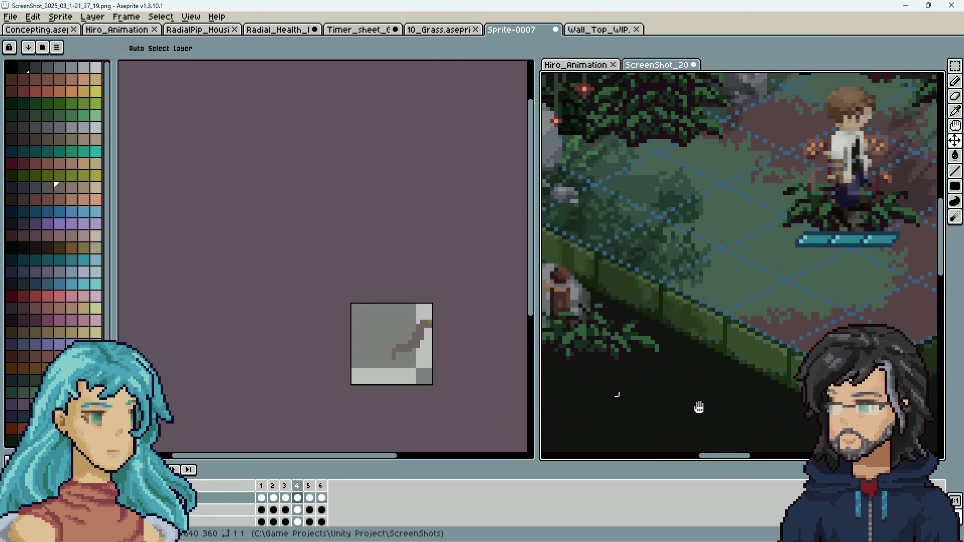
scroll(703, 405, up, 5)
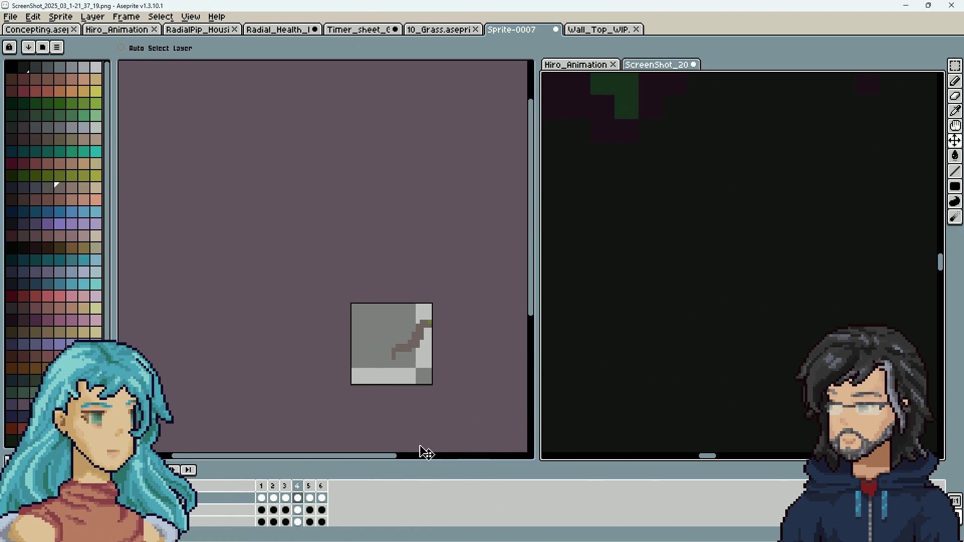
drag(261, 498, 324, 500)
click(197, 508)
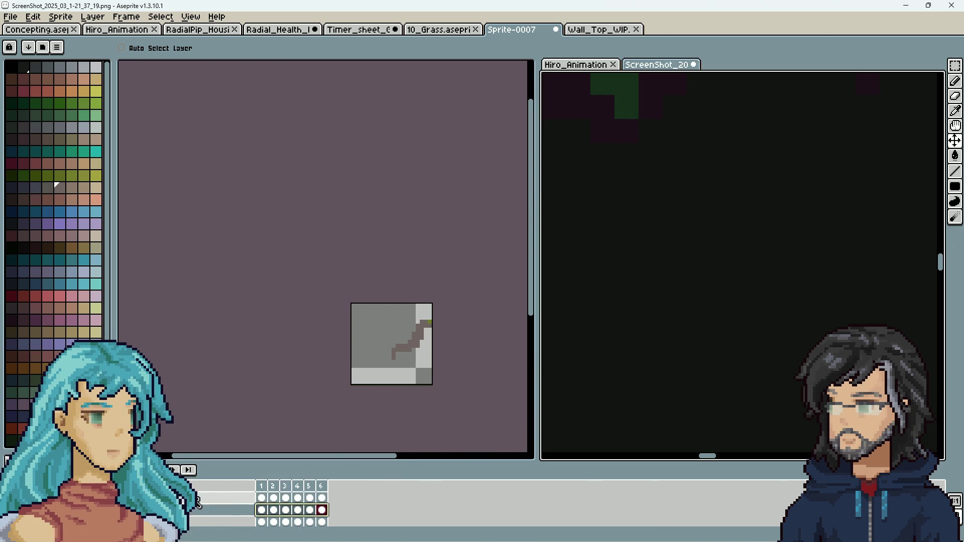
click(197, 498)
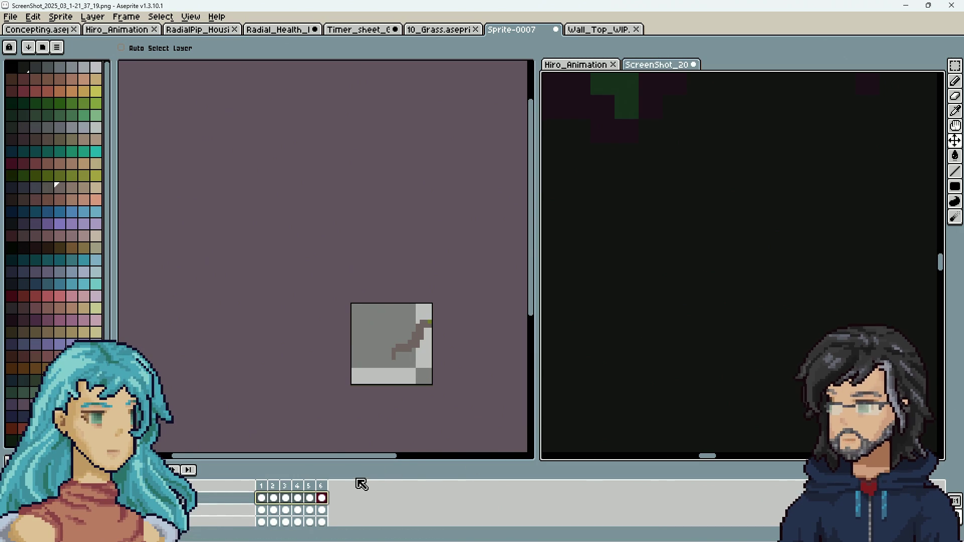
scroll(586, 421, down, 5)
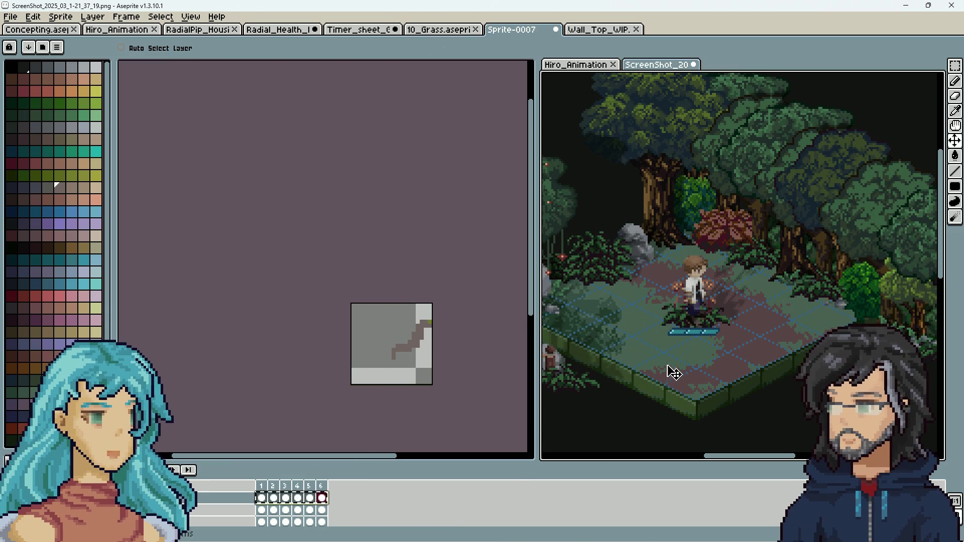
scroll(661, 411, down, 3)
scroll(661, 410, up, 5)
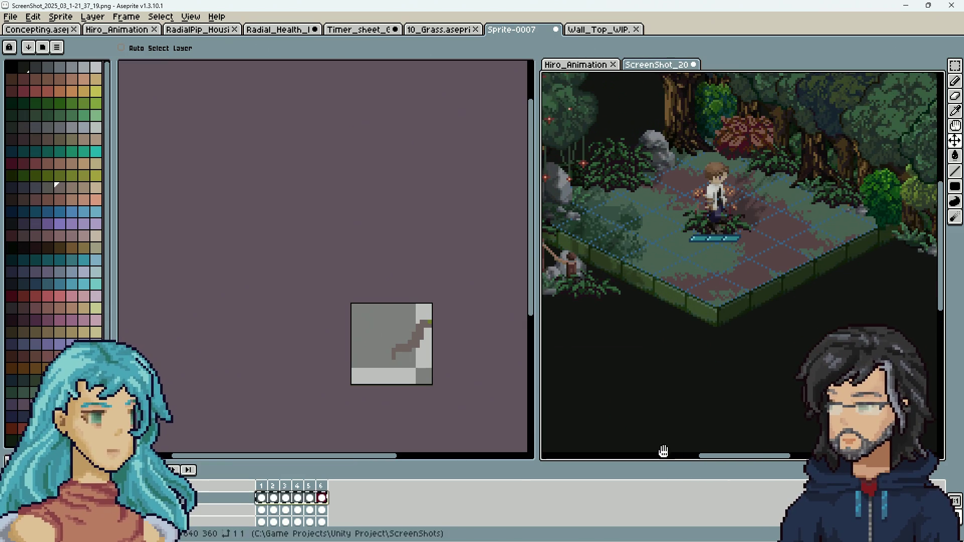
double_click(261, 497)
key(Escape)
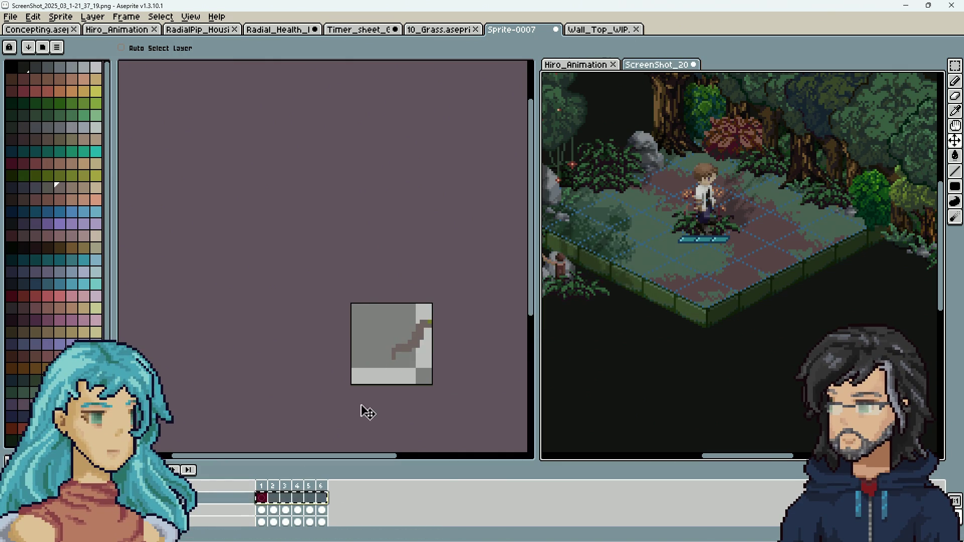
click(370, 382)
drag(271, 502, 324, 501)
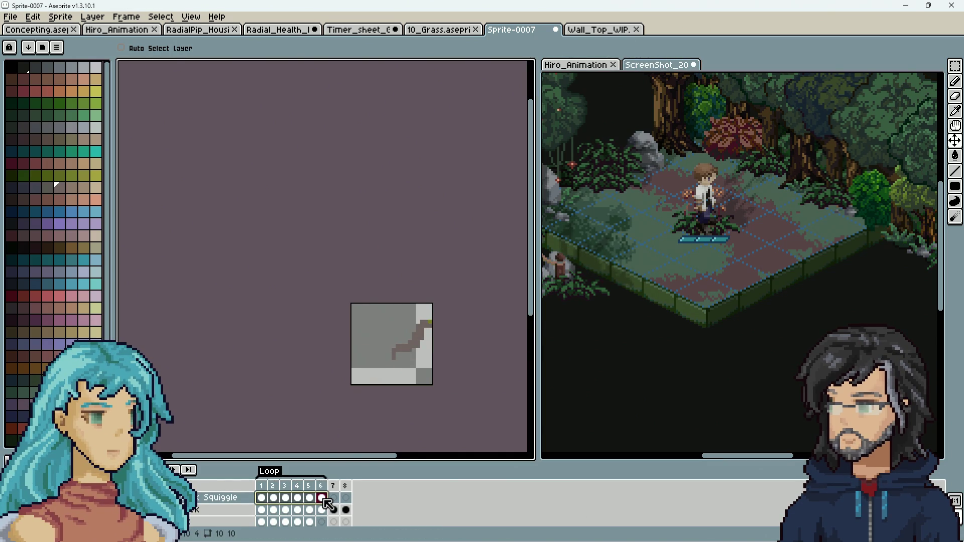
click(552, 458)
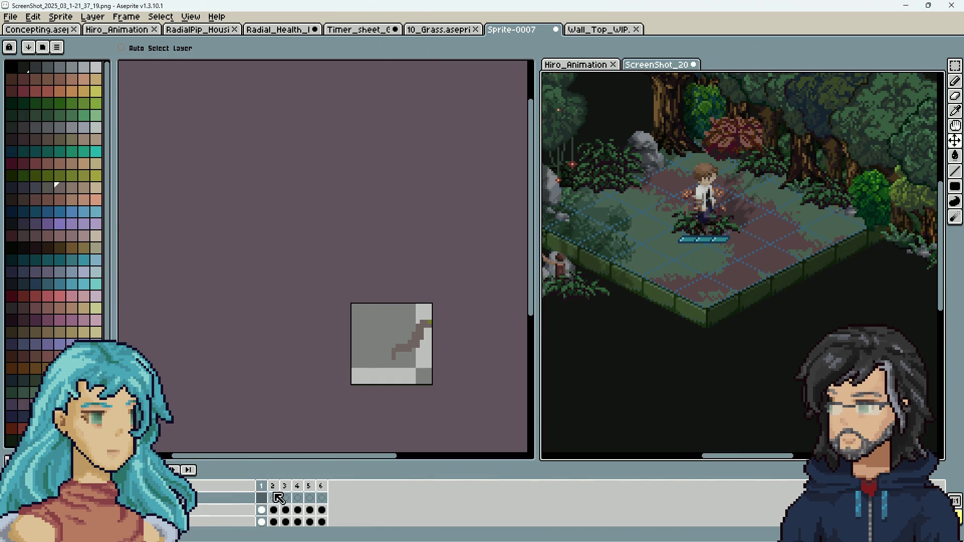
scroll(650, 379, down, 4)
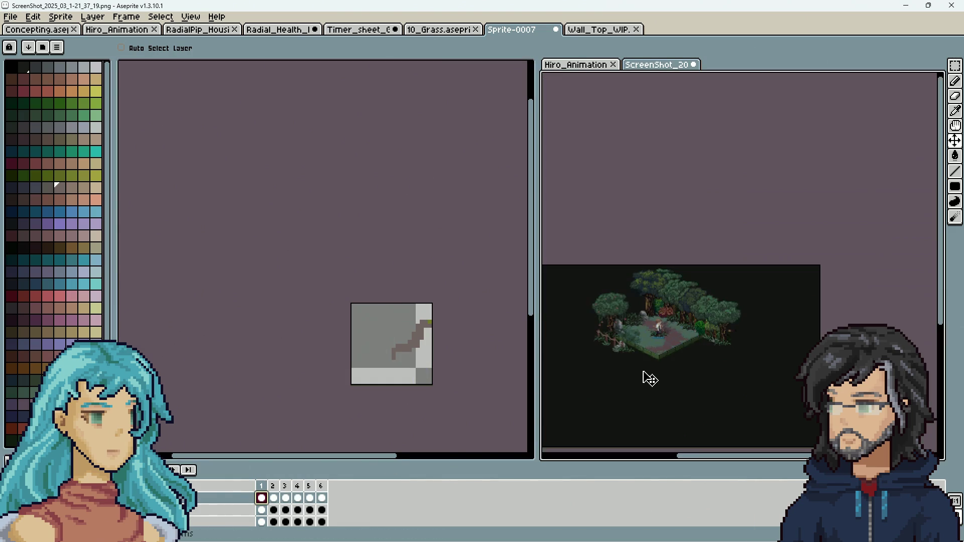
scroll(646, 383, up, 2)
drag(646, 383, 744, 319)
drag(818, 299, 757, 352)
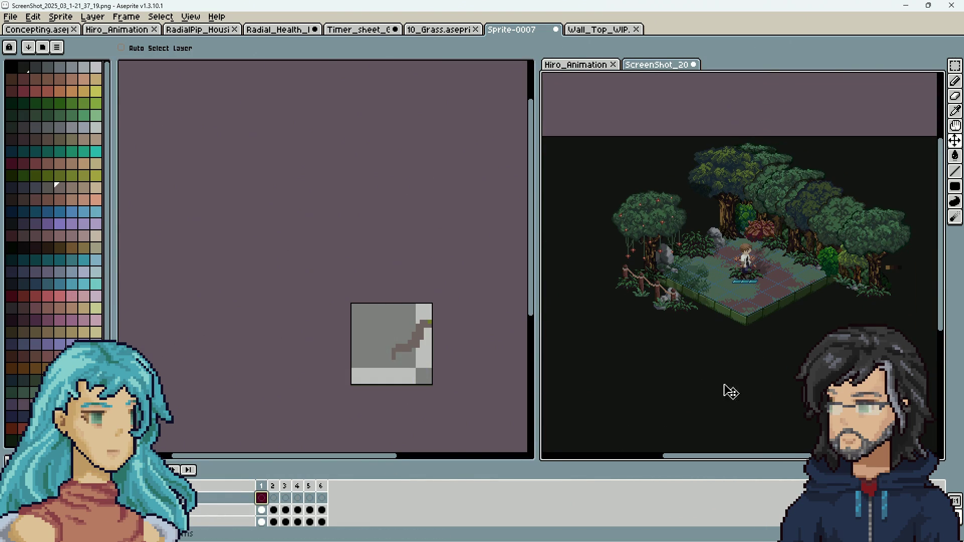
key(ctrl)
click(288, 498)
drag(700, 334, 738, 319)
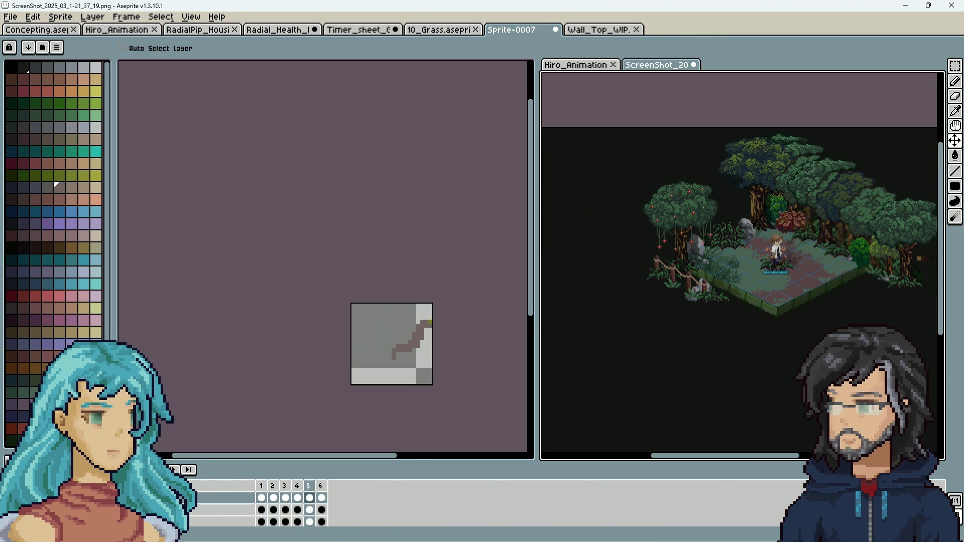
Select Squiggle frames 1–6, then clear the cels in screenshot frames 1–6.
click(298, 498)
click(416, 333)
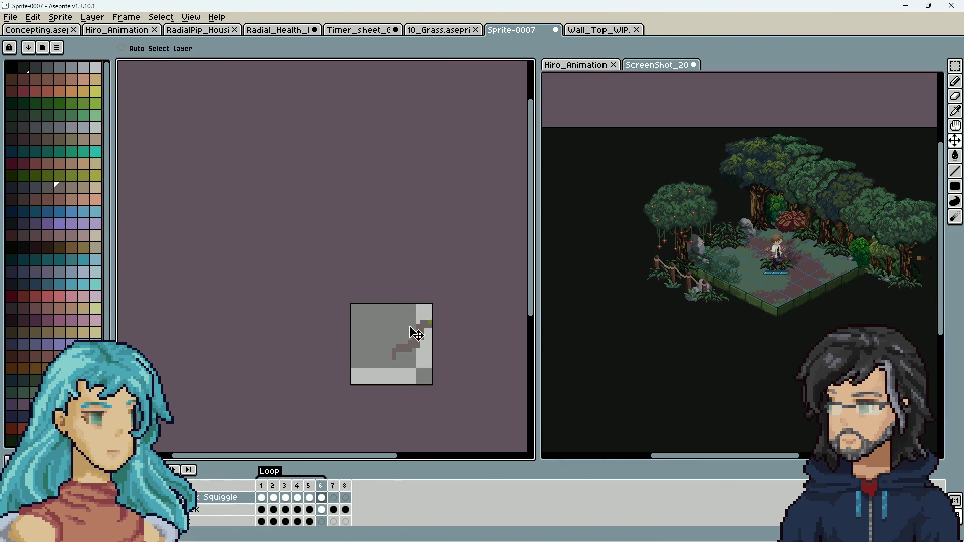
click(262, 498)
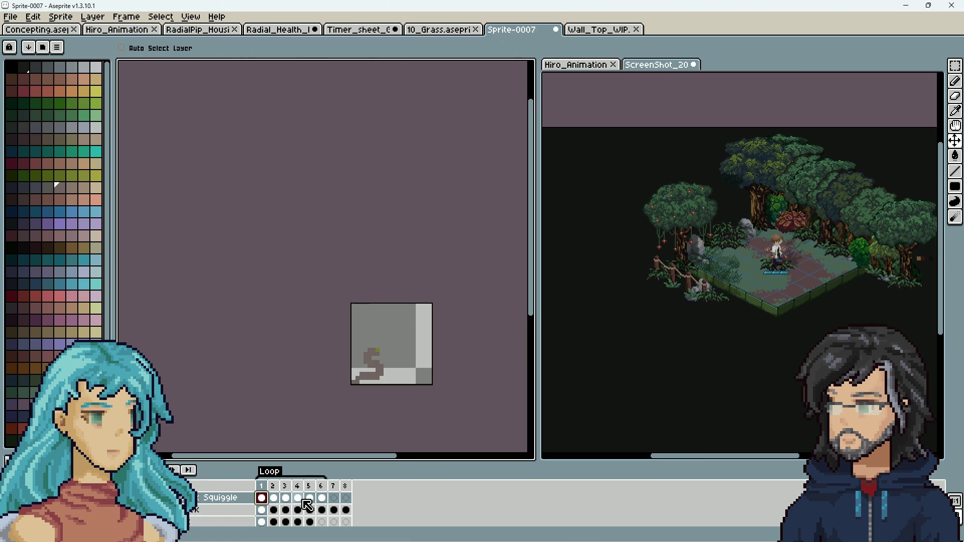
drag(324, 502, 274, 502)
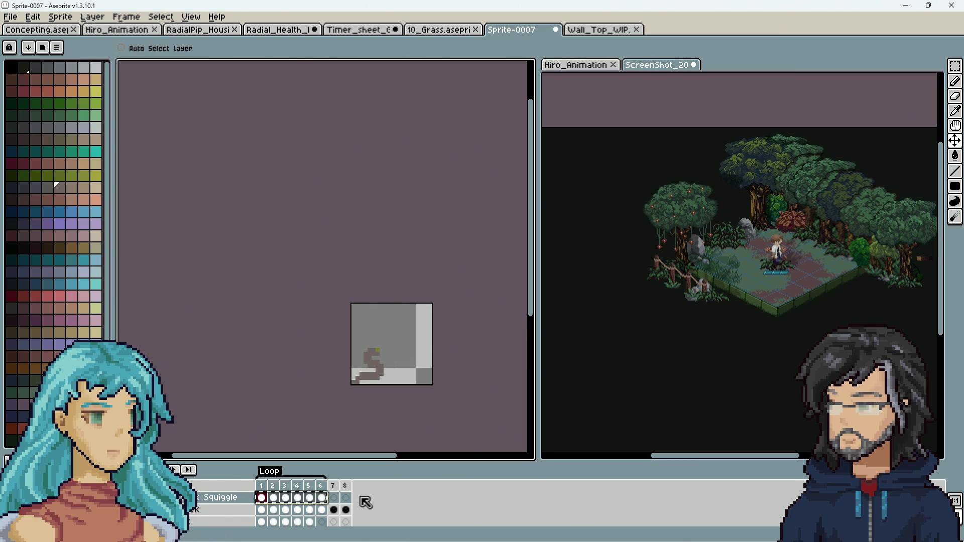
click(577, 413)
drag(262, 499, 327, 502)
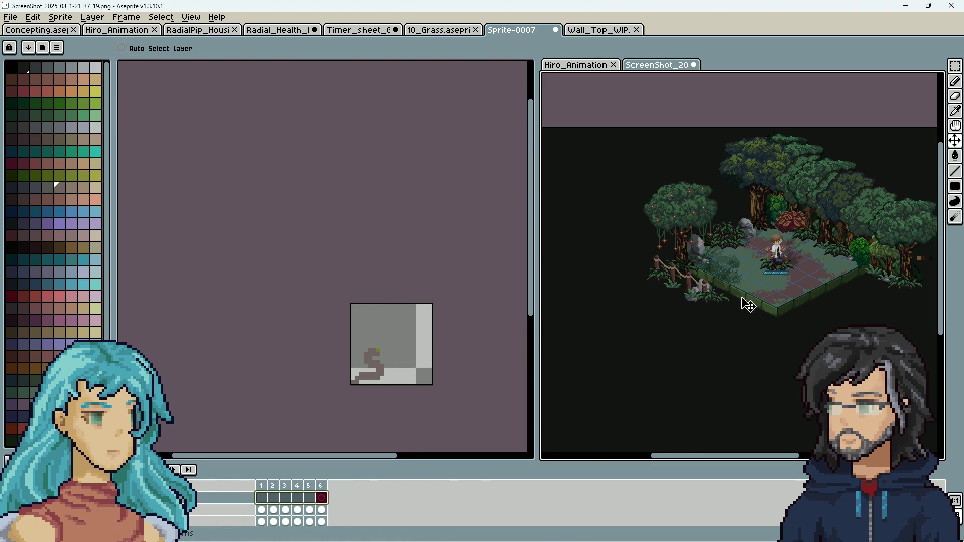
key(Delete)
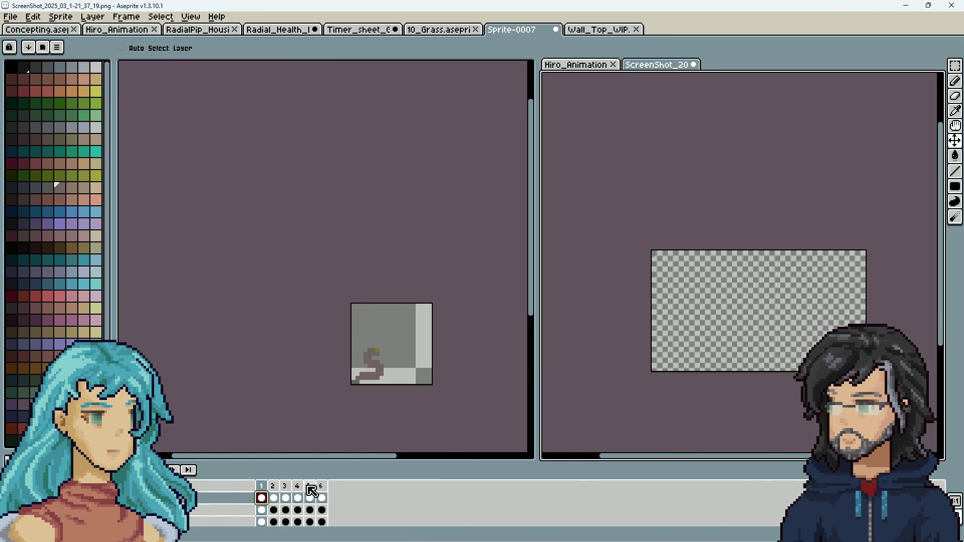
Select the whole snake tile and paste it into screenshot frames 1–6, then cancel the paste.
scroll(416, 416, up, 1)
click(291, 451)
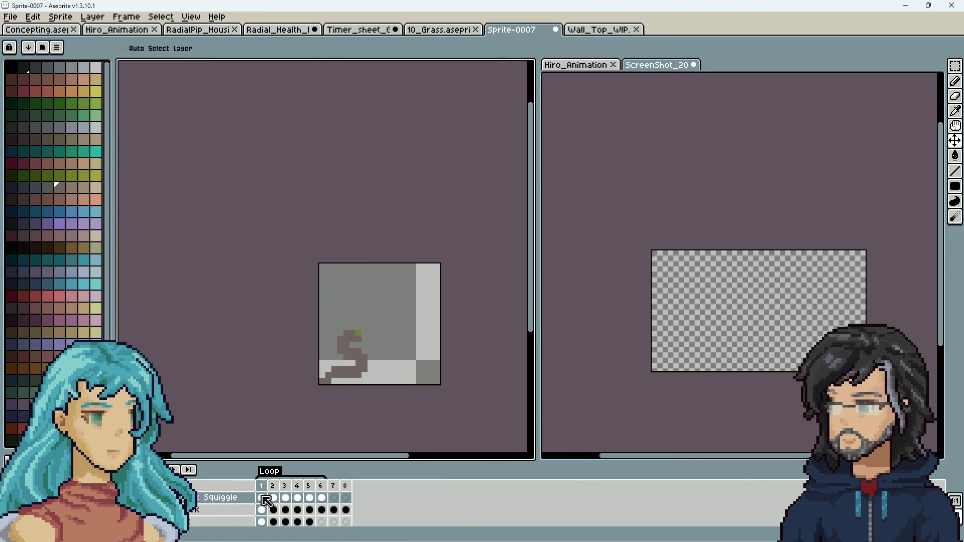
click(954, 66)
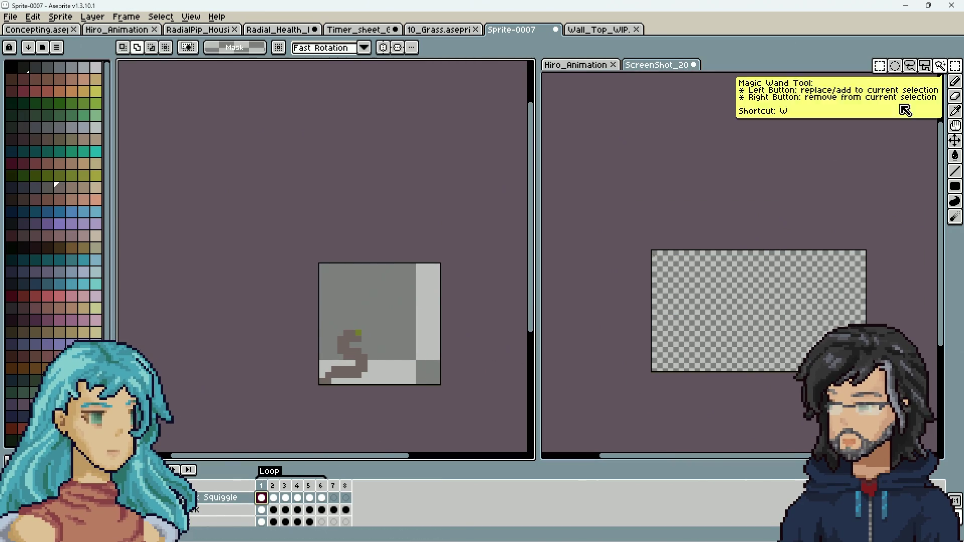
key(ctrl+a)
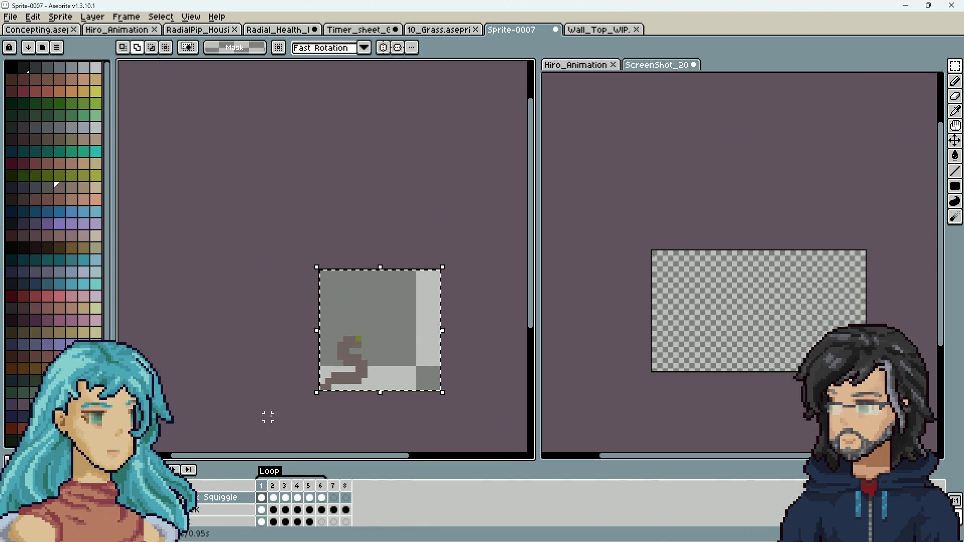
click(555, 437)
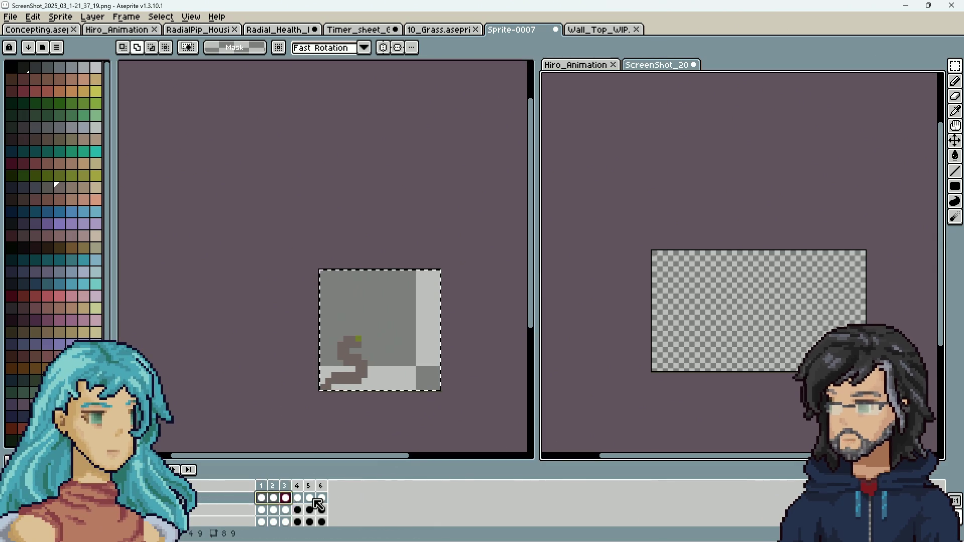
drag(333, 499, 263, 500)
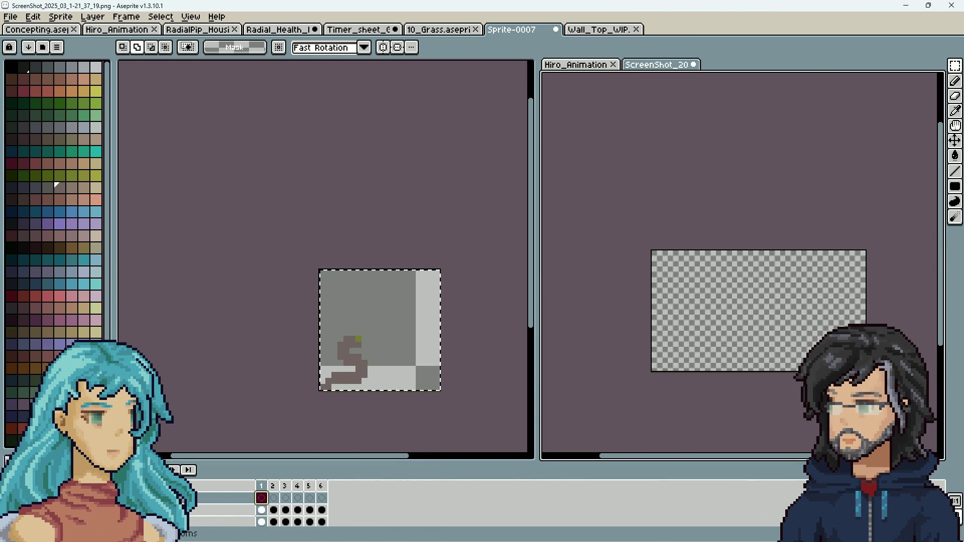
key(ctrl+v)
scroll(629, 249, up, 8)
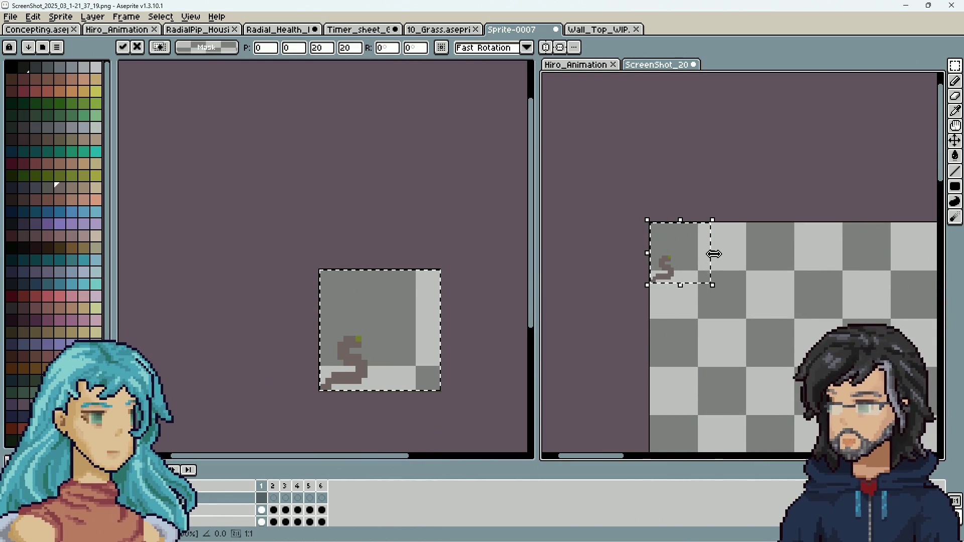
scroll(710, 254, down, 3)
key(Escape)
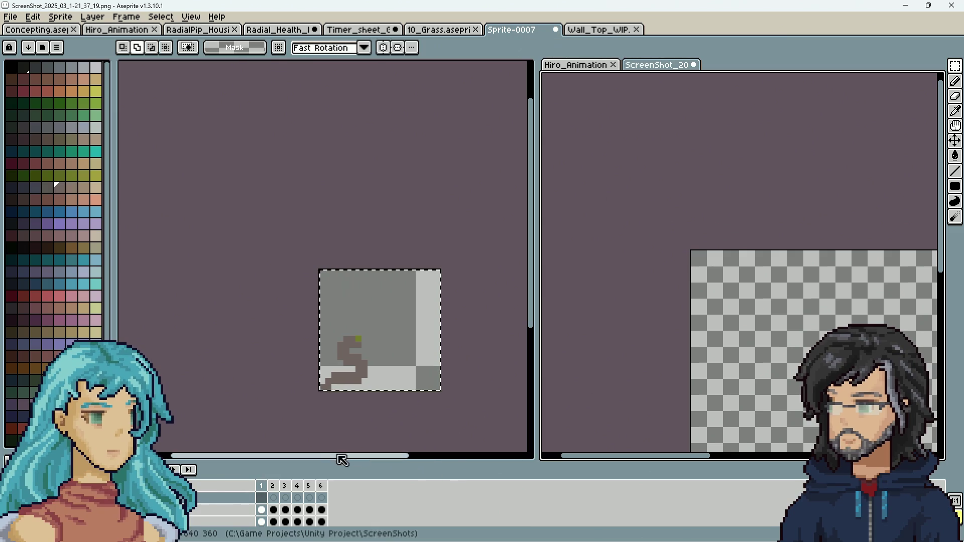
Reselect Squiggle frames 1–6 and screenshot frames 1–6 to reposition the snake with the Move tool.
click(361, 456)
drag(266, 502, 330, 506)
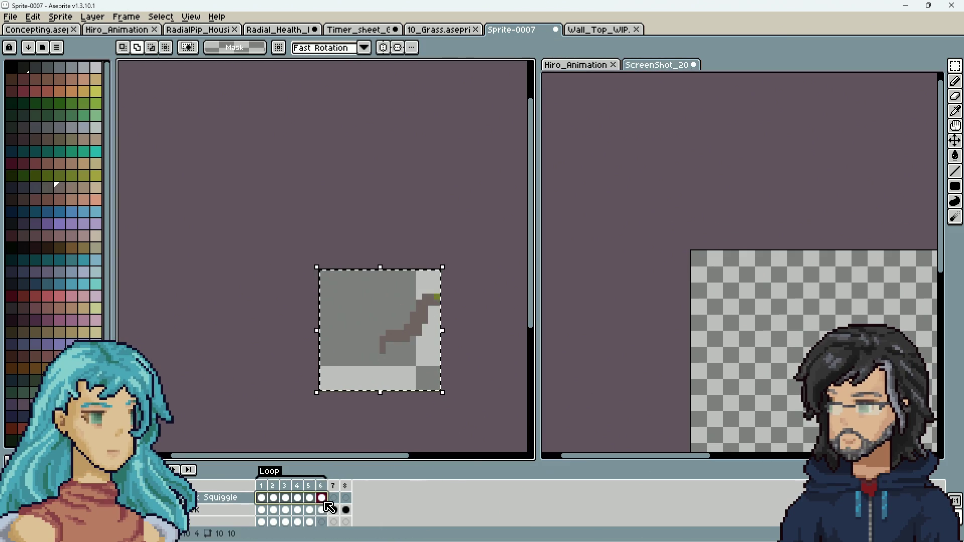
click(582, 385)
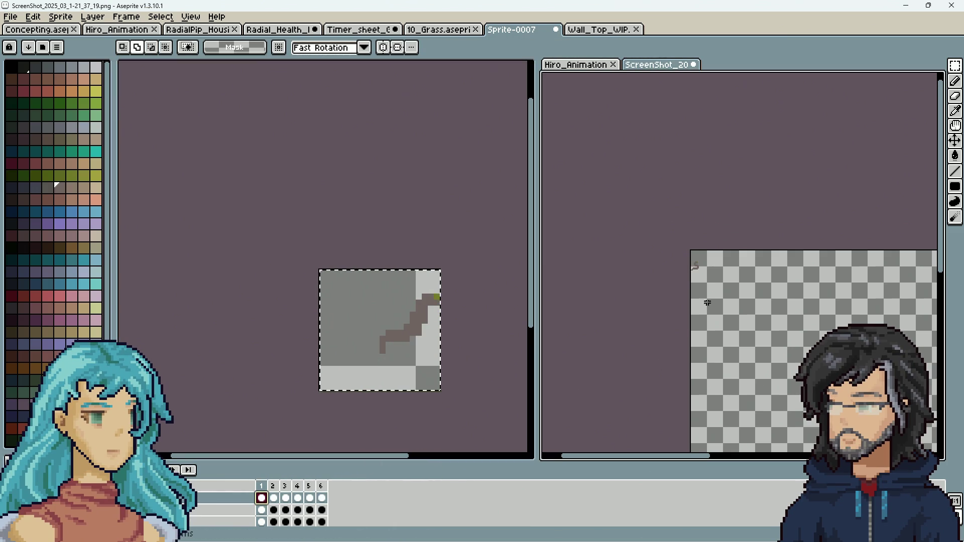
scroll(708, 310, up, 2)
drag(262, 499, 321, 502)
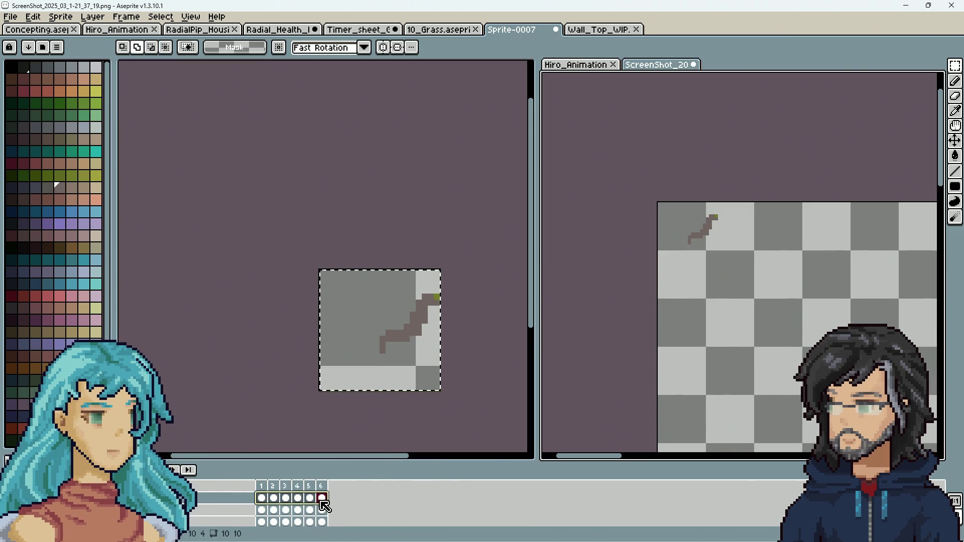
click(956, 141)
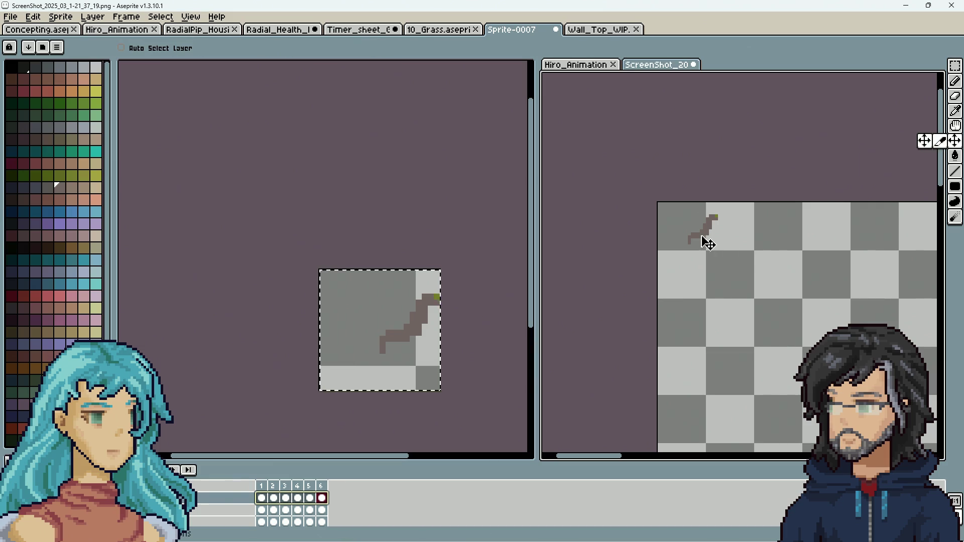
Restore the forest scene beneath the snake and move the snake layer above the screenshot.
scroll(786, 318, down, 4)
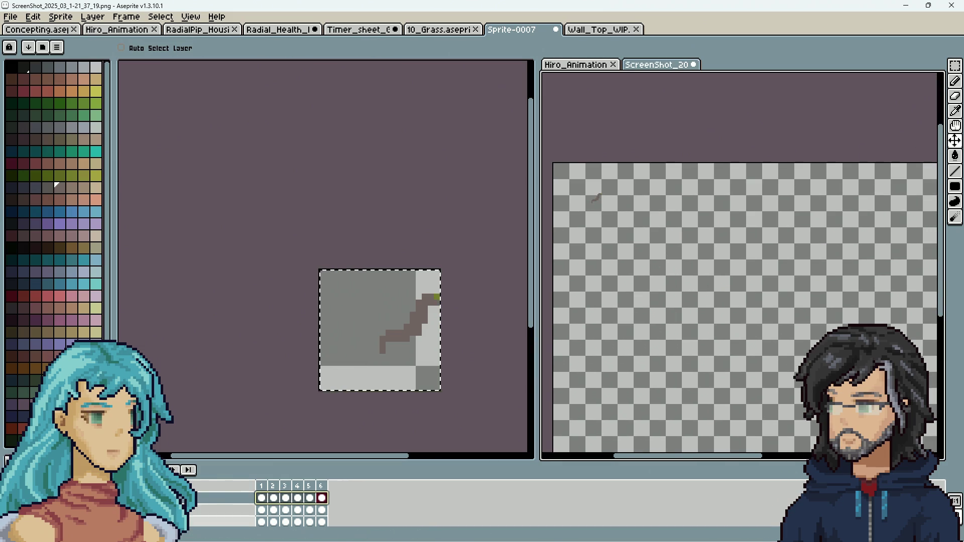
click(131, 508)
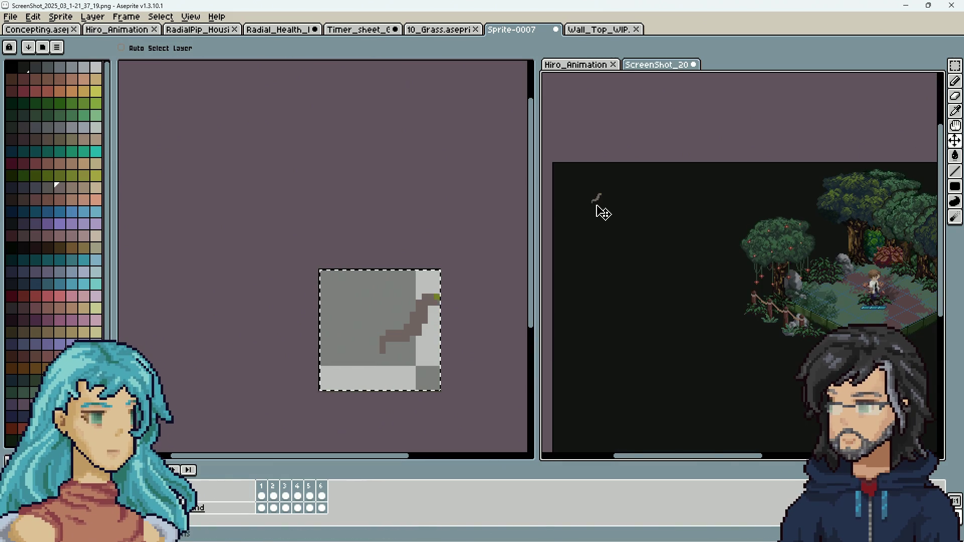
scroll(846, 325, up, 3)
drag(846, 325, 586, 387)
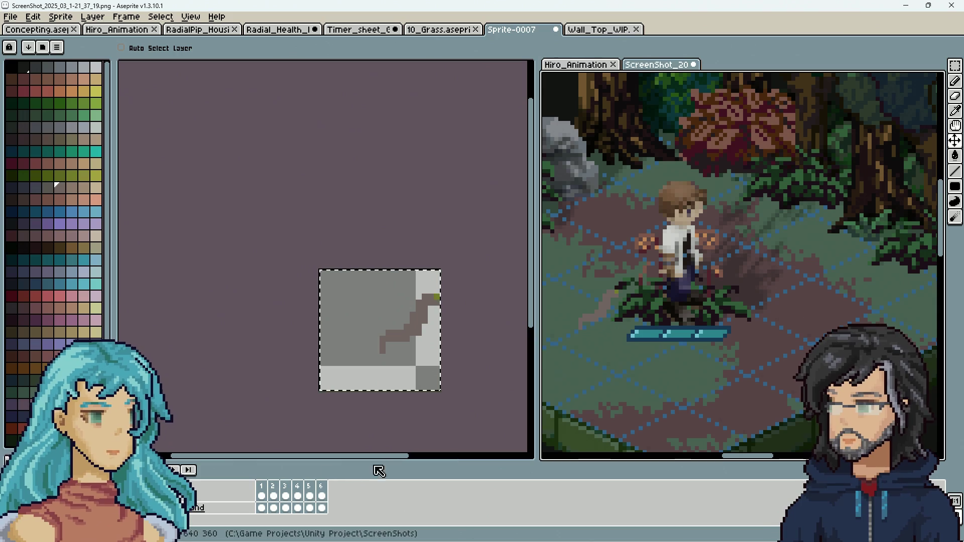
click(310, 508)
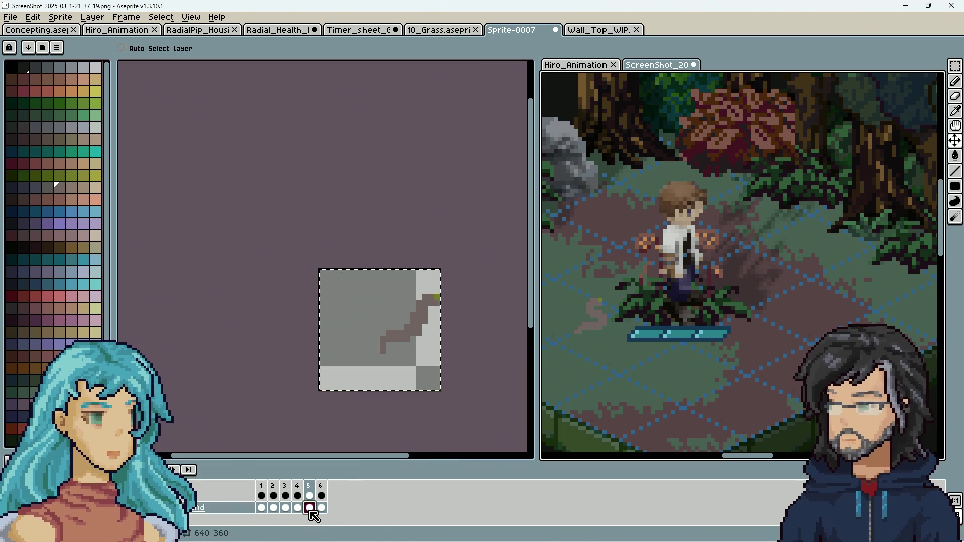
drag(211, 508, 203, 498)
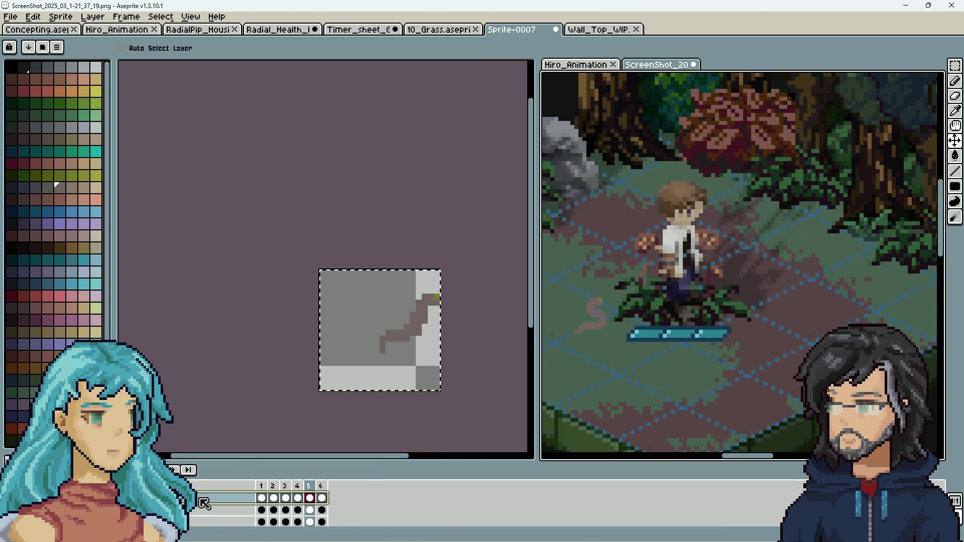
Pan across the forest to check the snake near the character, then switch to 10_Grass.
scroll(573, 395, down, 1)
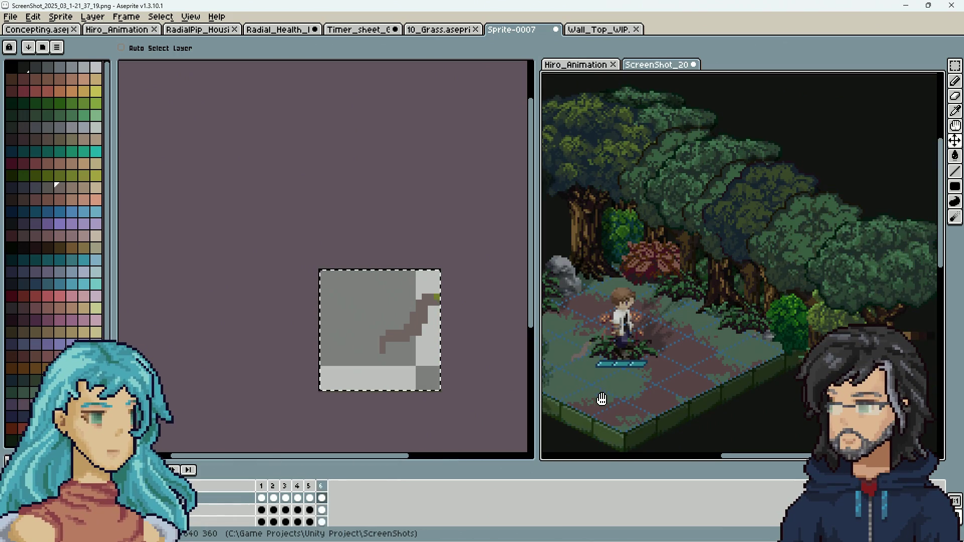
drag(600, 399, 678, 403)
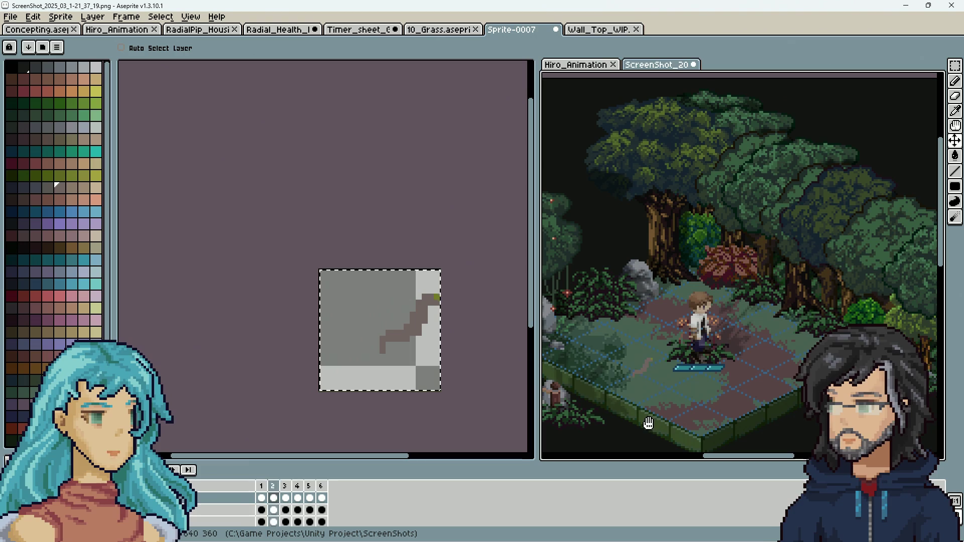
scroll(731, 384, down, 1)
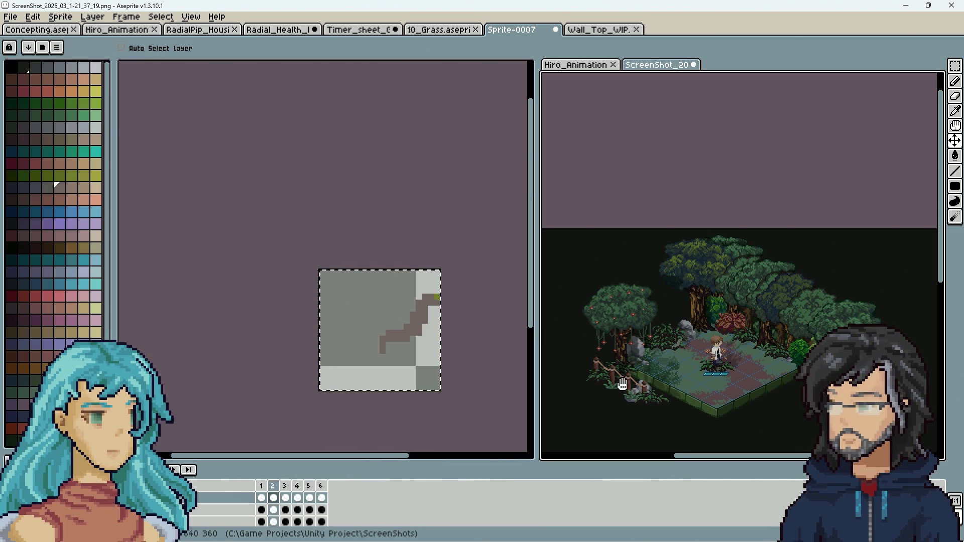
mouse_move(678, 348)
mouse_down()
mouse_move(695, 341)
mouse_move(681, 347)
mouse_up()
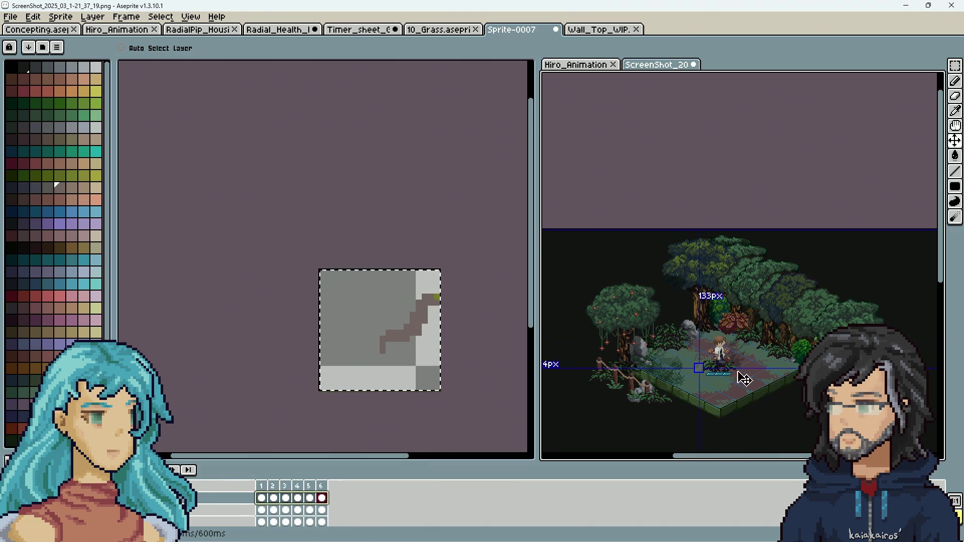
scroll(717, 387, up, 3)
key(ctrl+shift+Tab)
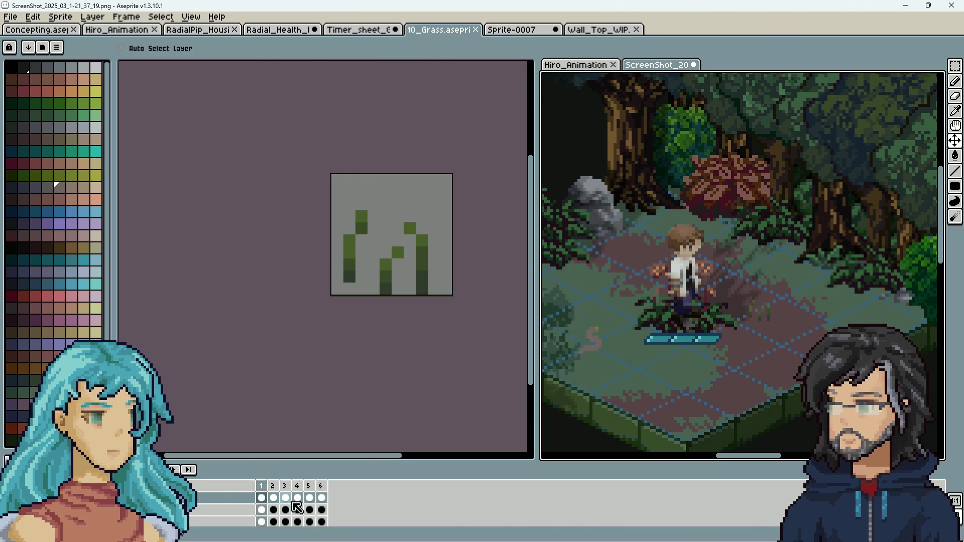
scroll(719, 374, down, 2)
scroll(719, 374, up, 1)
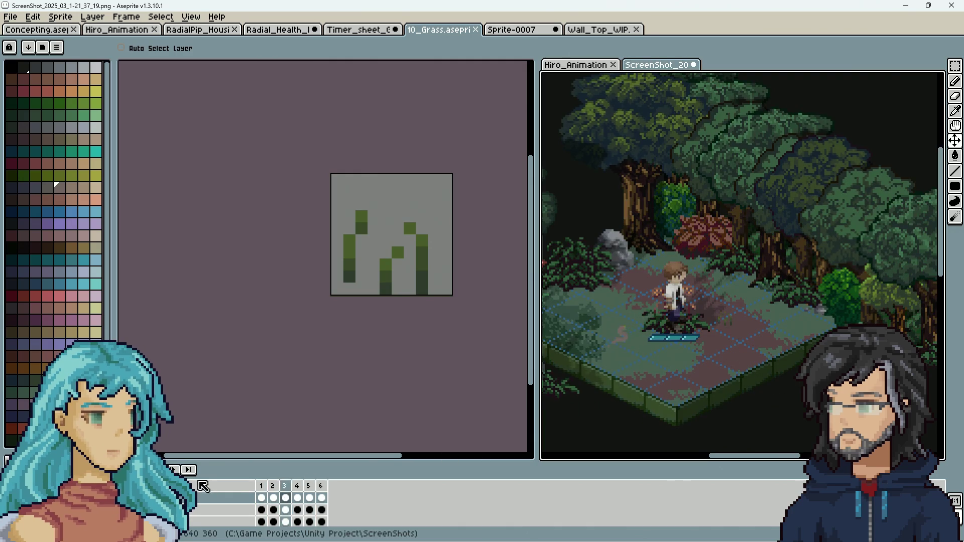
click(297, 497)
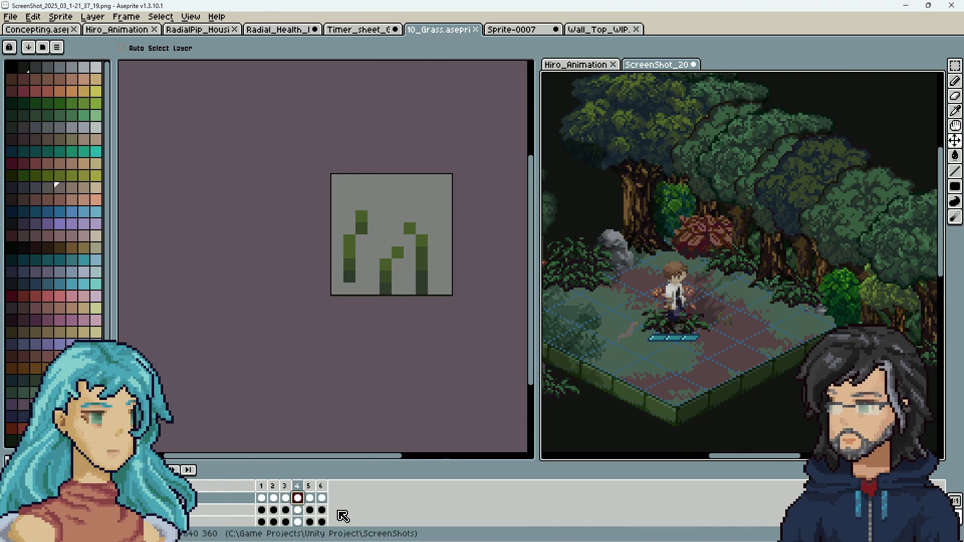
key(Right)
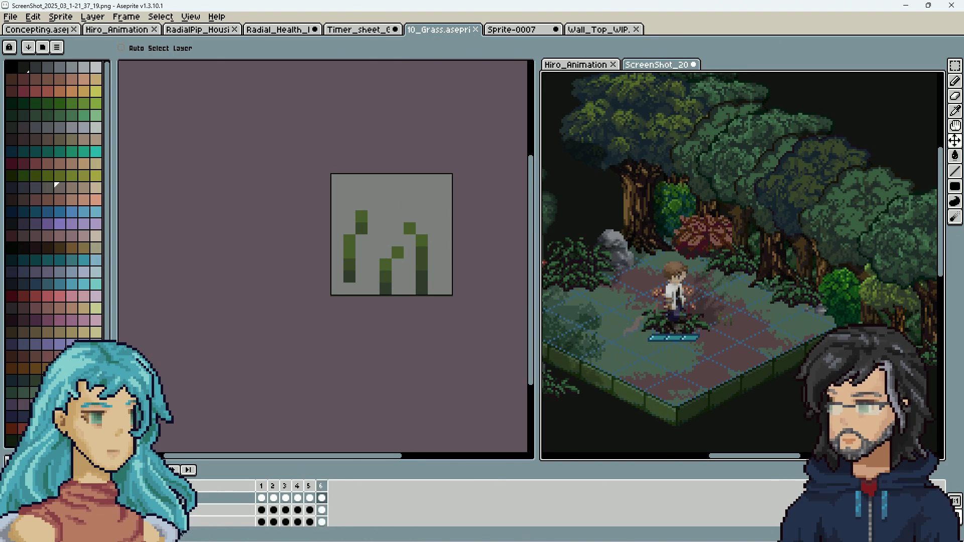
key(Right)
key(Right)
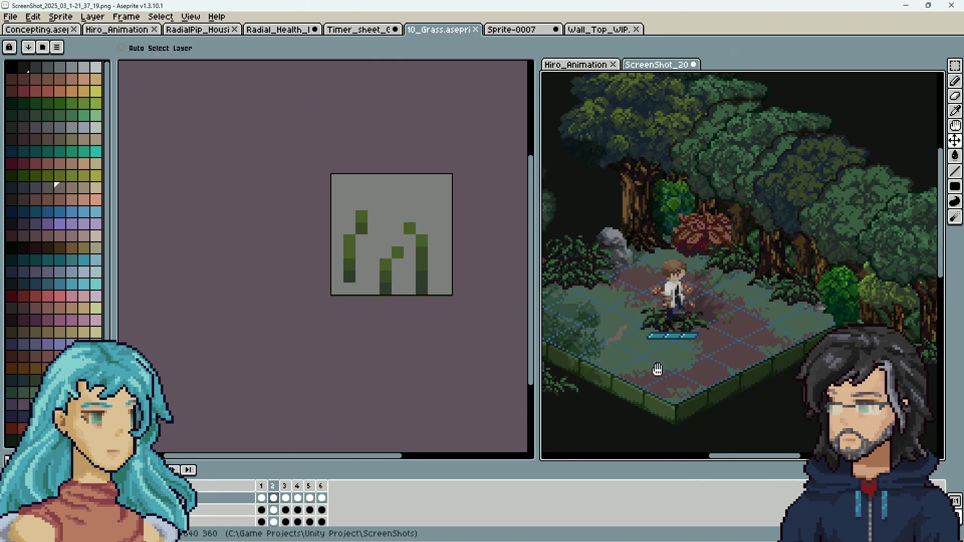
key(Left)
key(Left)
key(Left)
key(Left)
key(Left)
key(Right)
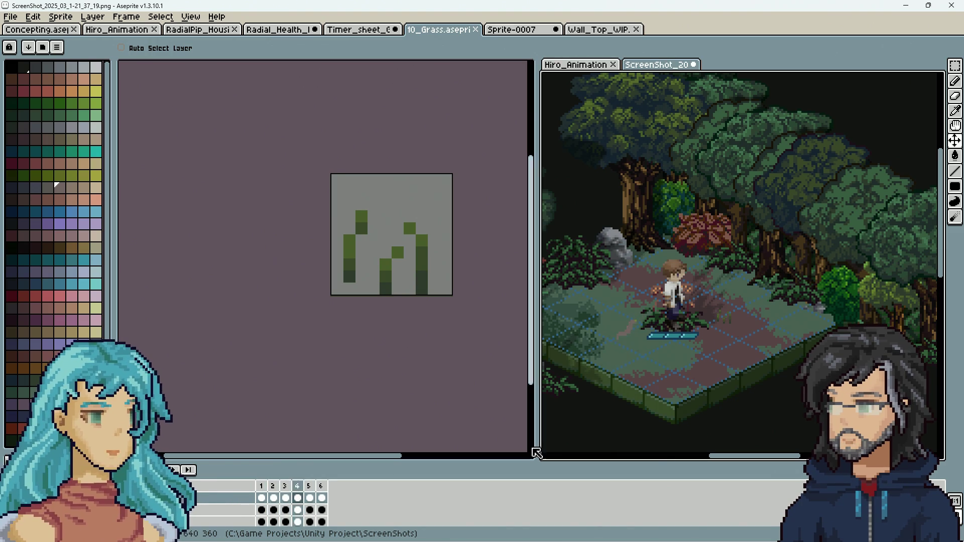
key(Right)
key(Right)
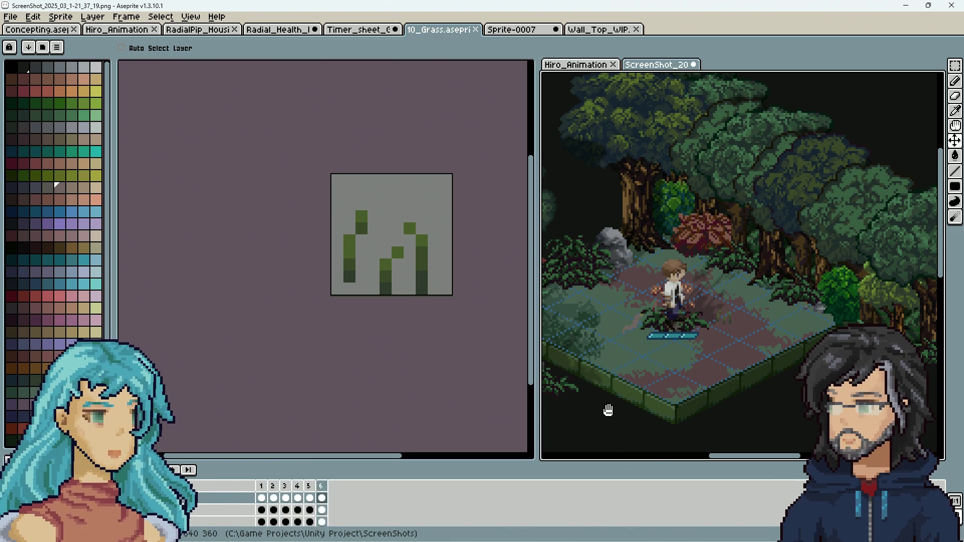
key(Right)
key(Right)
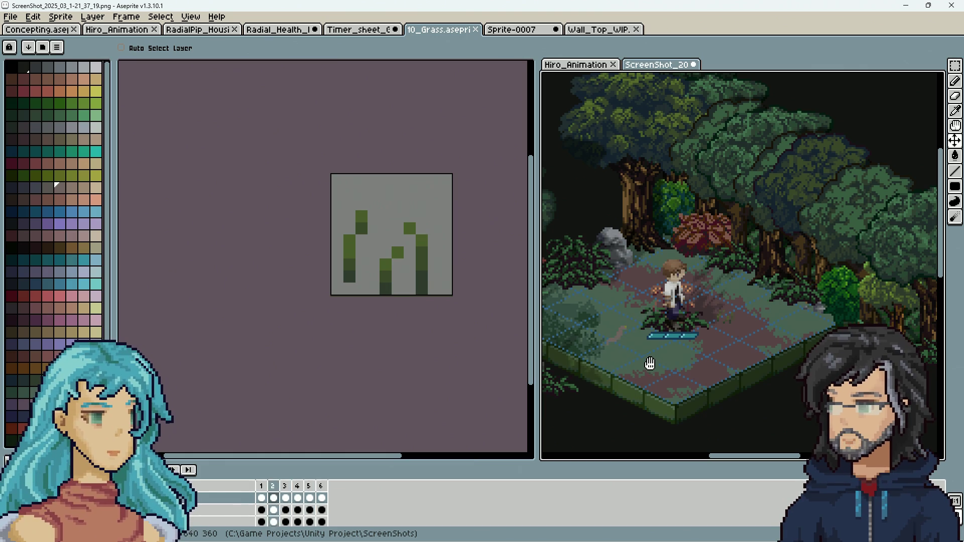
key(Left)
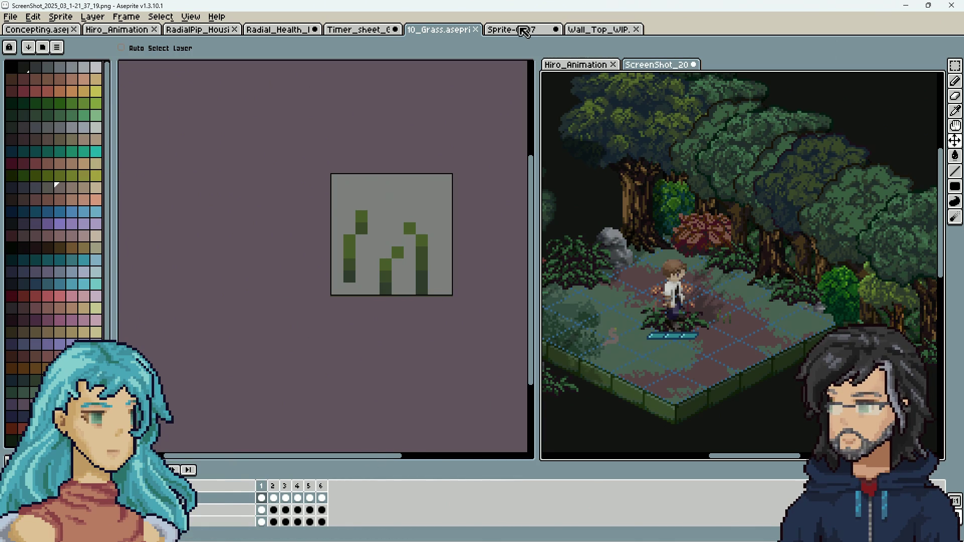
Return to Sprite-0007 and select frames 1–5 across all layers.
key(ctrl+Tab)
scroll(441, 383, up, 1)
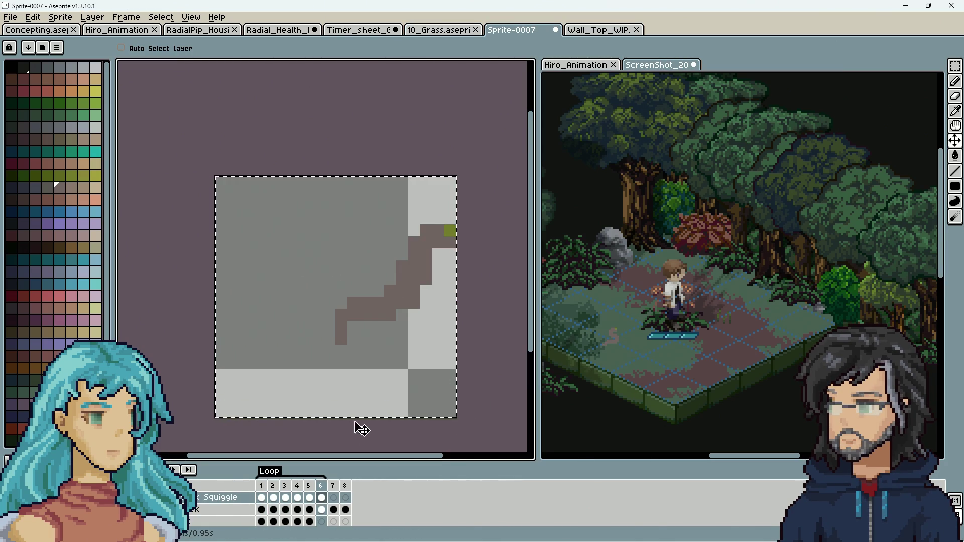
scroll(424, 360, down, 1)
mouse_move(306, 487)
mouse_down()
mouse_move(261, 486)
mouse_move(322, 505)
mouse_up()
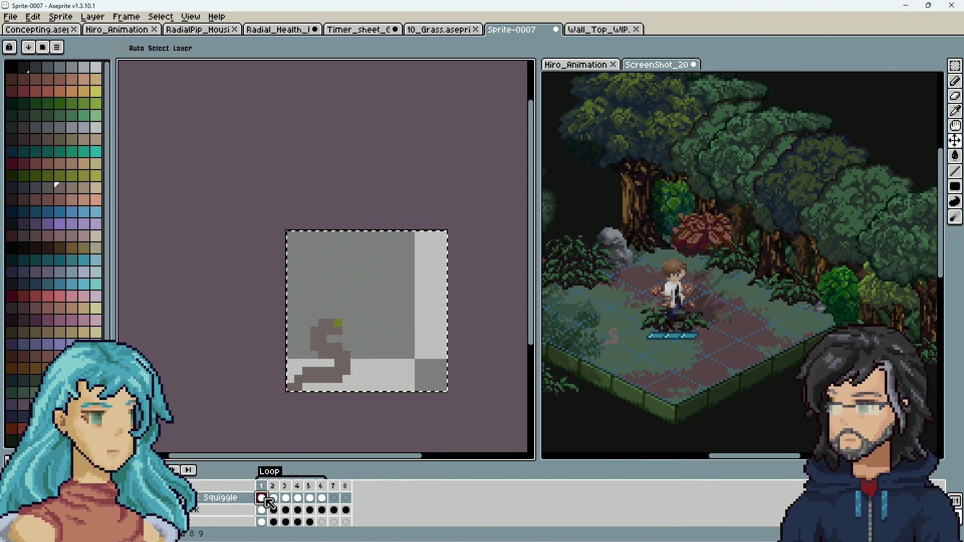
Preview Squiggle frames 1, 3, 7 and 2 of the snake animation.
click(262, 498)
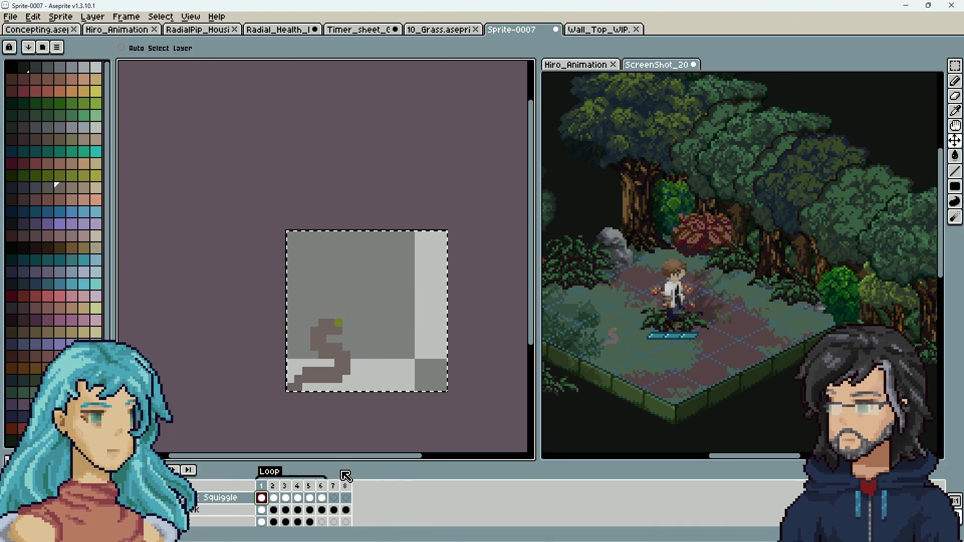
click(285, 499)
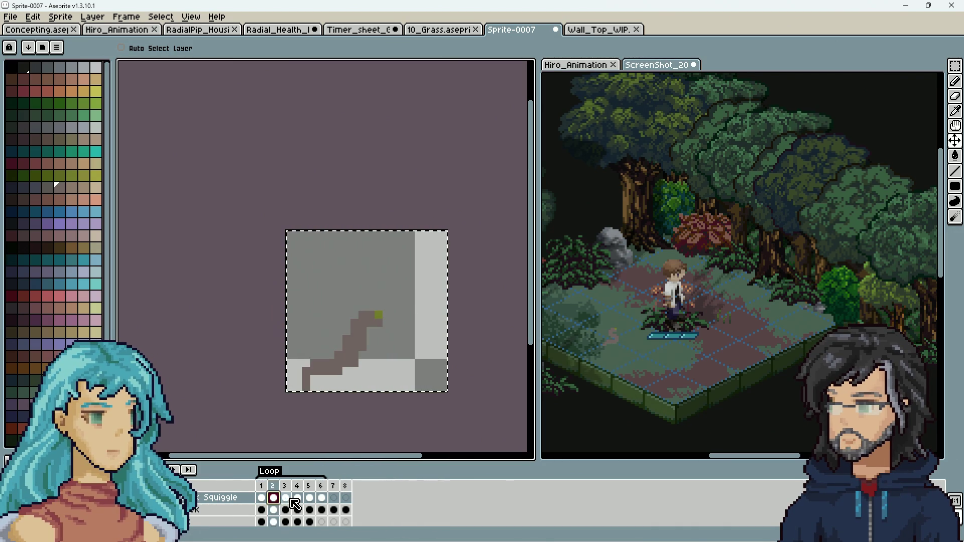
click(307, 500)
click(334, 498)
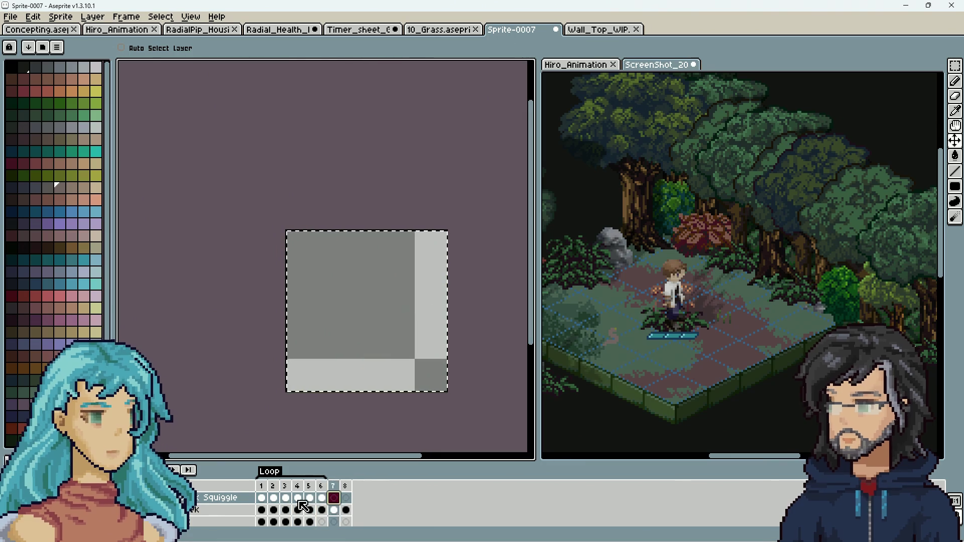
click(274, 498)
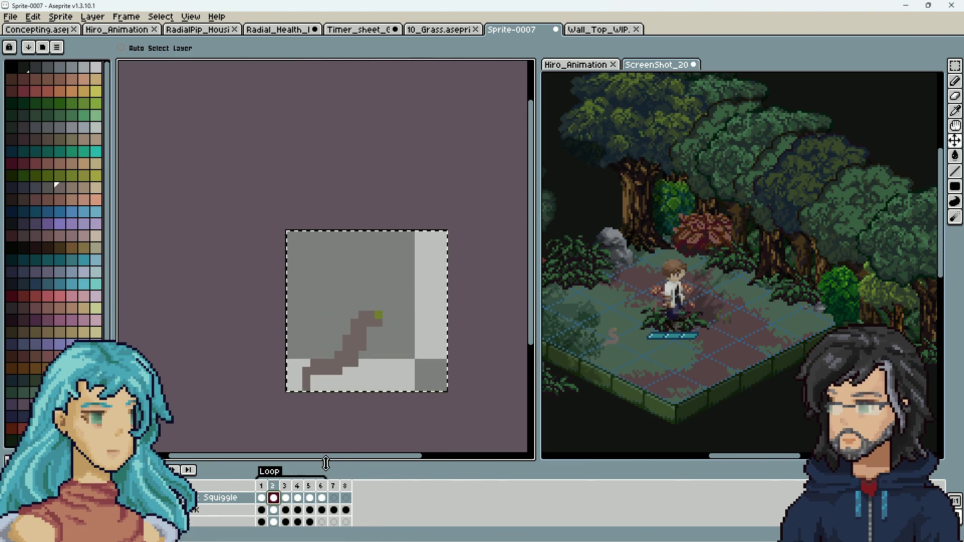
right_click(211, 505)
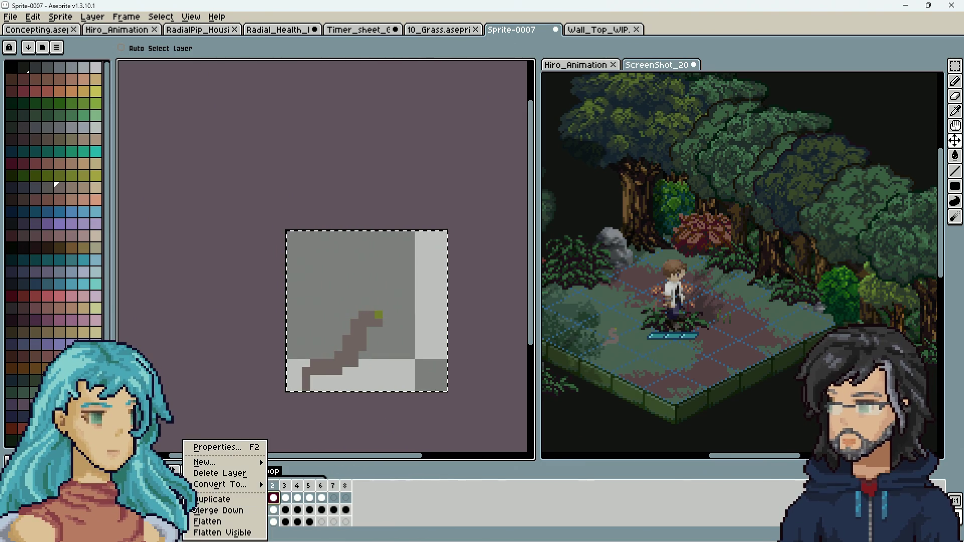
Add a new layer to the snake sprite and name it Smolest Snek.
mouse_move(221, 462)
click(309, 462)
key(b)
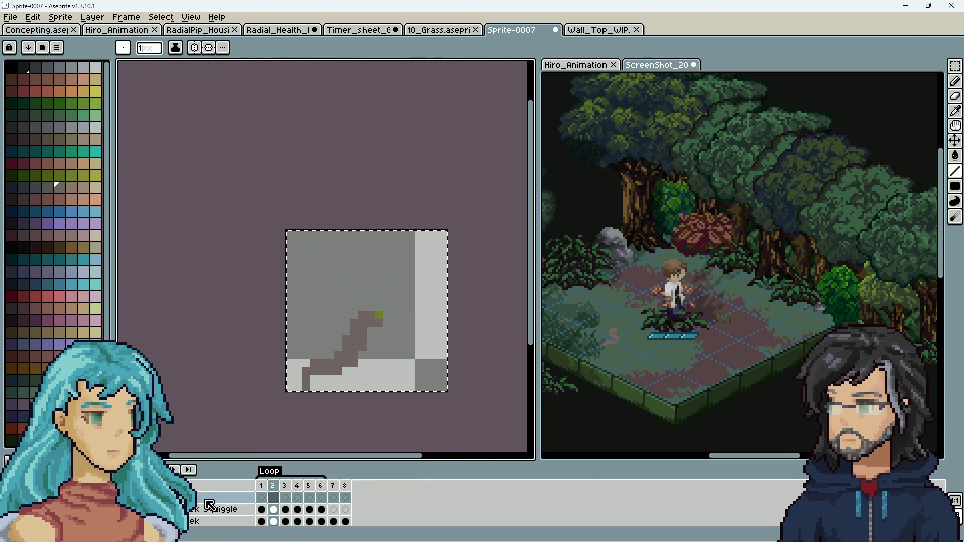
double_click(208, 500)
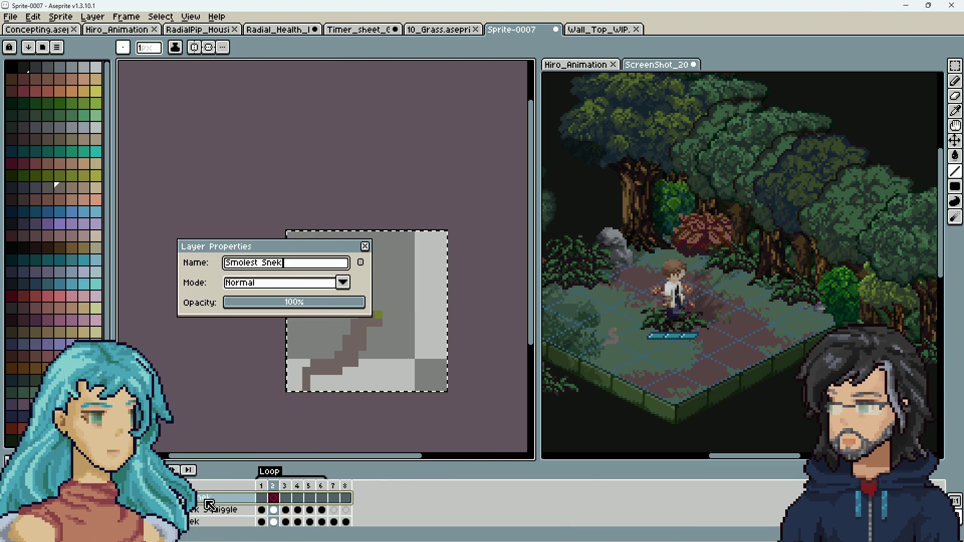
key(Return)
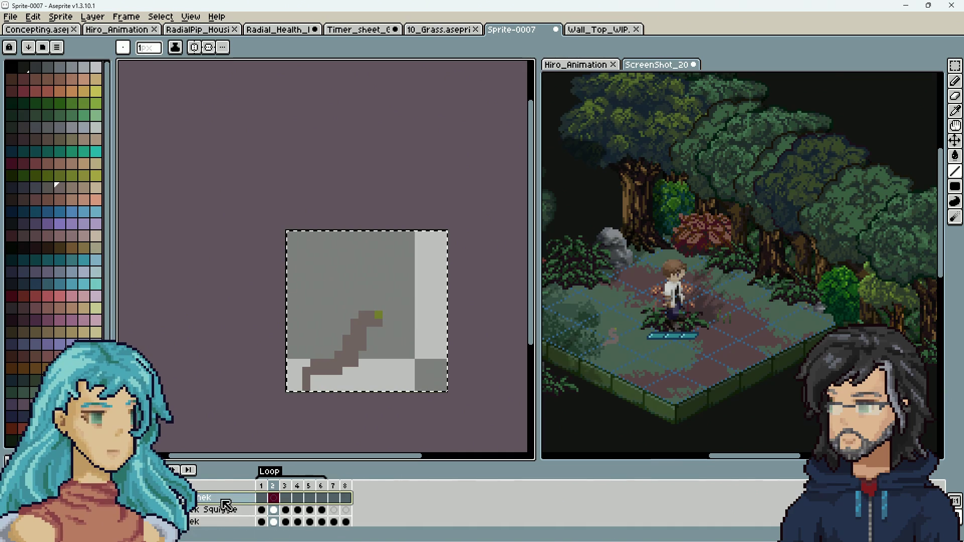
Pick the yellow-brown colour from the sprite, erase a stray pixel and shift the pixels down-left.
key(alt)
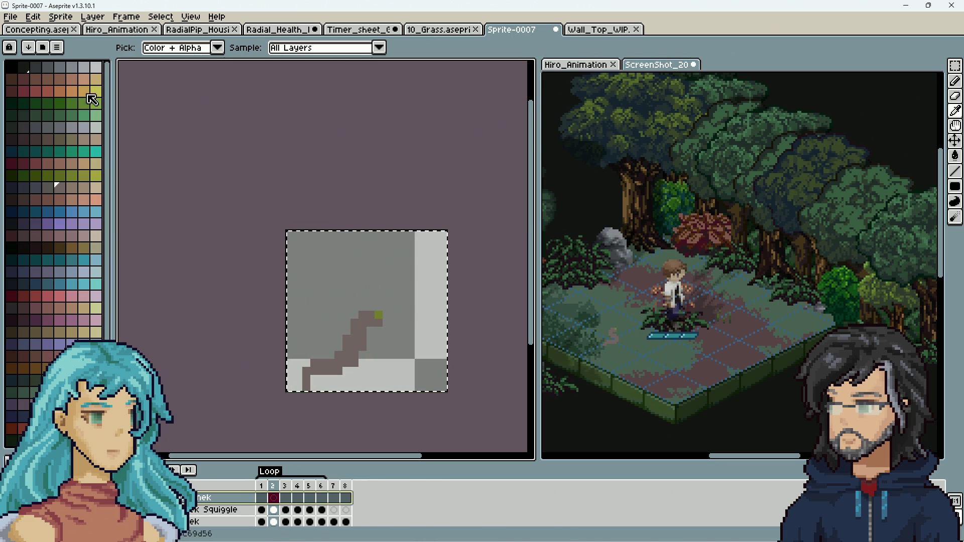
scroll(87, 98, down, 1)
scroll(346, 376, up, 1)
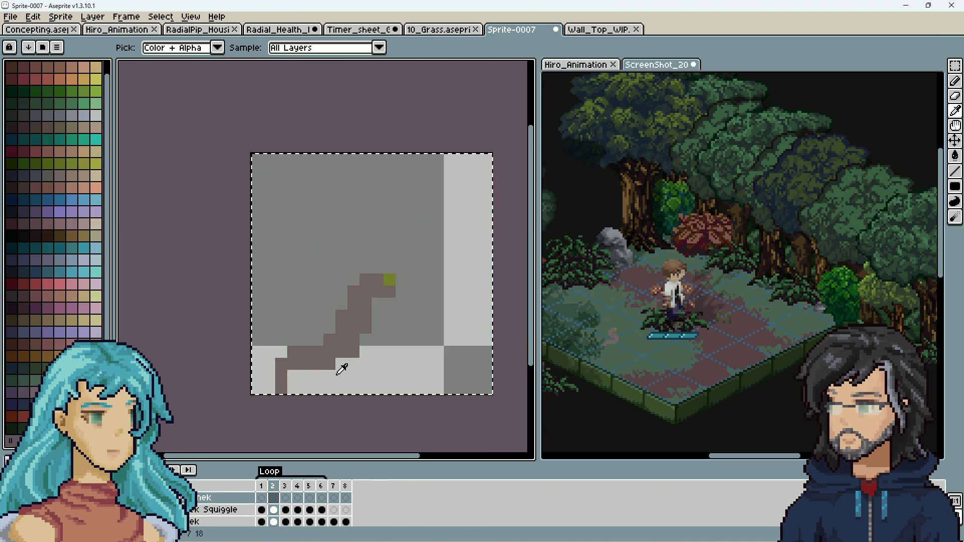
key(b)
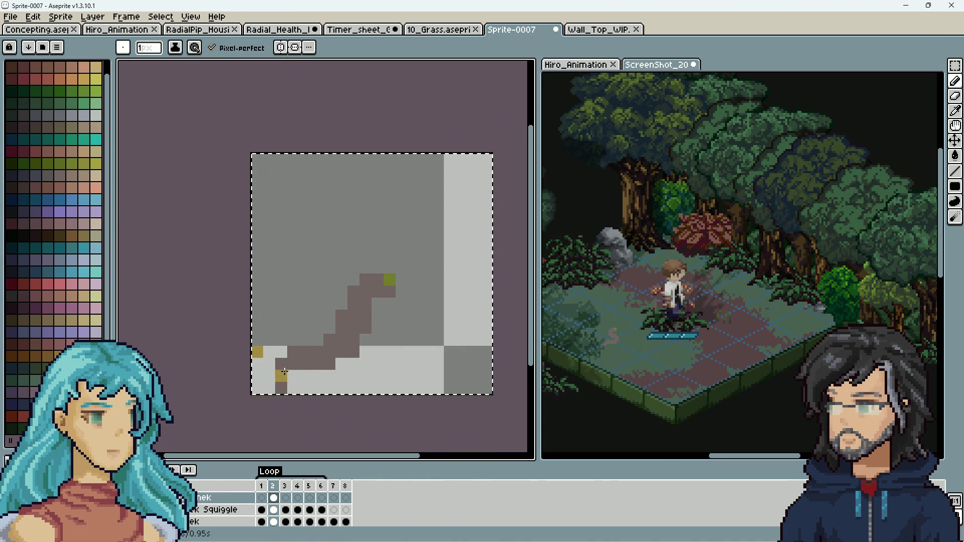
key(e)
click(282, 372)
key(b)
drag(326, 379, 311, 387)
key(comma)
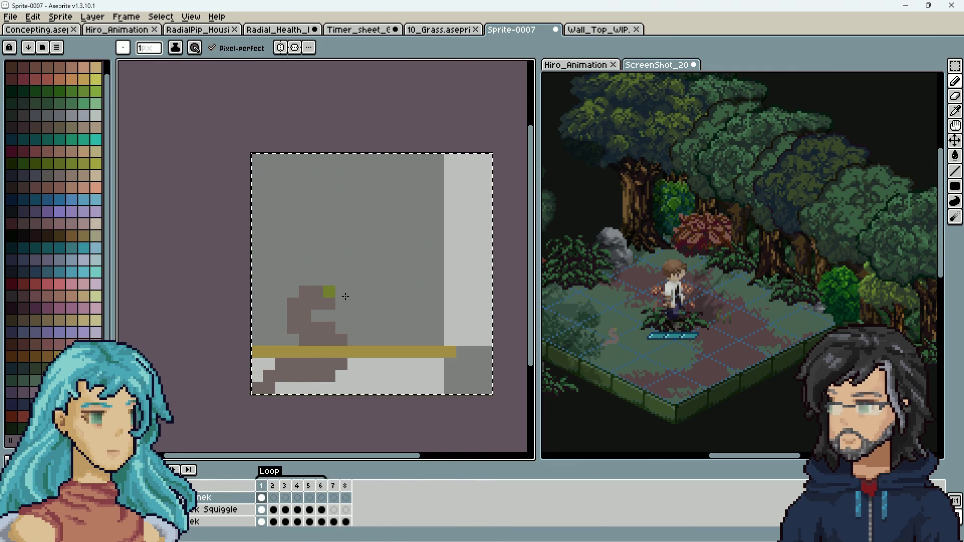
key(ctrl+z)
key(ctrl+z)
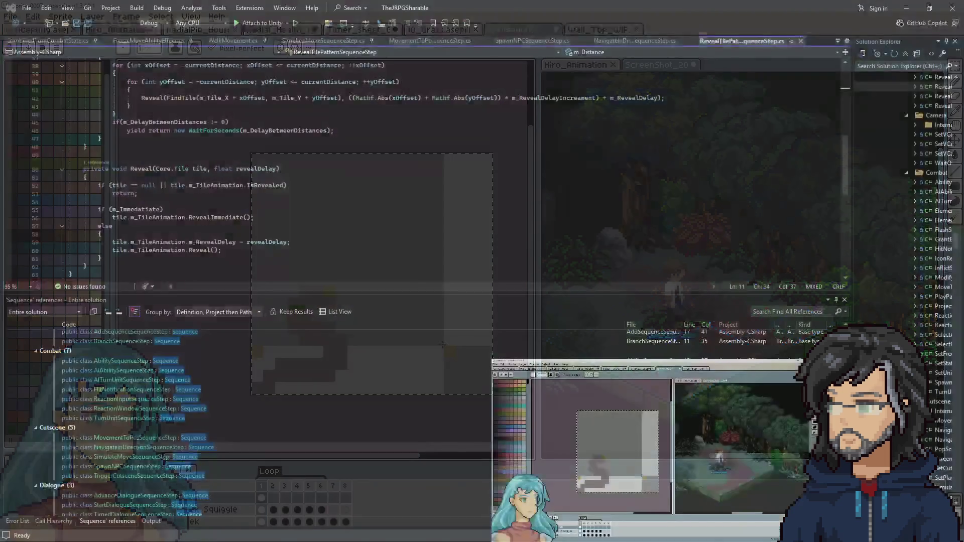
Read the Invoke and Reveal methods in RevealTilePatternSequenceStep.cs, then minimise Visual Studio.
scroll(292, 183, up, 11)
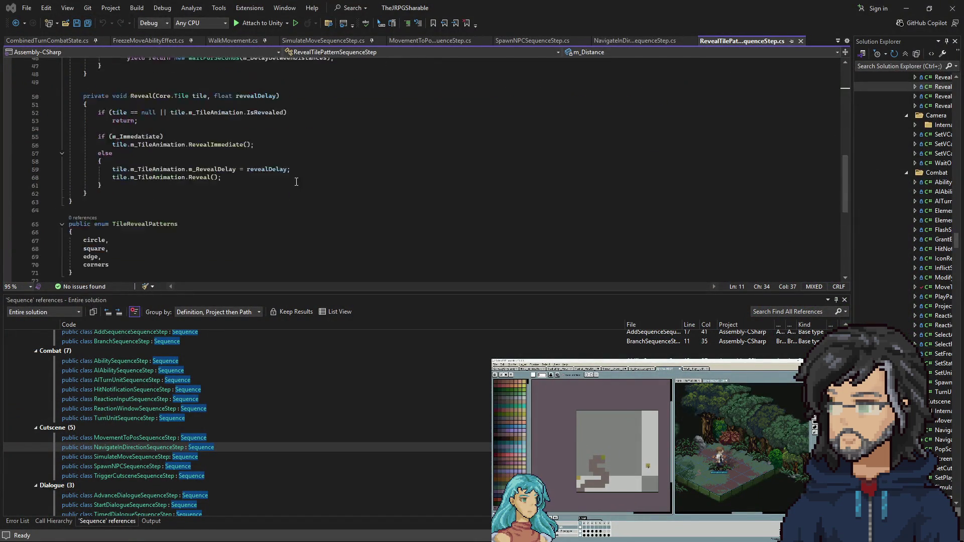
scroll(328, 200, up, 2)
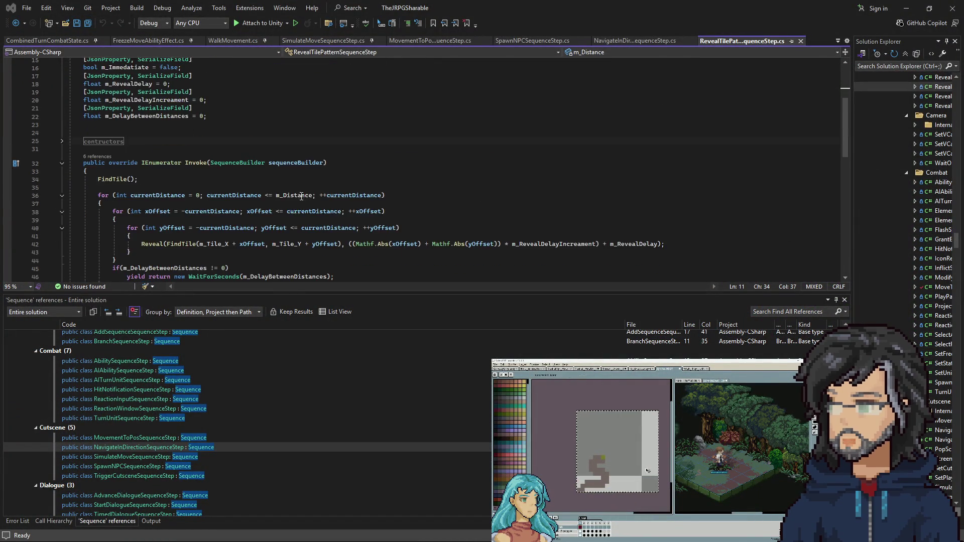
scroll(286, 197, down, 2)
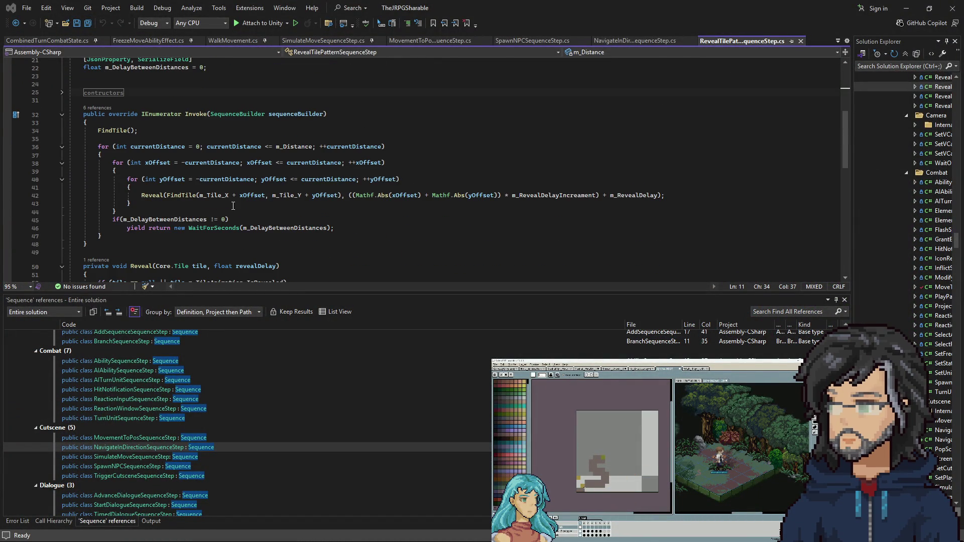
scroll(226, 196, down, 5)
scroll(195, 183, down, 2)
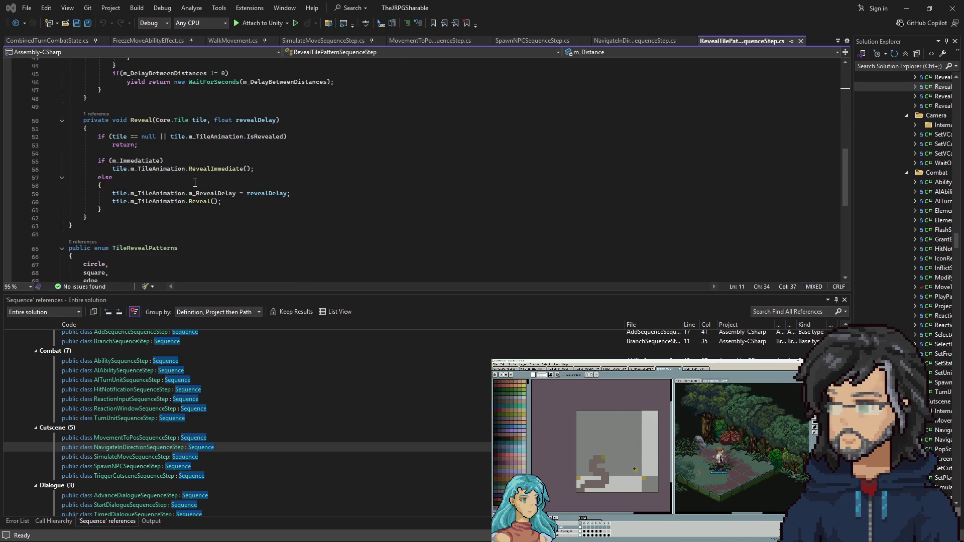
scroll(194, 182, up, 8)
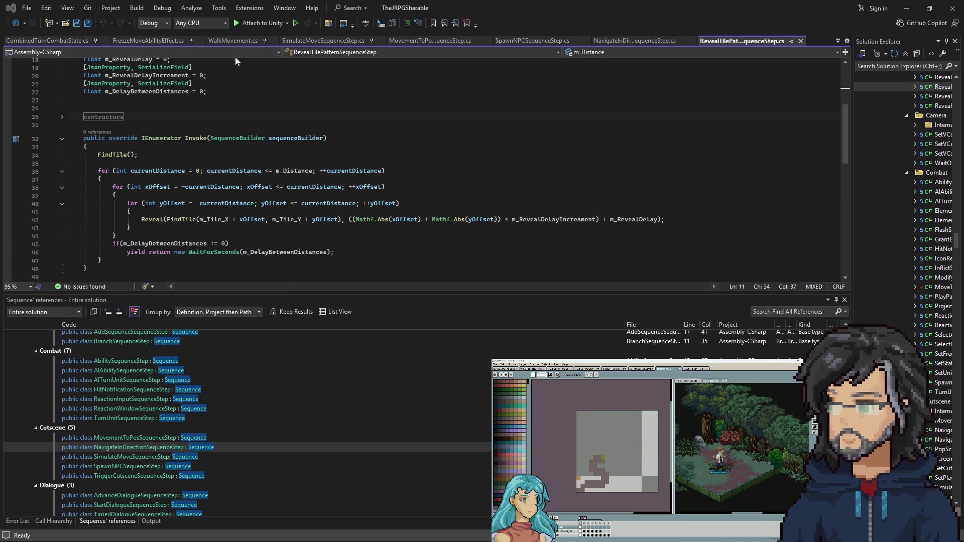
click(906, 8)
text(con)
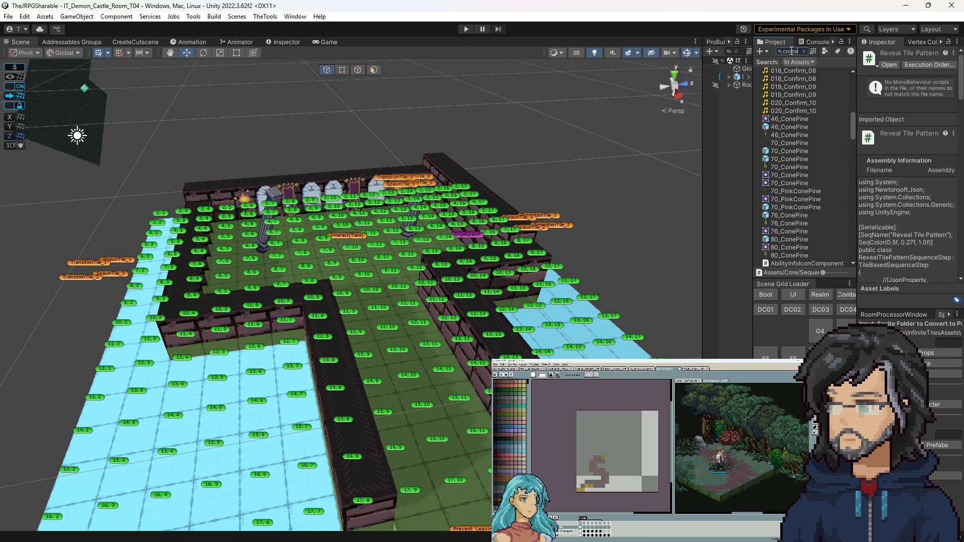
Search 'context', open the ContextMove prefab, and open ResetFog's Reset Fog Ability script.
text(xt)
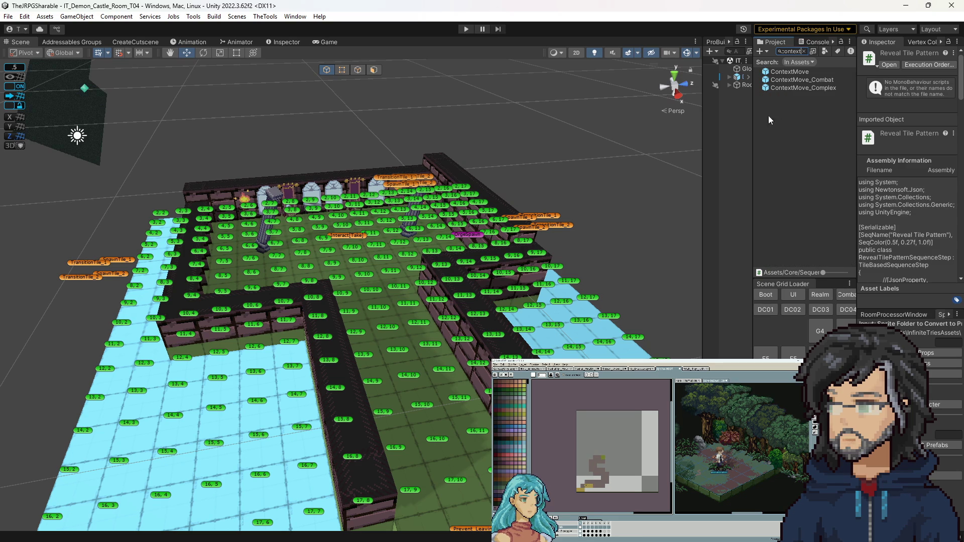
double_click(779, 70)
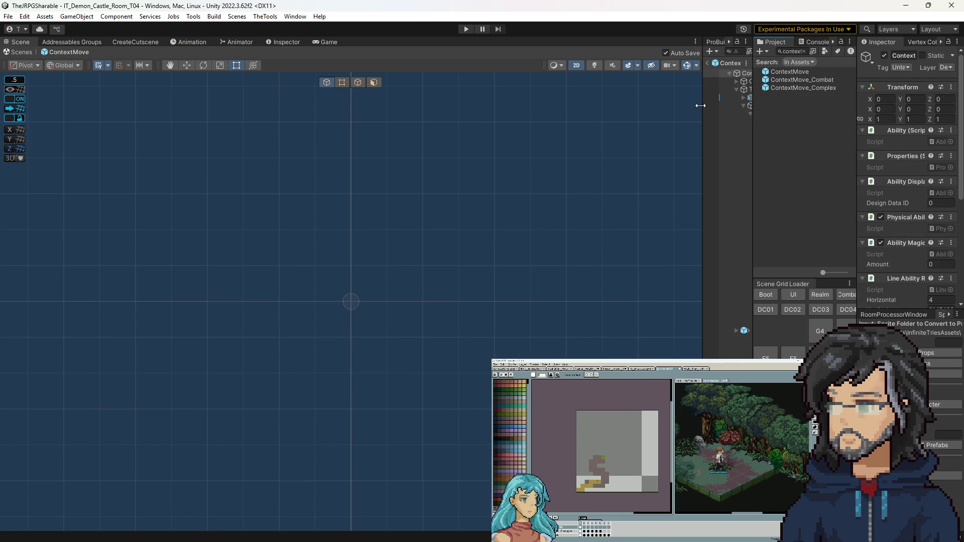
drag(701, 101, 550, 119)
click(644, 128)
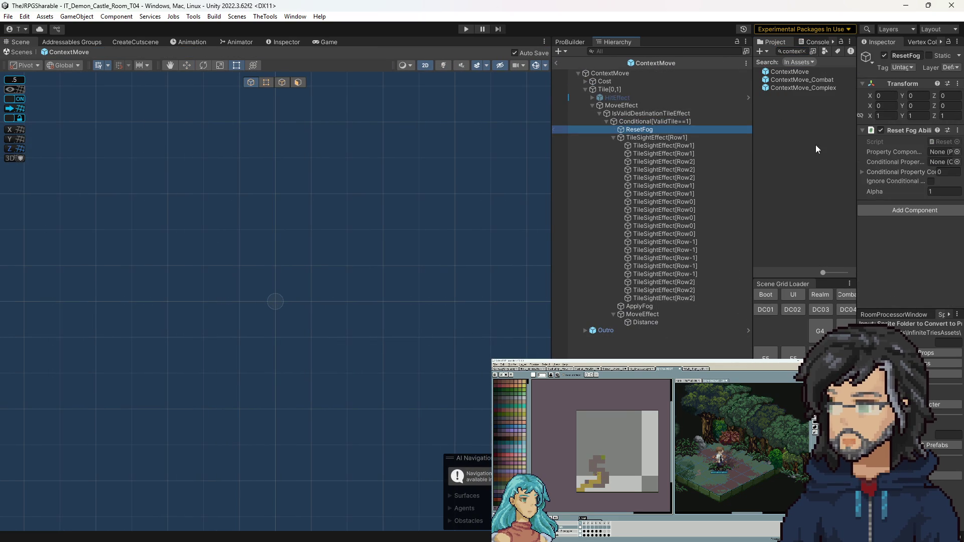
double_click(934, 142)
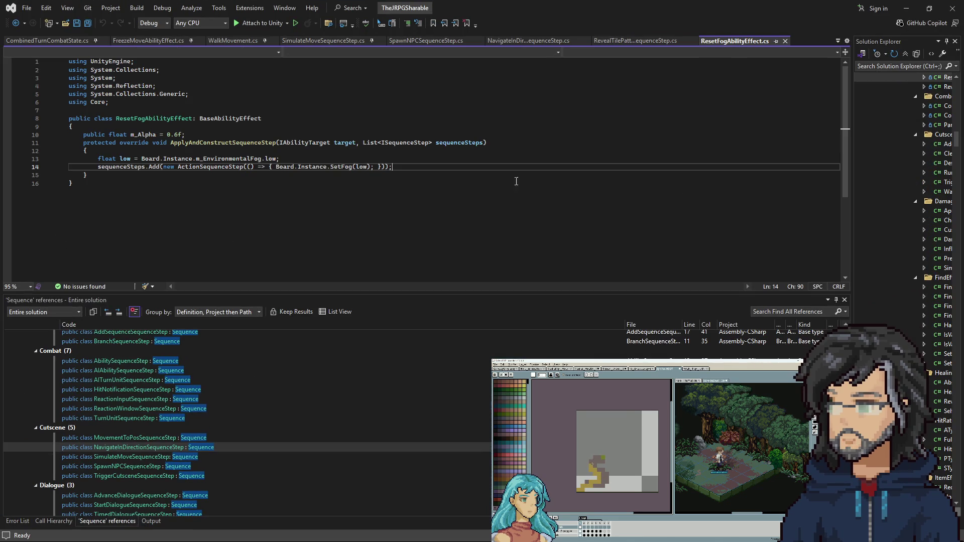
Go to the SetFog definition and examine the tile animation's SetFog call.
right_click(340, 169)
right_click(335, 177)
click(364, 220)
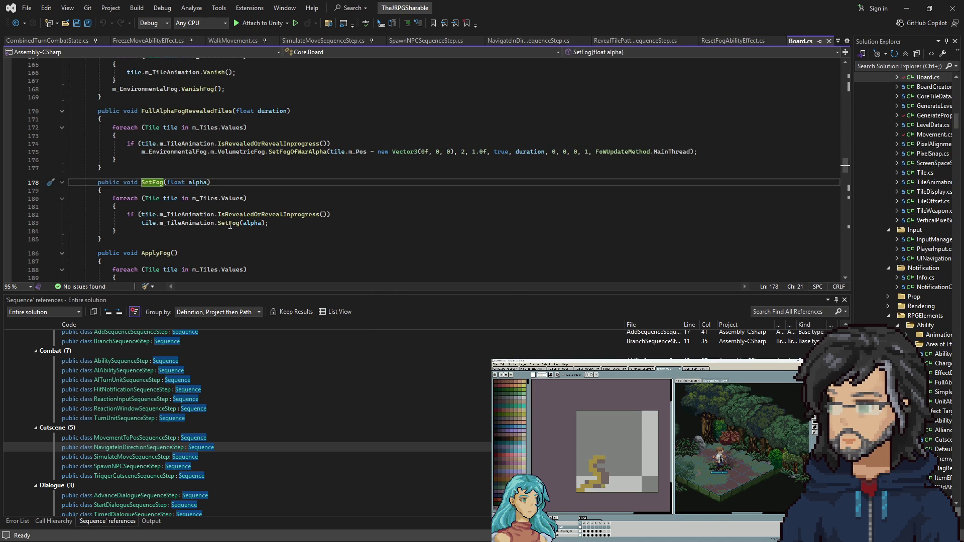
click(250, 225)
key(End)
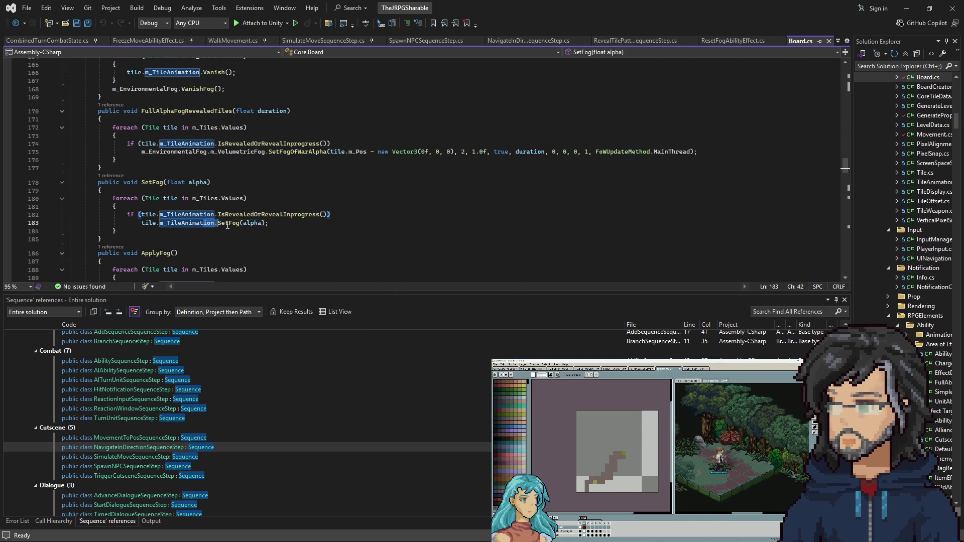
Select TileSightEffect[Row1] in Unity and view its script's CreateSequence method.
key(alt+Tab)
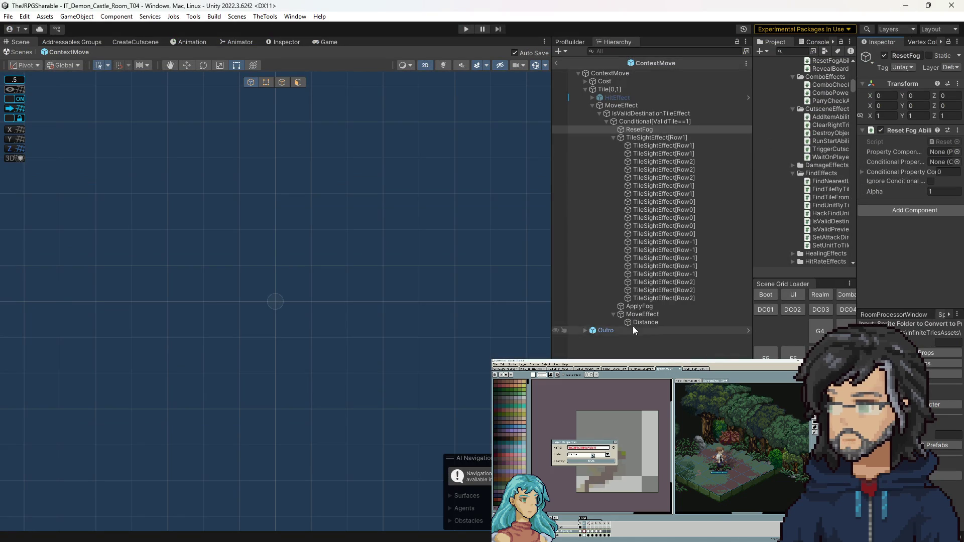
click(640, 307)
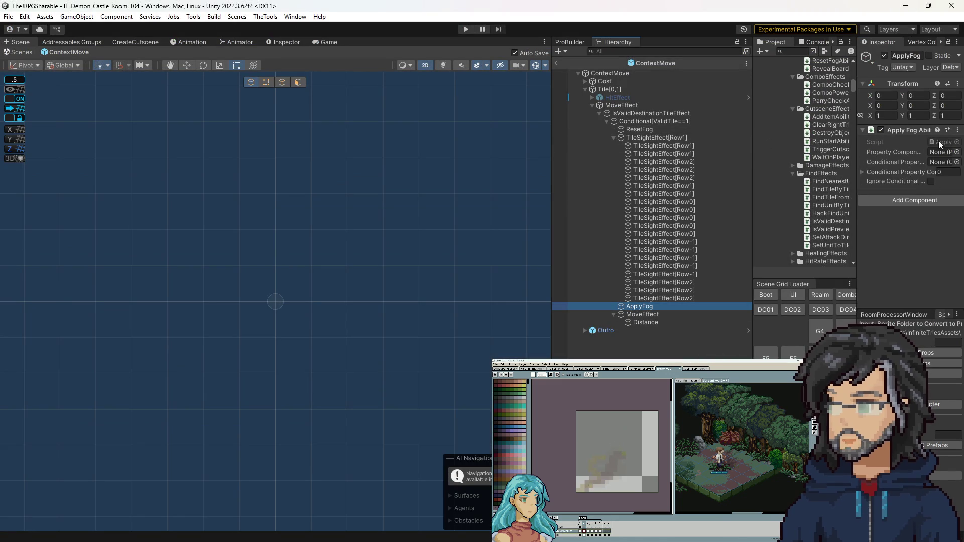
click(672, 139)
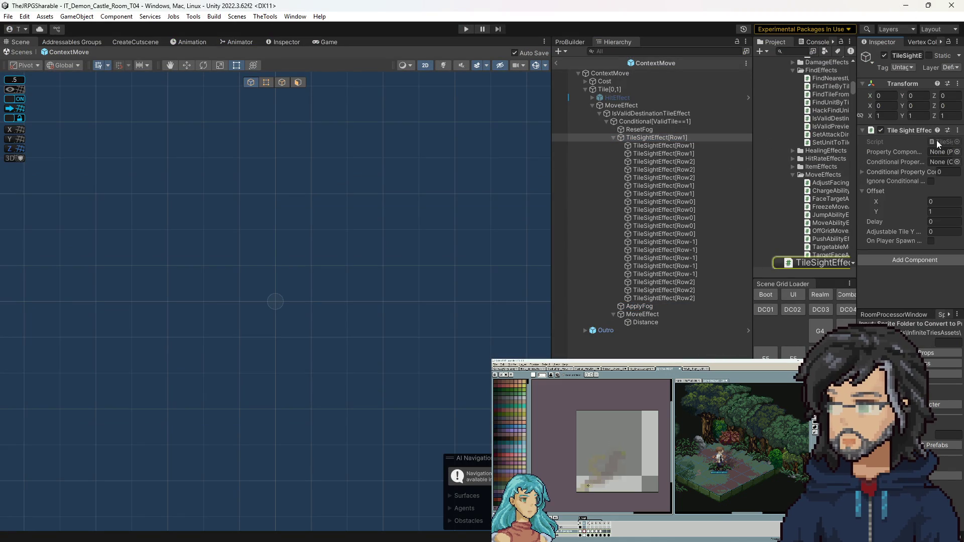
key(alt+Tab)
scroll(212, 167, down, 2)
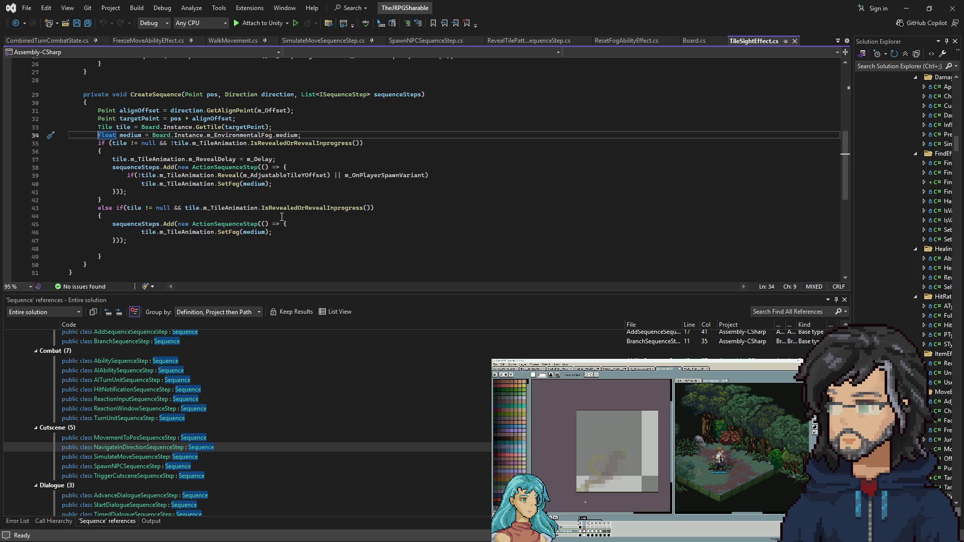
Open the Apply Fog component's script from the ApplyFog object in Unity.
drag(217, 234, 271, 235)
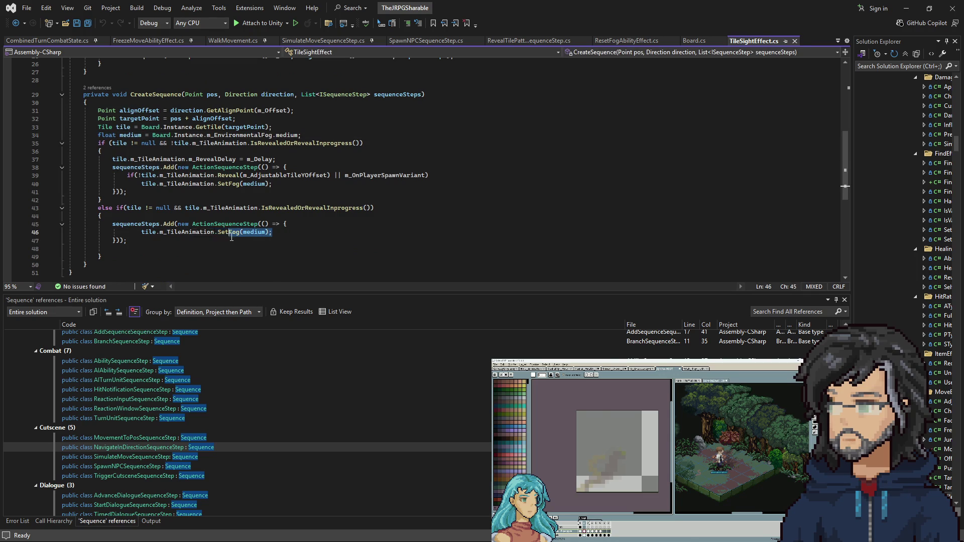
click(907, 8)
click(641, 306)
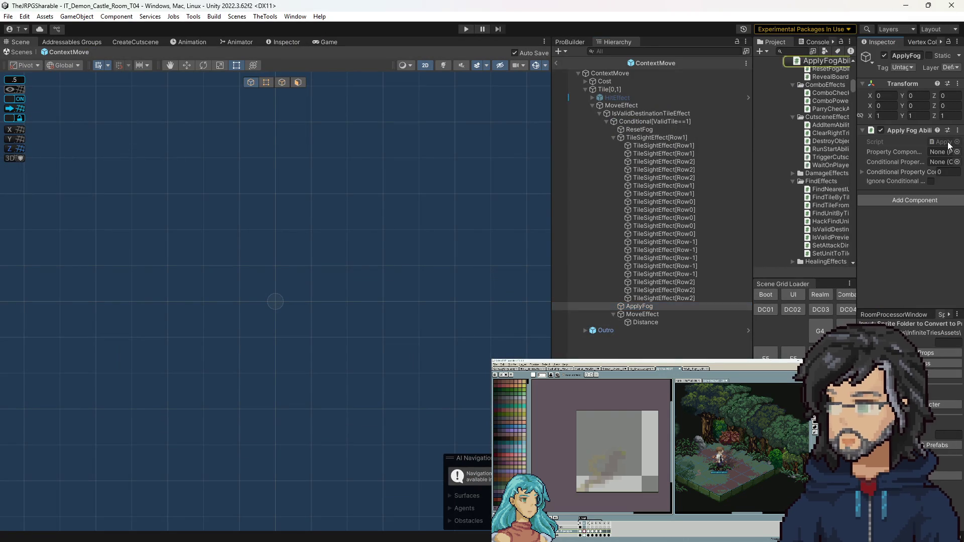
double_click(944, 143)
Follow the ApplyFog definition through Board.cs into TileAnimation.cs.
right_click(344, 167)
click(374, 222)
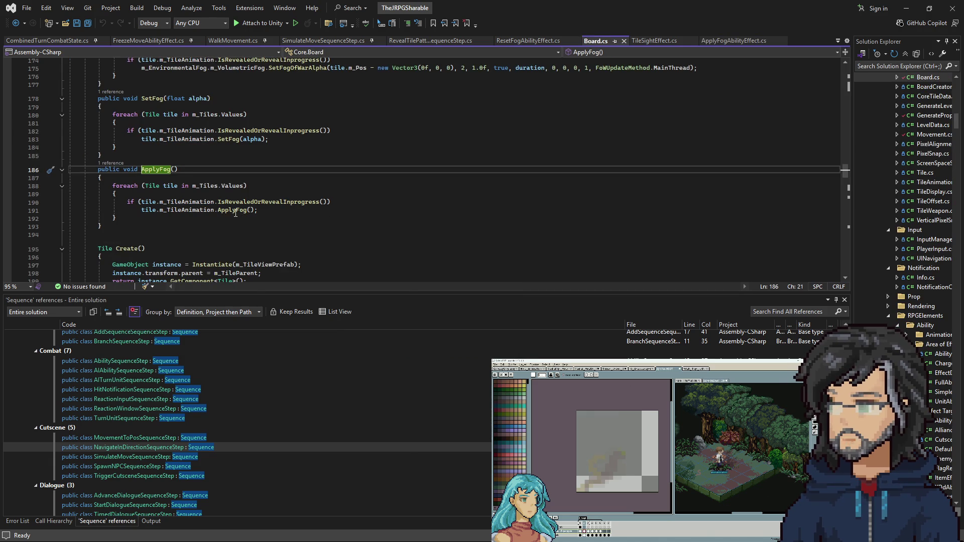
right_click(234, 214)
click(290, 262)
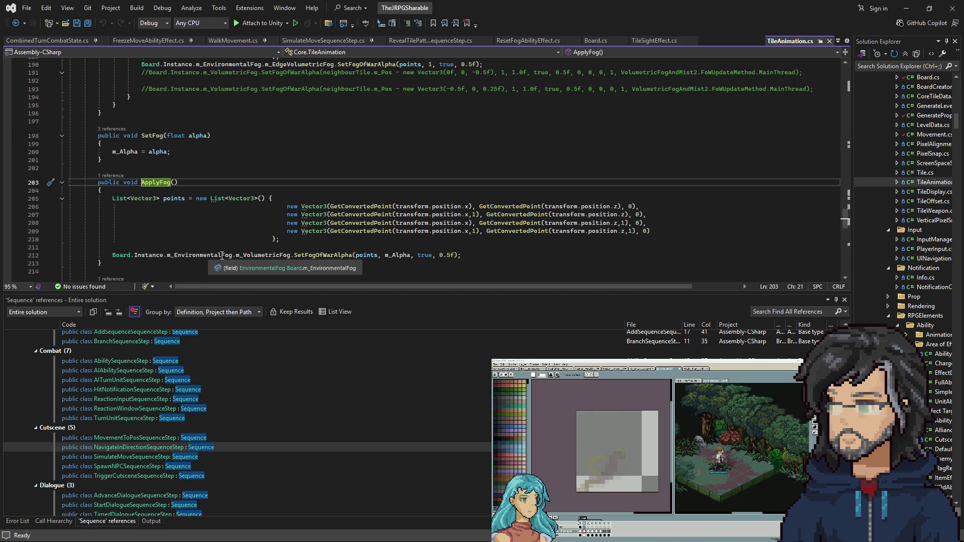
Select and examine the fog-of-war alpha call on line 212 of TileAnimation.cs.
mouse_move(328, 254)
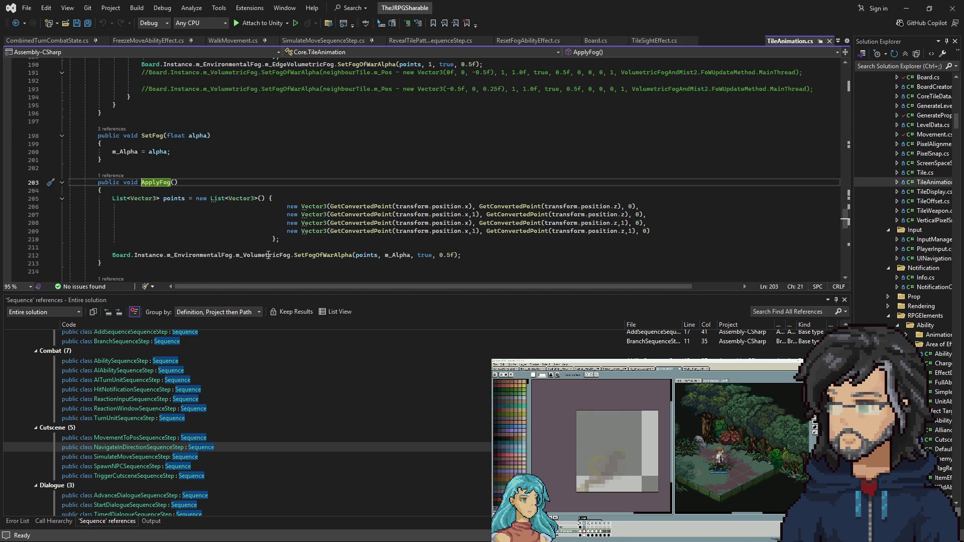
mouse_move(243, 255)
drag(167, 255, 469, 255)
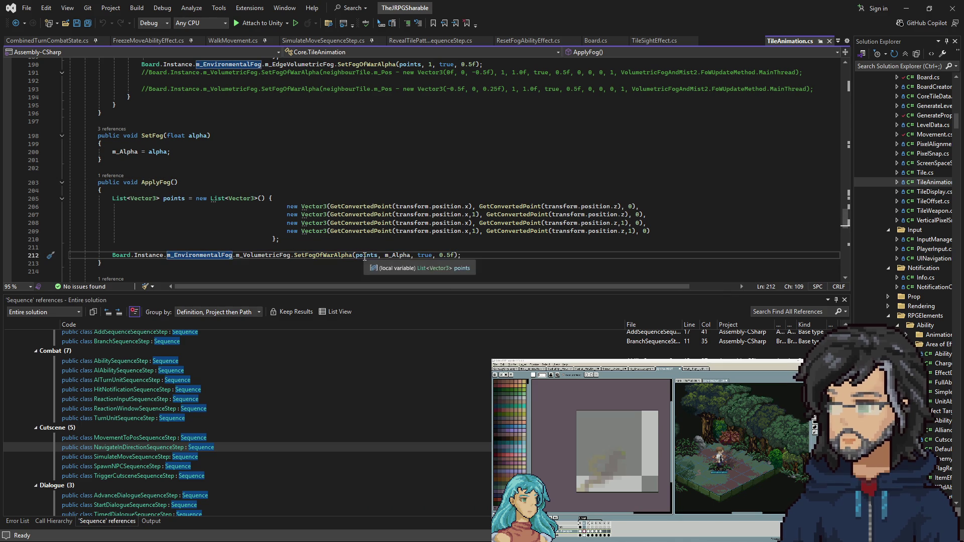
click(485, 256)
key(ctrl+shift+Left)
key(ctrl+shift+Left)
key(ctrl+shift+Left)
drag(485, 255, 138, 255)
click(234, 207)
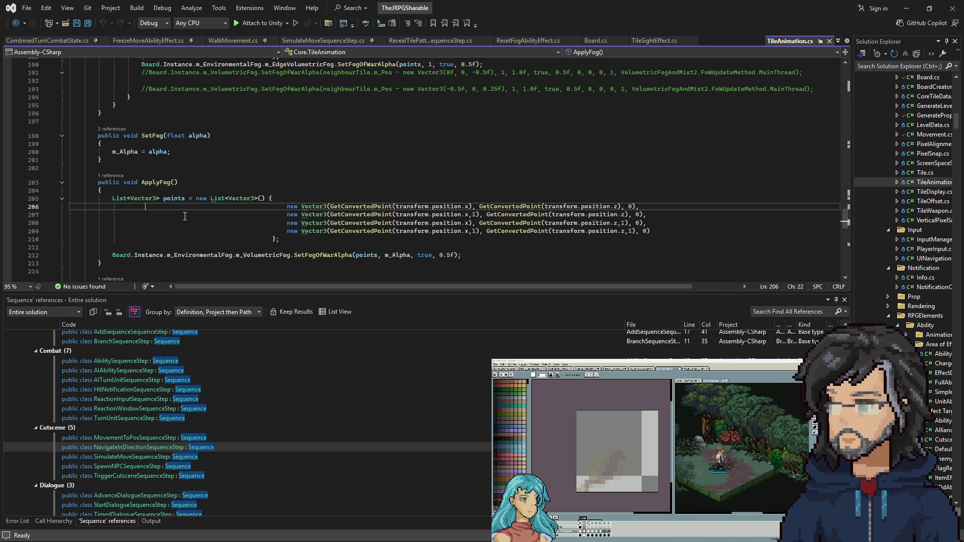
scroll(234, 221, up, 4)
scroll(234, 224, down, 5)
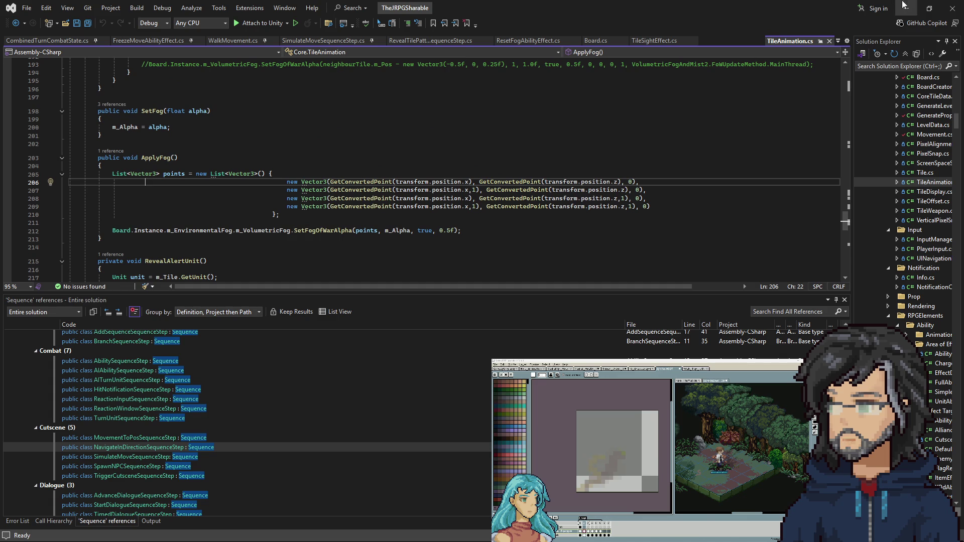
Navigate back through Board.cs to the ApplyFog call on line 12 of ApplyFogAbilityEffect.cs.
click(16, 24)
click(16, 24)
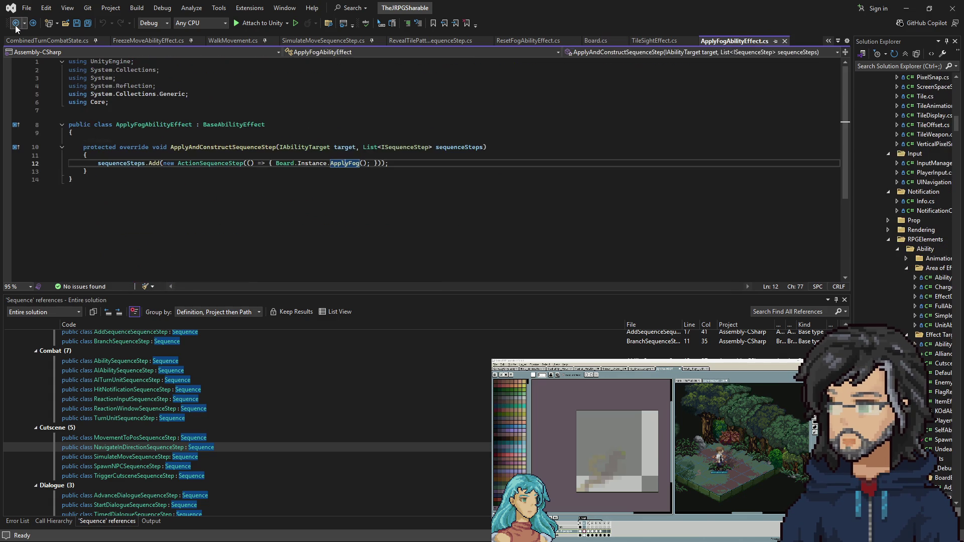
mouse_move(274, 163)
mouse_down()
mouse_move(368, 164)
mouse_move(276, 164)
mouse_up()
click(368, 164)
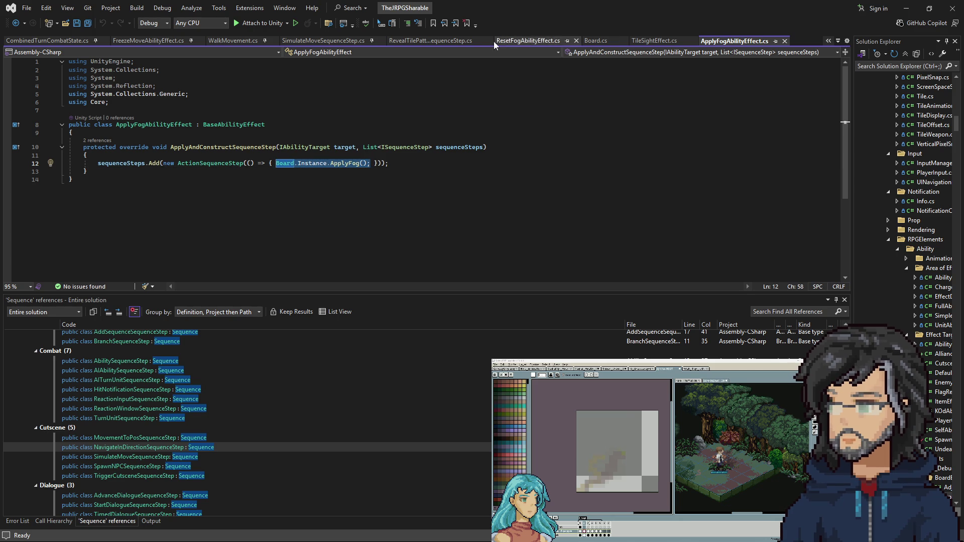
click(431, 41)
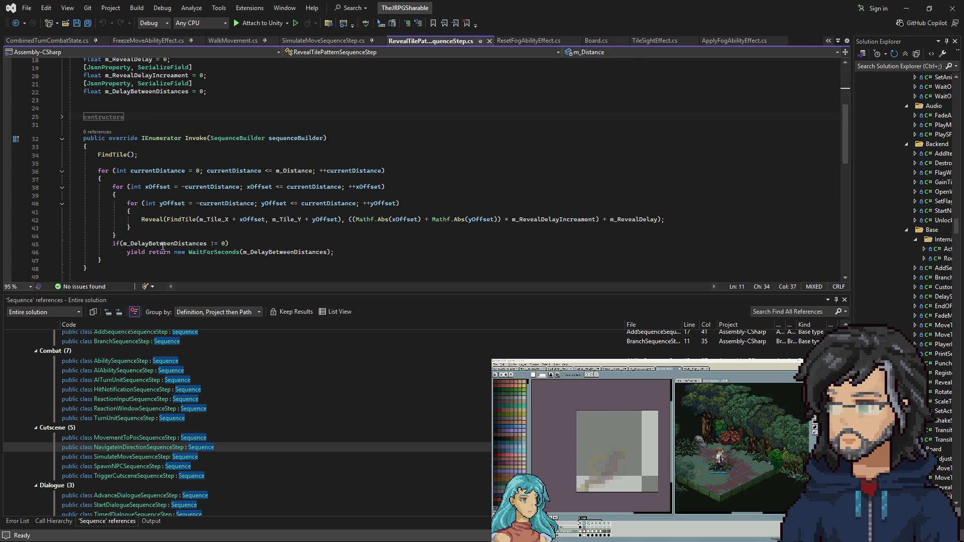
Open a new line after the distance loop in RevealTilePatternSequenceStep for a fog call.
click(136, 235)
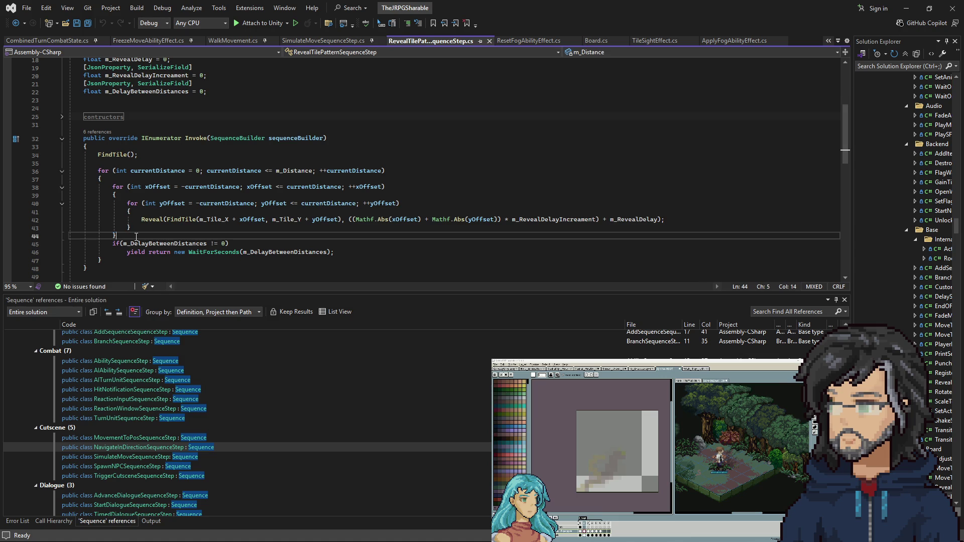
drag(127, 251, 334, 252)
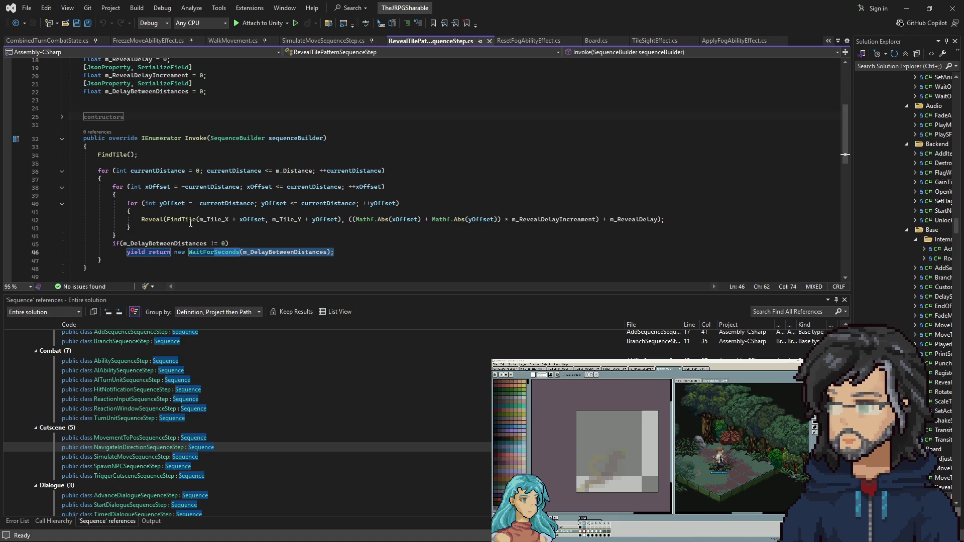
drag(160, 219, 227, 219)
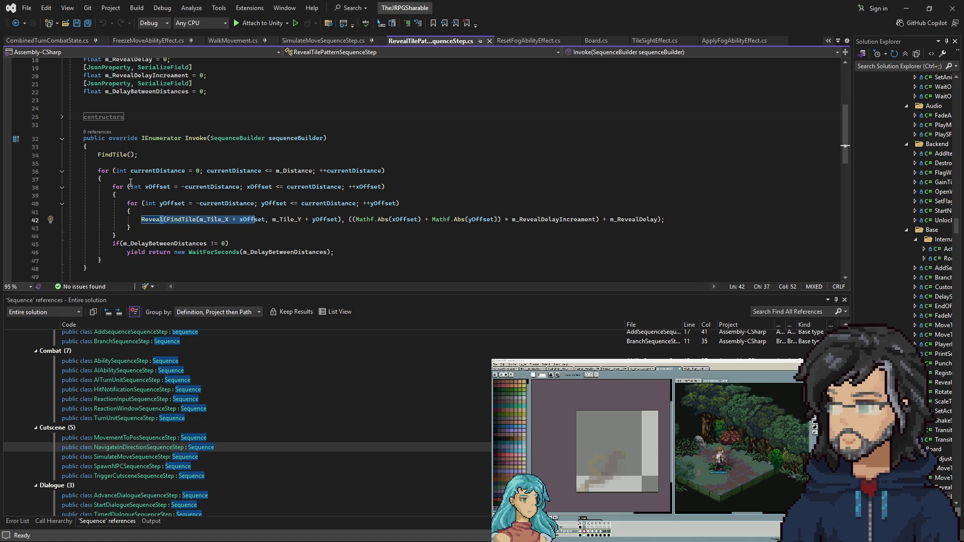
click(128, 236)
key(Return)
key(Tab)
double_click(184, 244)
text(reset)
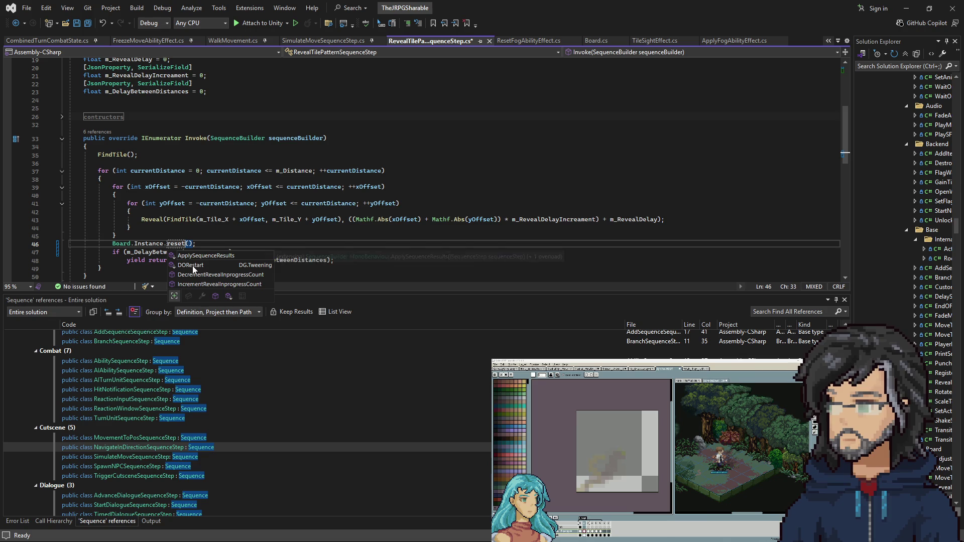
key(BackSpace)
key(BackSpace)
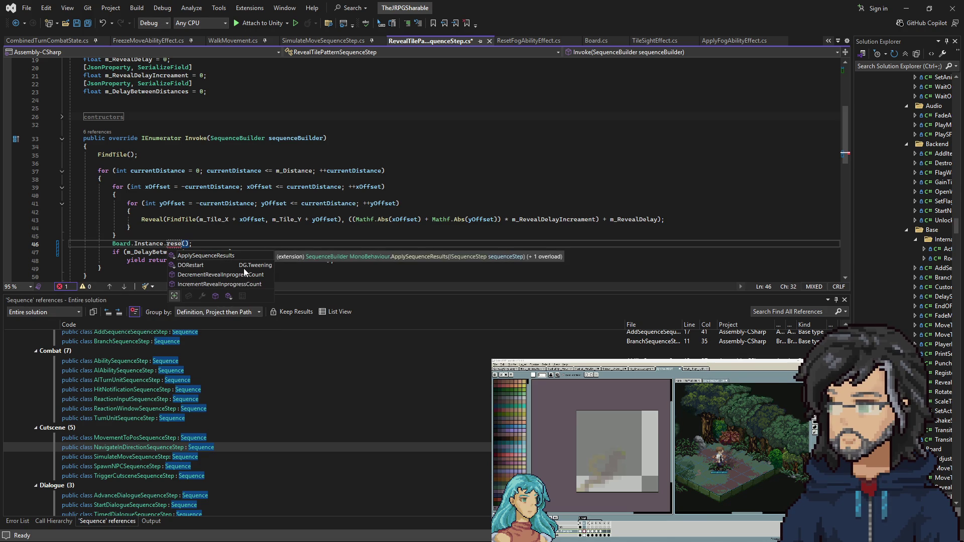
key(BackSpace)
key(BackSpace)
key(BackSpace)
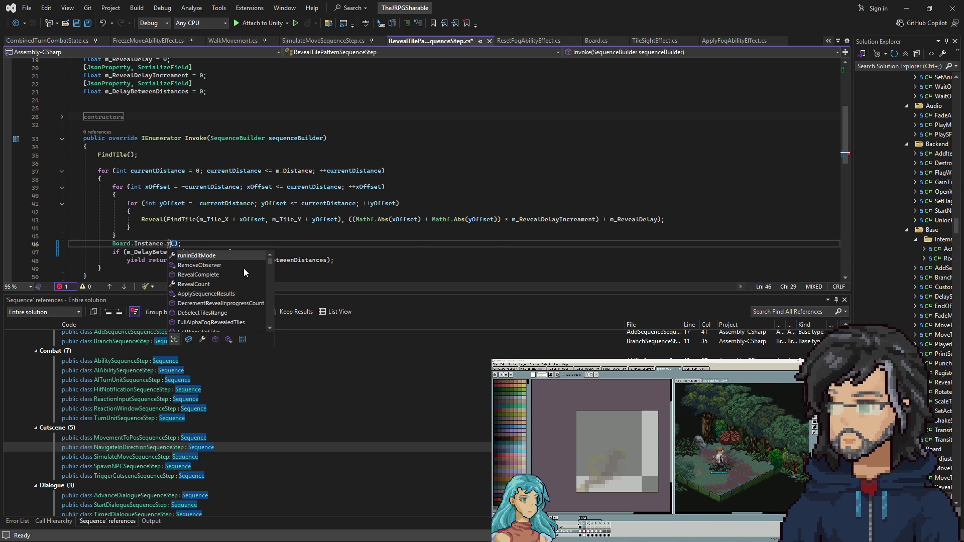
Copy the SetFog(low) call from ResetFogAbilityEffect into line 46 of the reveal script.
click(522, 41)
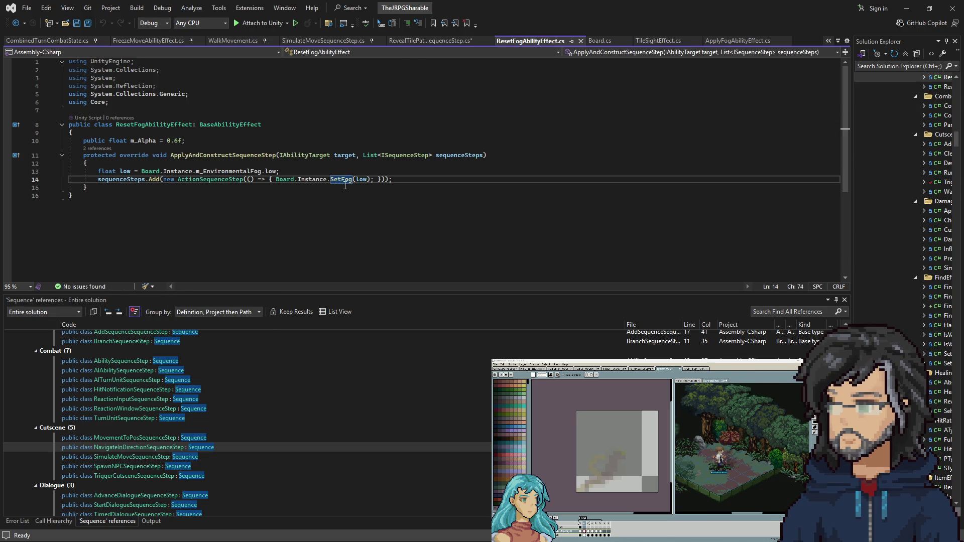
drag(330, 181, 370, 181)
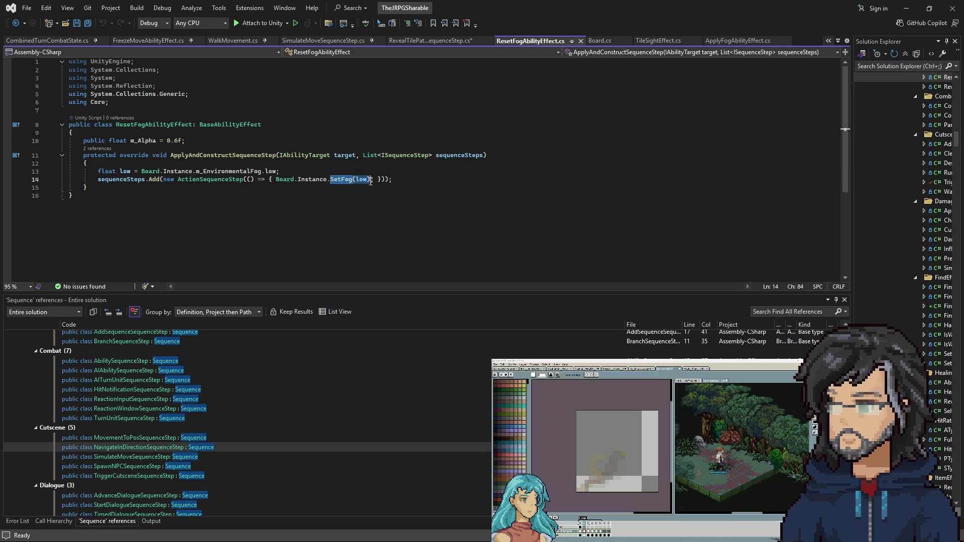
click(455, 41)
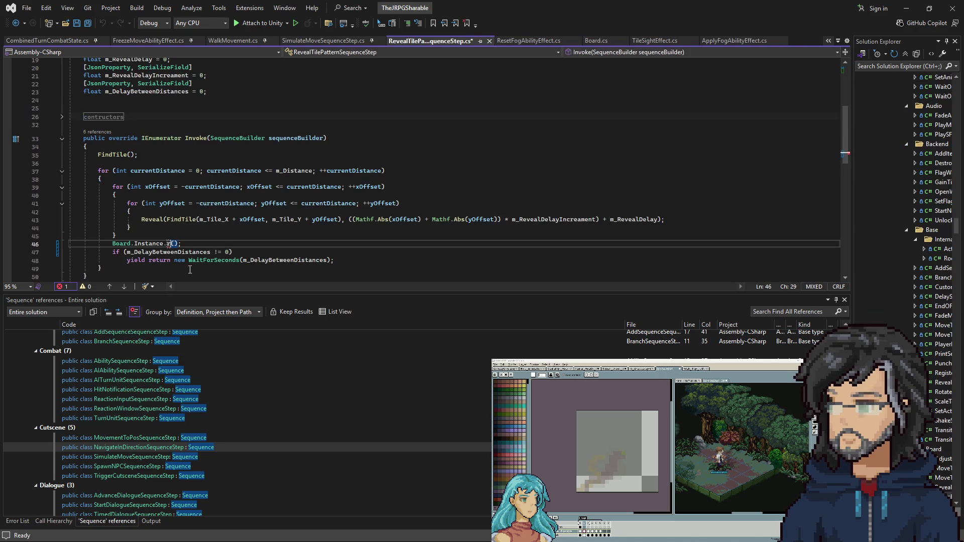
key(BackSpace)
text(SetFog(low);)
key(BackSpace)
Copy the m_Alpha field from ResetFogAbilityEffect and paste it below the reveal script's fields.
click(529, 41)
click(185, 142)
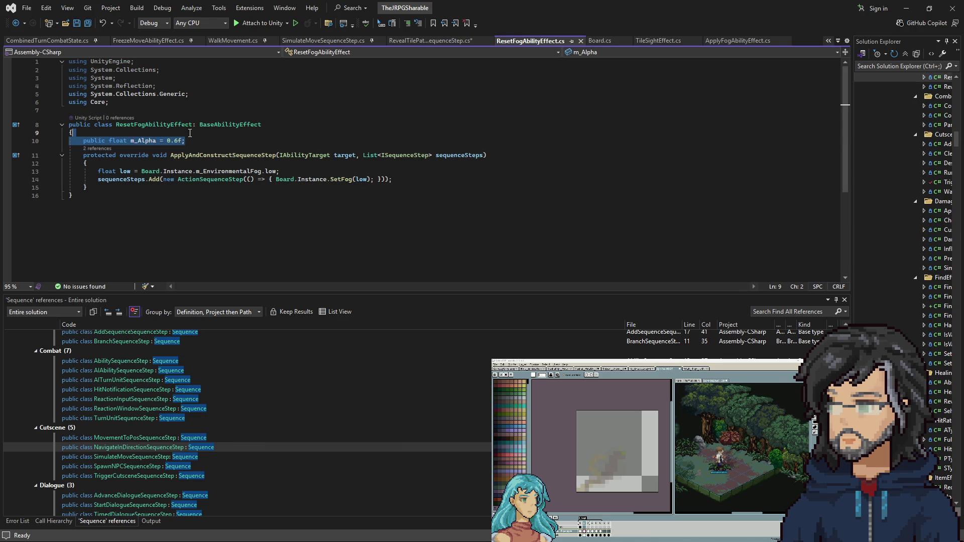
click(430, 41)
click(216, 197)
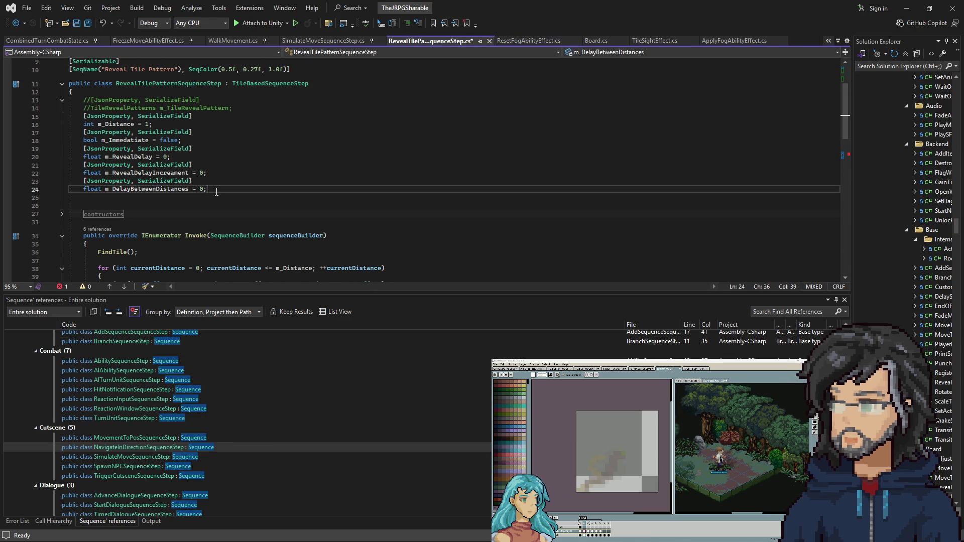
key(ctrl+v)
key(Up)
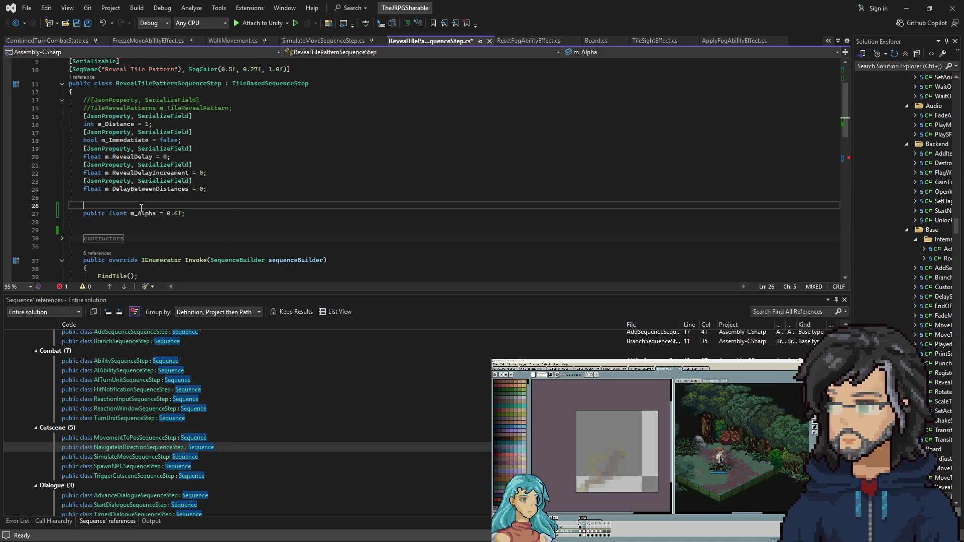
scroll(205, 226, down, 5)
click(198, 244)
drag(168, 93, 182, 91)
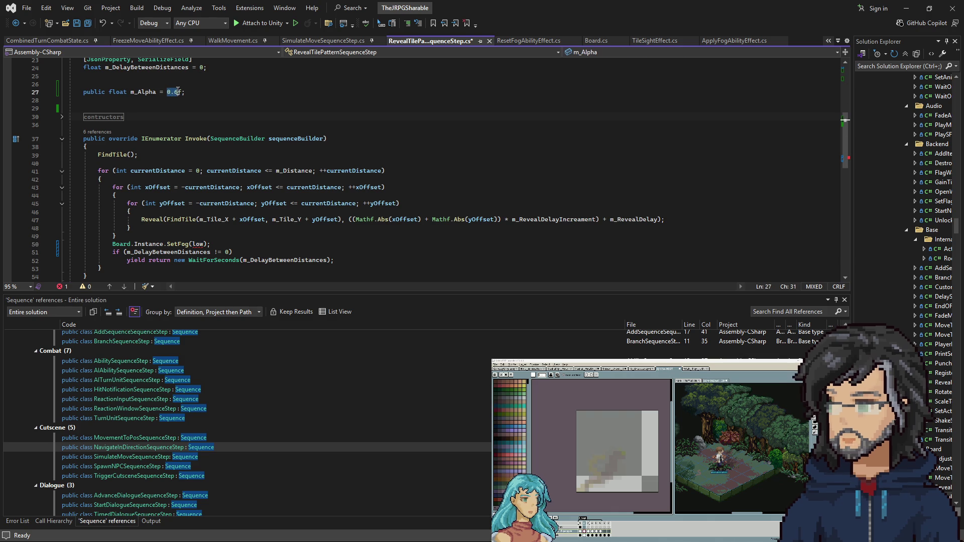
Paste the float low declaration above SetFog(low) and delete the unneeded m_Alpha field.
click(524, 41)
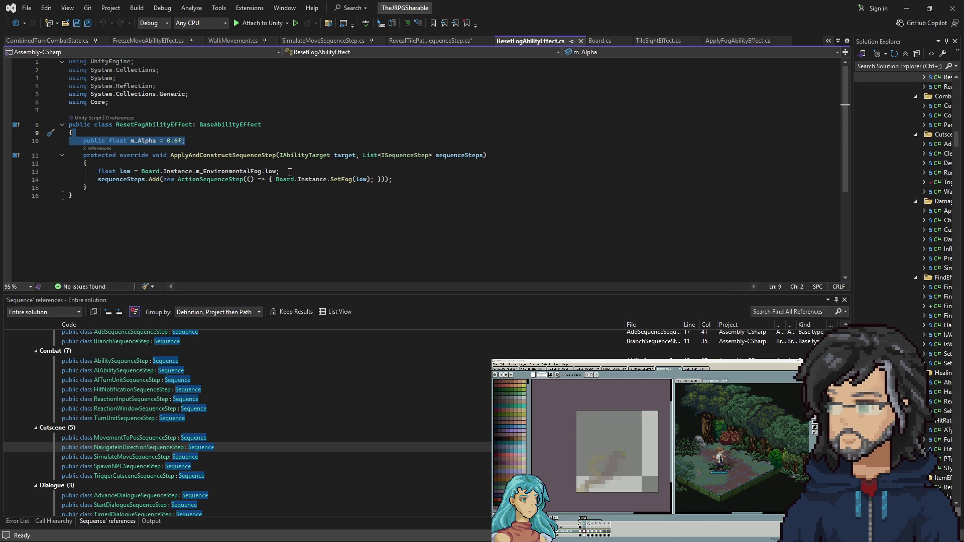
drag(290, 172, 98, 171)
key(ctrl+c)
click(430, 40)
click(112, 244)
key(ctrl+v)
key(Return)
drag(186, 92, 205, 85)
key(BackSpace)
key(BackSpace)
key(BackSpace)
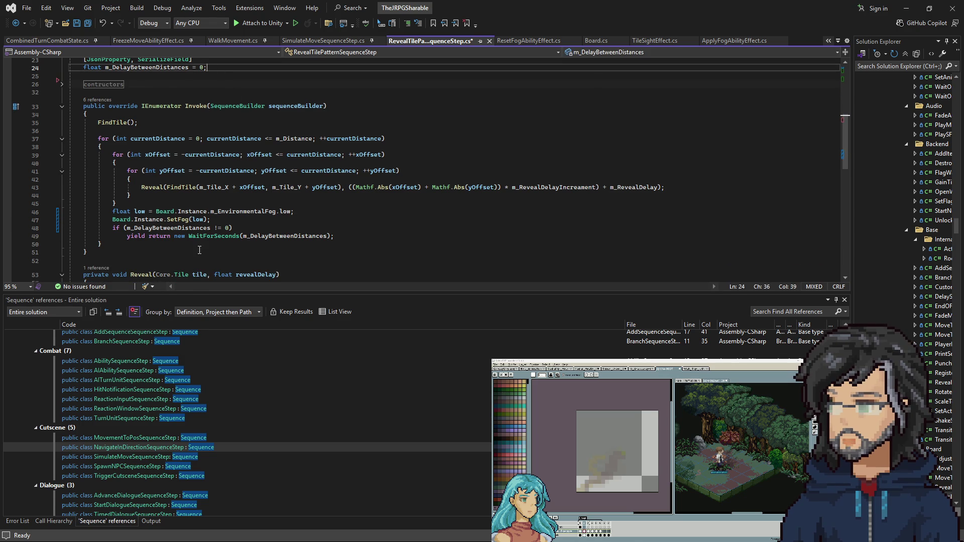
Add blank lines around the float low and SetFog(low) lines and save the script.
click(245, 213)
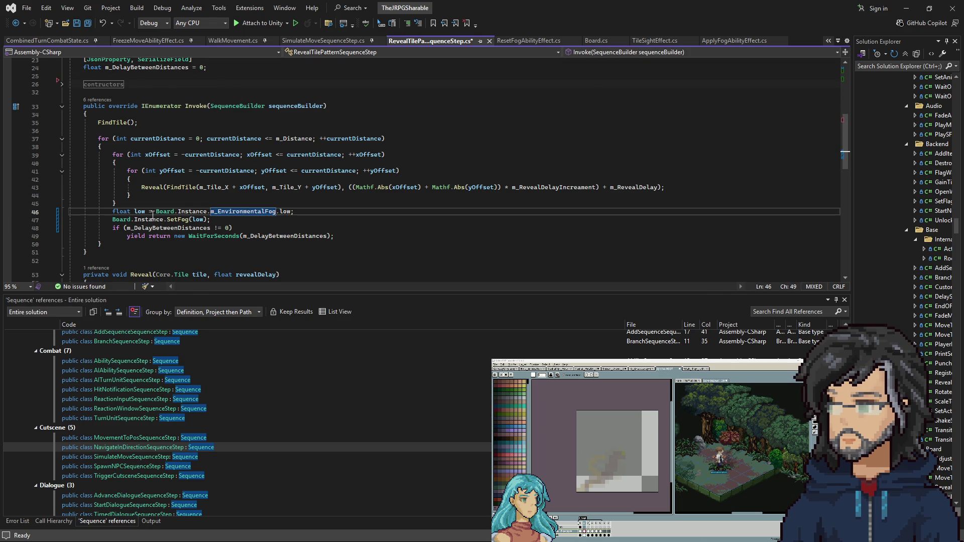
click(238, 222)
key(Return)
key(Up)
key(Up)
key(ctrl+Return)
key(ctrl+s)
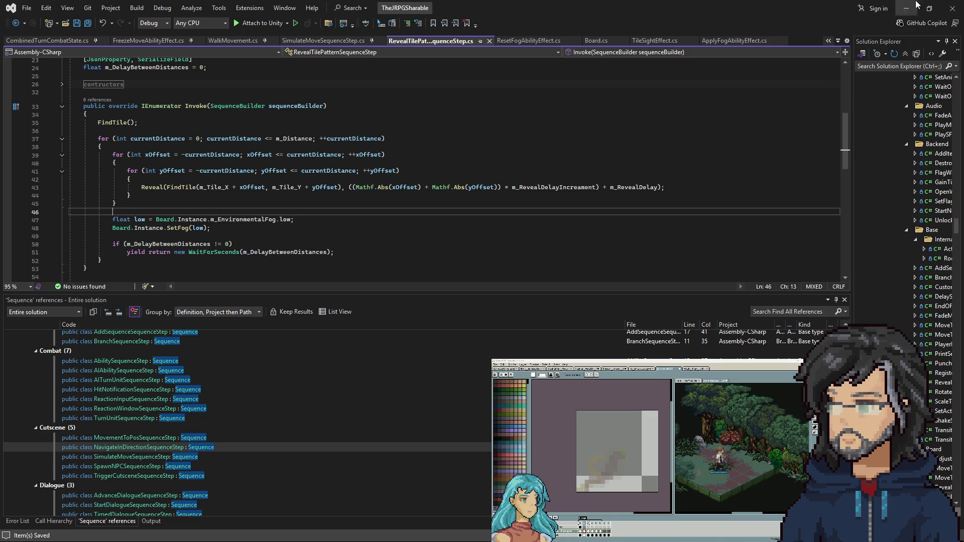
key(alt+Tab)
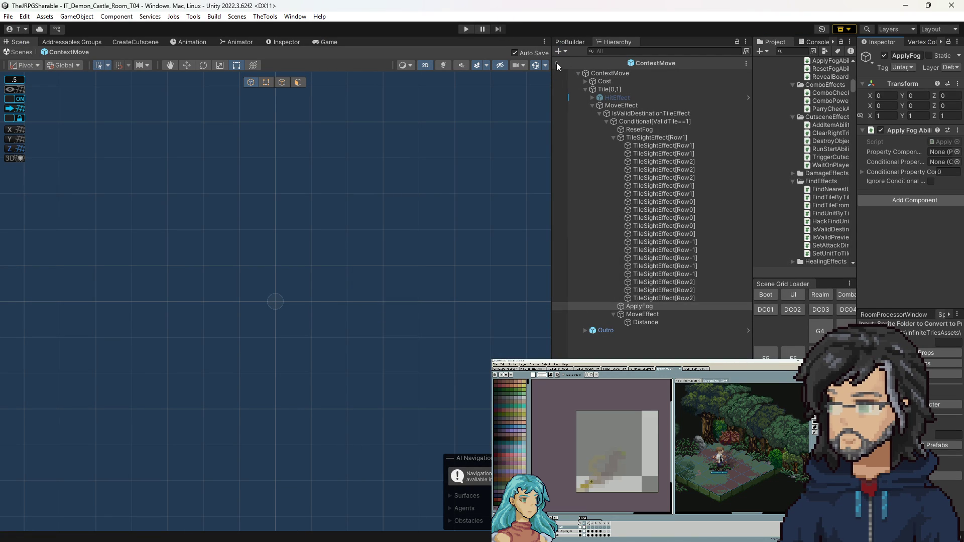
Exit Prefab Mode, play-test the castle room to watch the fog reveal, then stop the game.
click(558, 64)
click(465, 30)
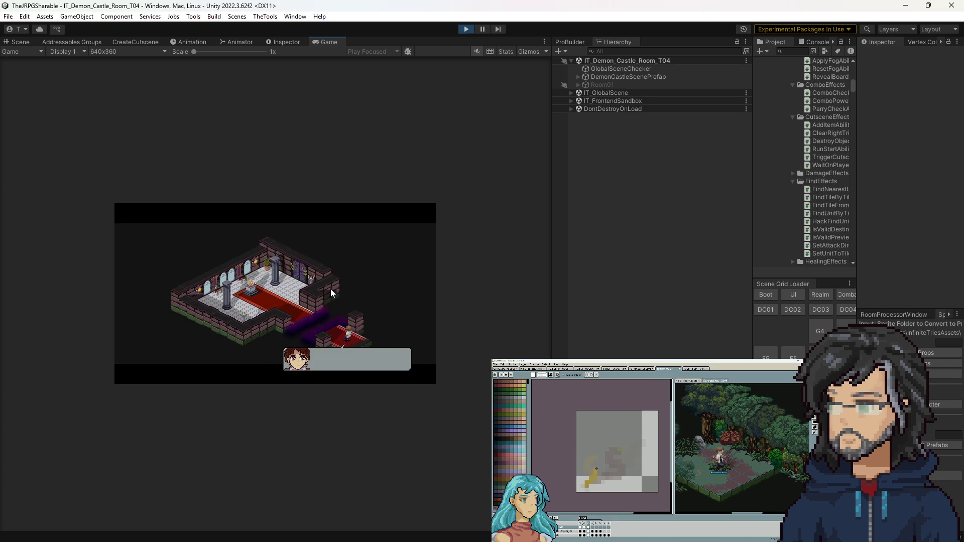
key(ctrl+p)
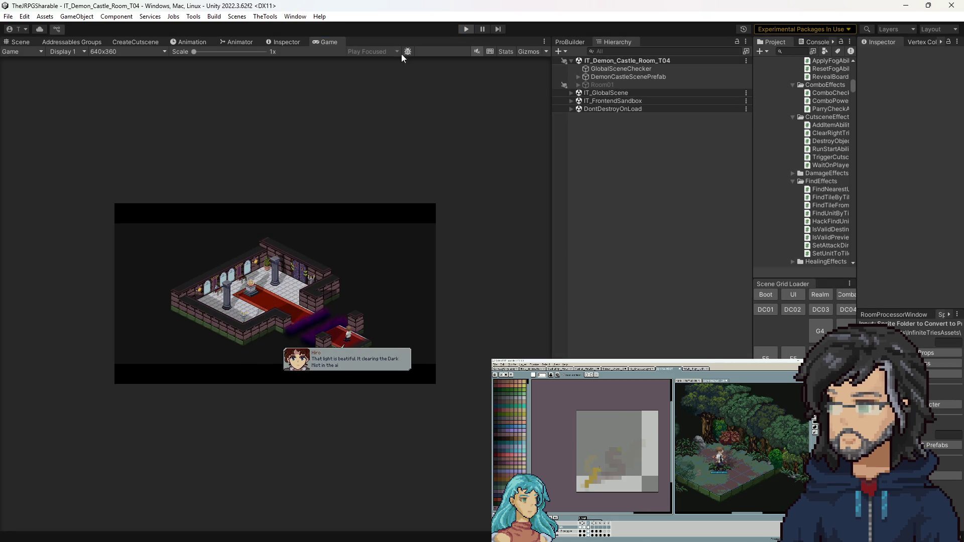
key(alt+Tab)
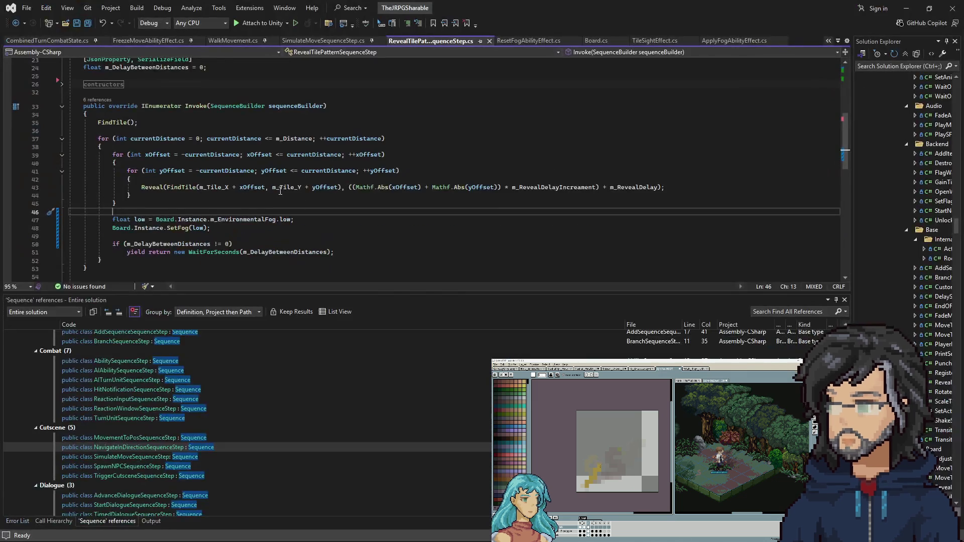
Duplicate the SetFog(low) line and turn the copy into Board.Instance.ApplyFog();.
click(223, 228)
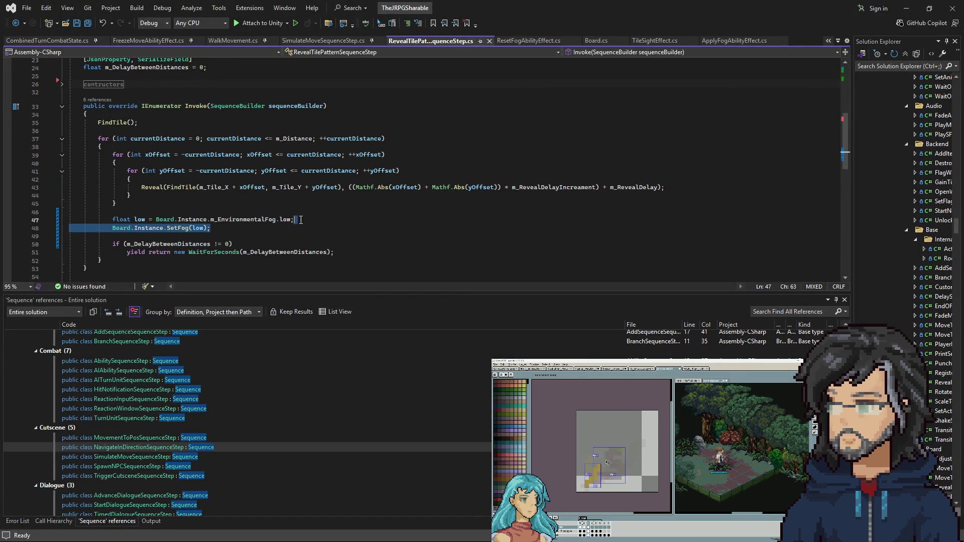
key(ctrl+d)
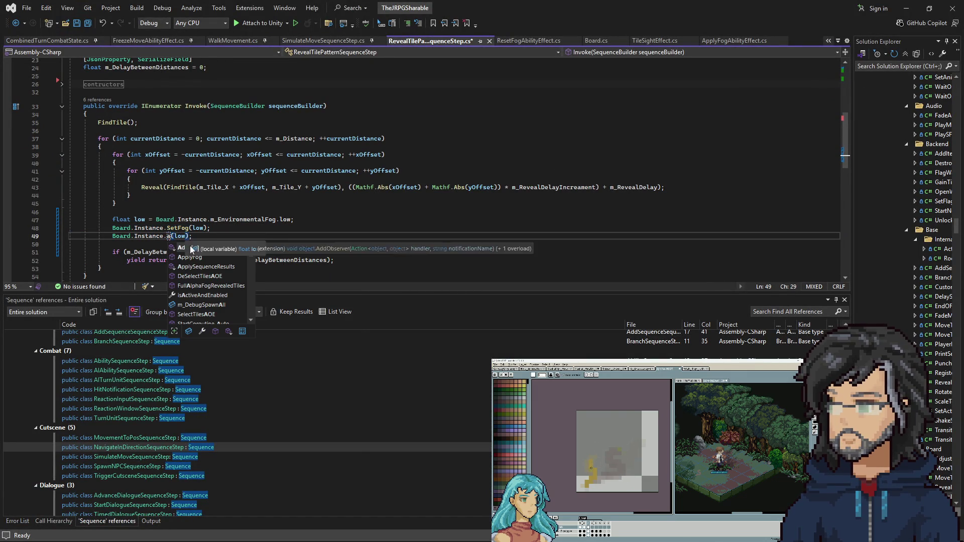
key(Tab)
click(204, 228)
double_click(203, 236)
key(Delete)
key(Up)
key(End)
key(ctrl+shift+Right)
key(ctrl+shift+Right)
key(ctrl+shift+Right)
click(228, 233)
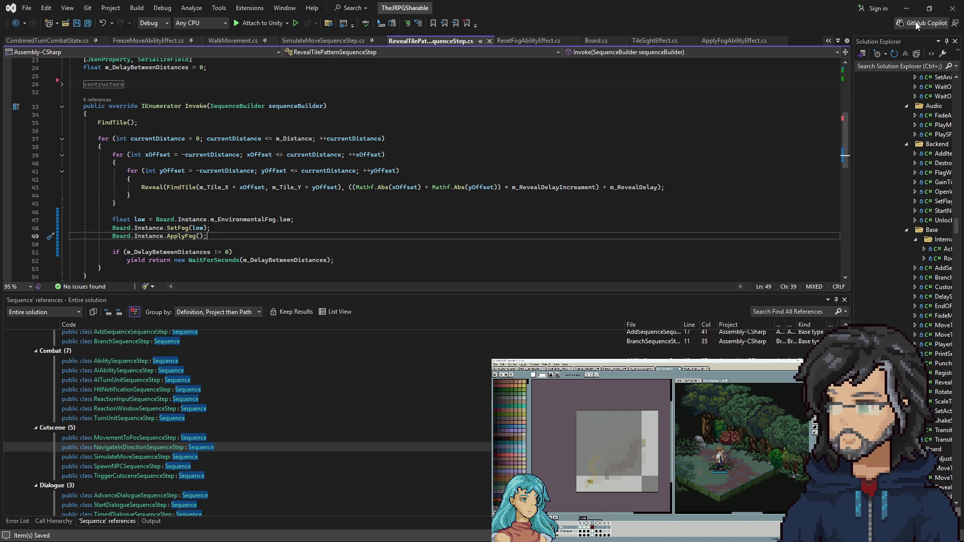
key(alt+Tab)
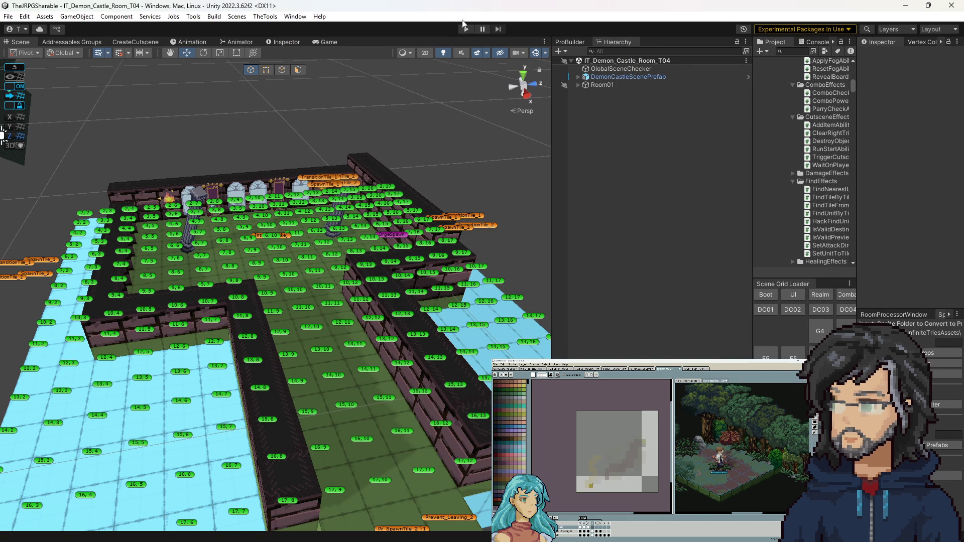
Play-test with a wider Game view, advance Hiro's dialogue, and walk the hero down the carpet.
click(467, 27)
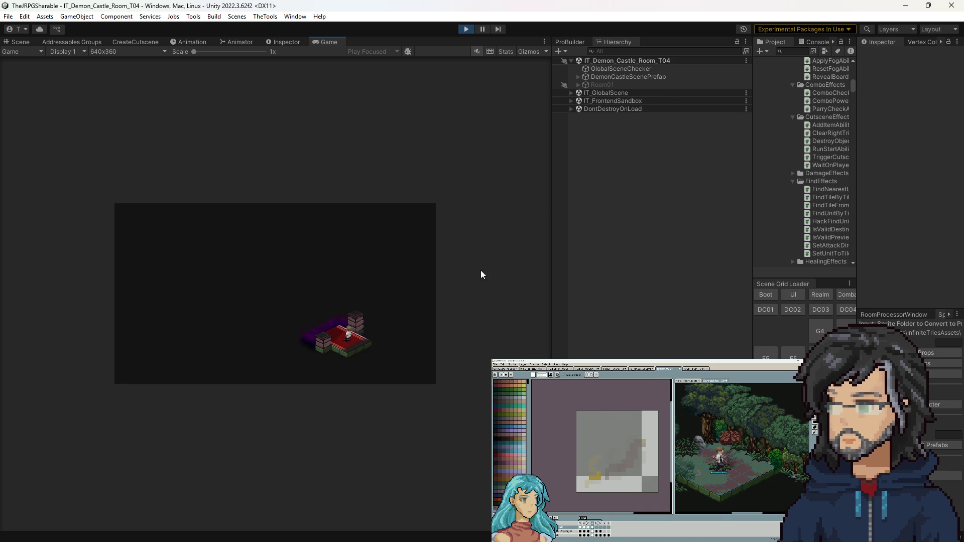
drag(552, 286, 676, 297)
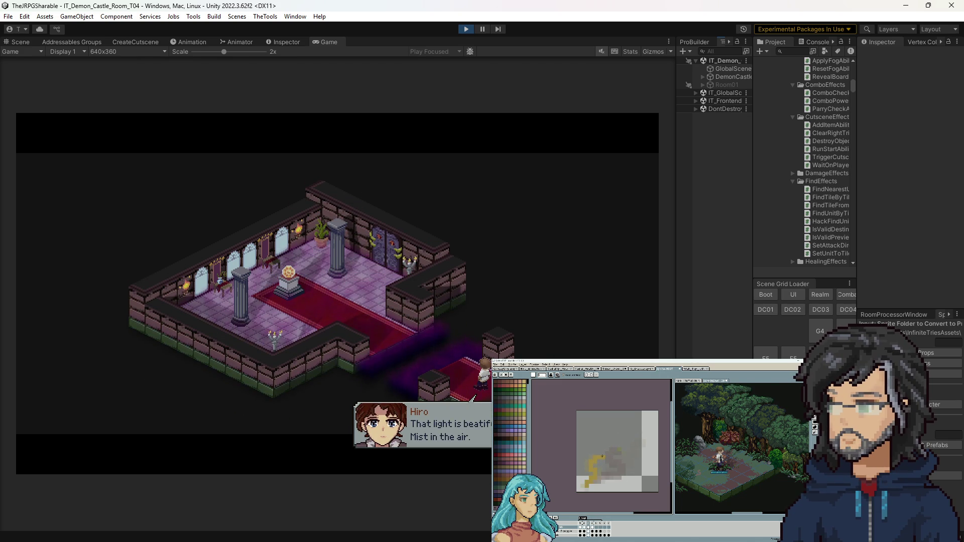
click(368, 265)
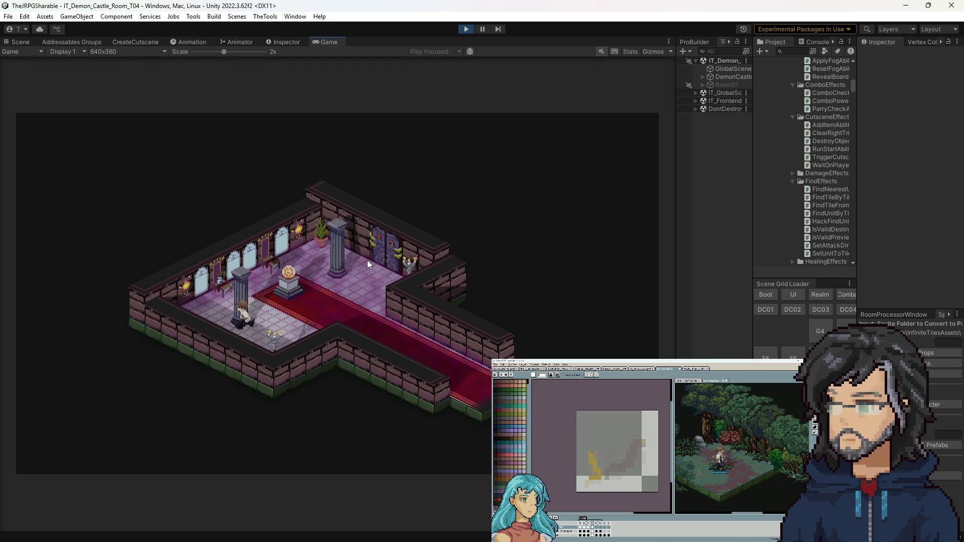
click(444, 352)
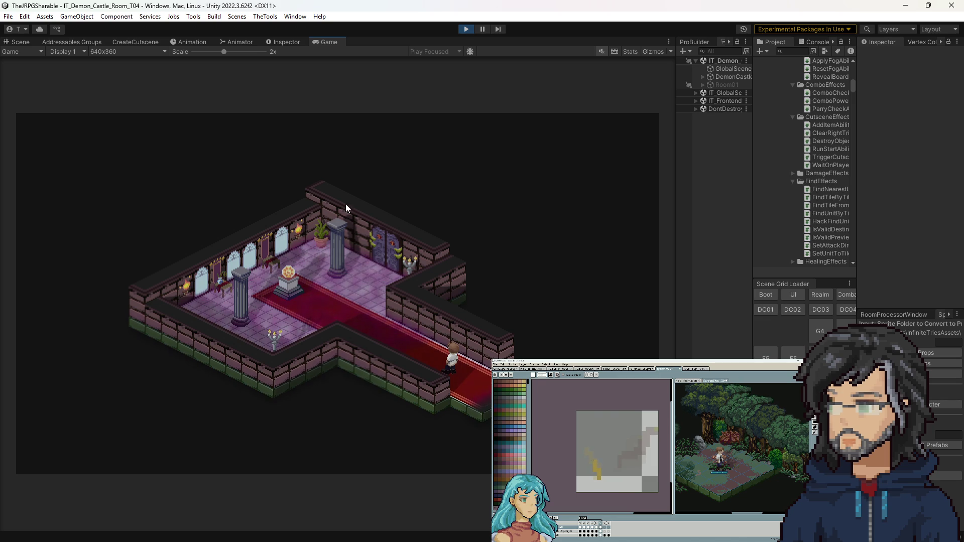
click(466, 34)
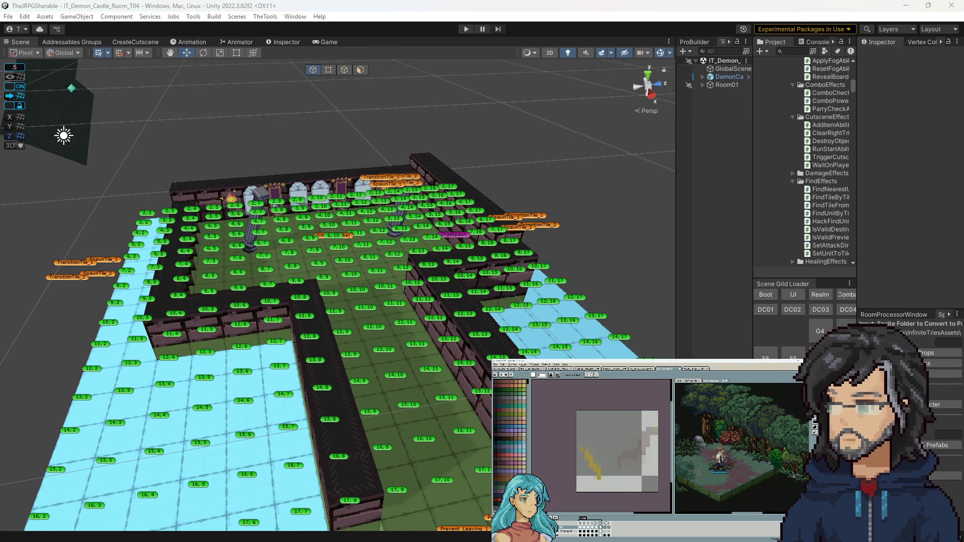
key(alt+Tab)
Insert a '// TEMP Fix' comment above float low about activating player sight on apply, then save.
click(184, 211)
key(Return)
text(// )
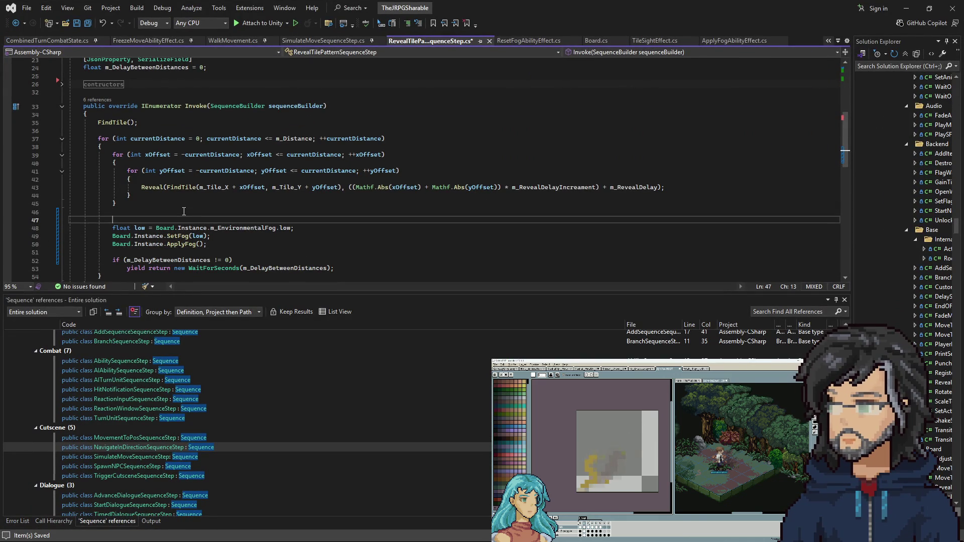
text(TE)
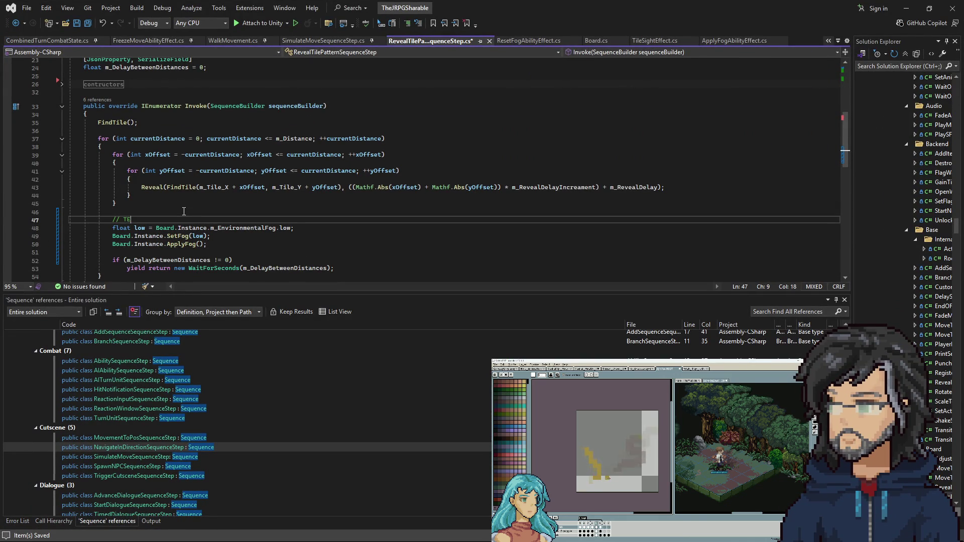
text(MP Fix: )
text(Nee)
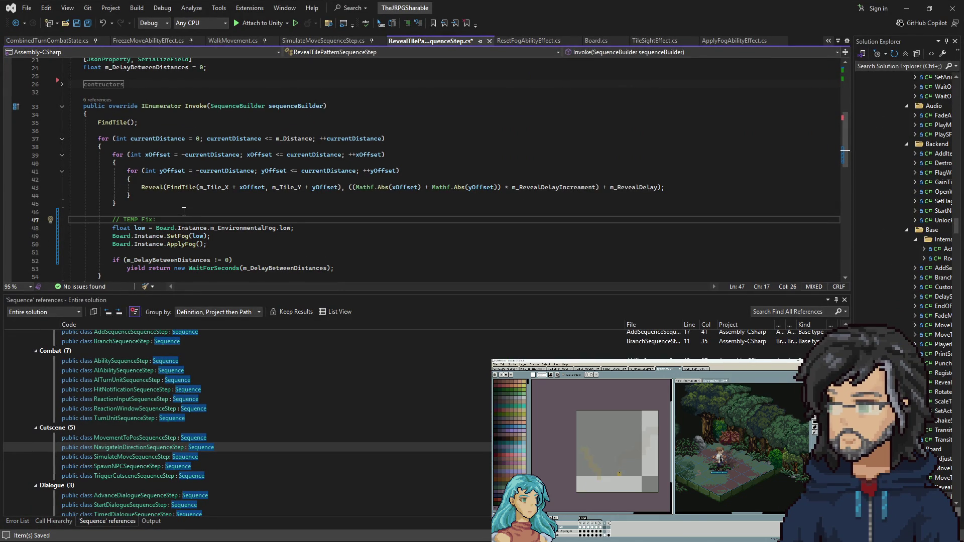
key(BackSpace)
key(BackSpace)
key(BackSpace)
text(PE)
key(BackSpace)
text(ermentant fix, need to find)
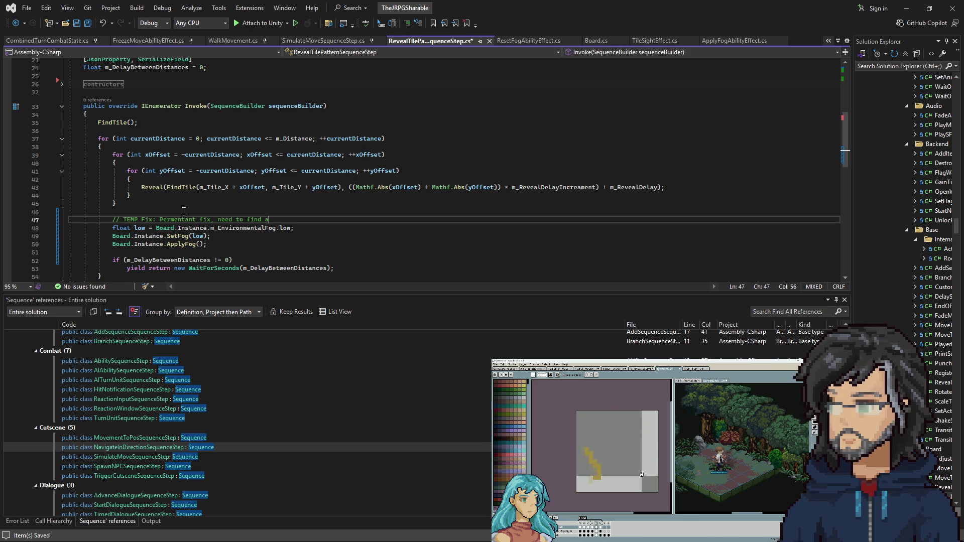
text( ay)
text(have)
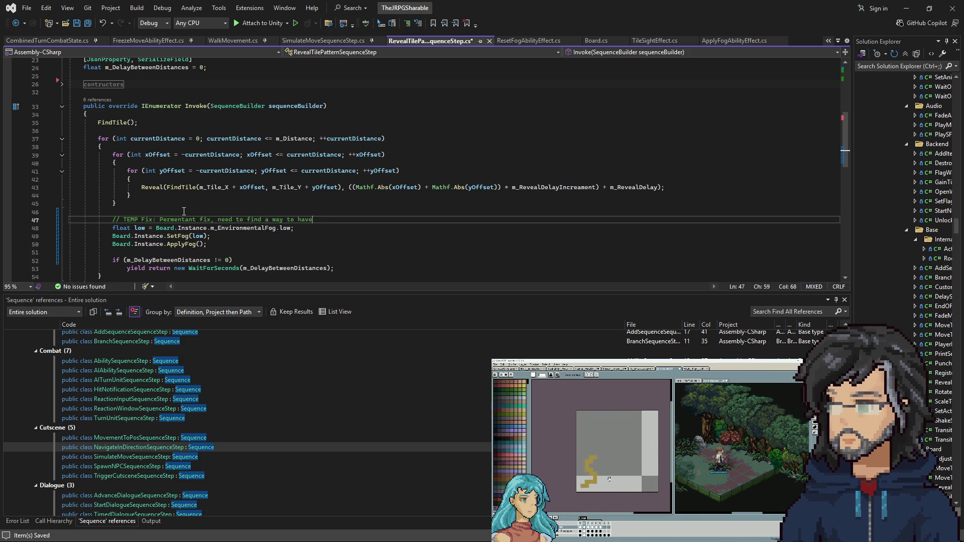
key(BackSpace)
key(BackSpace)
text(i)
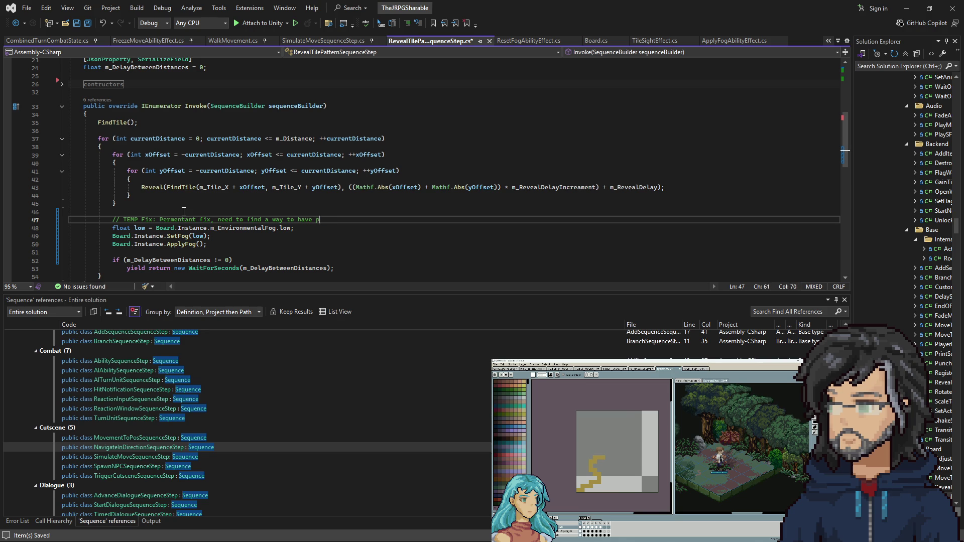
text(er sig)
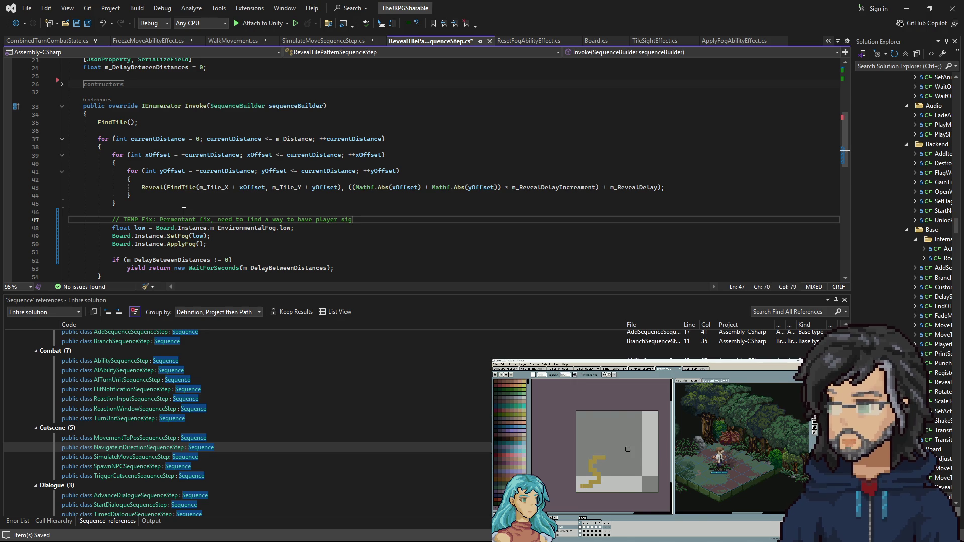
text(httivb)
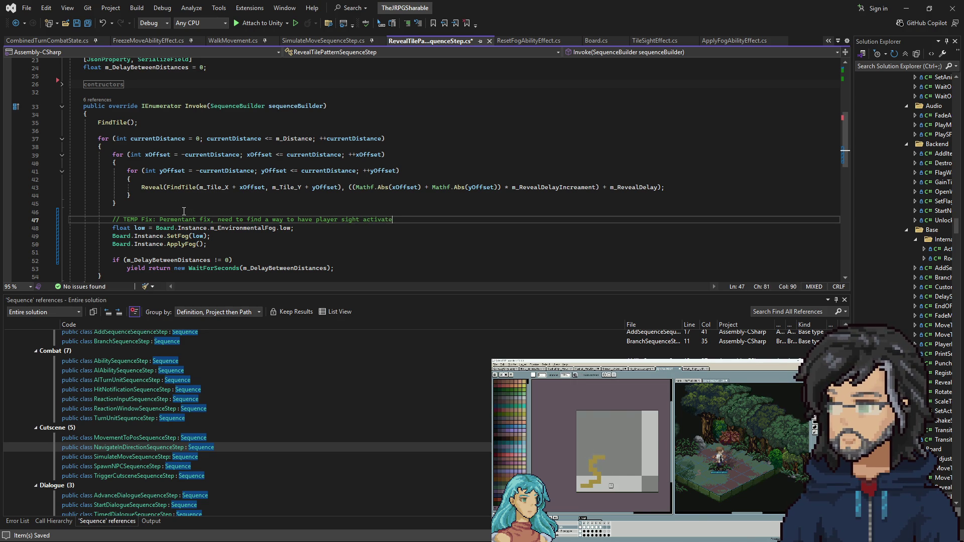
text(on apply)
key(ctrl+s)
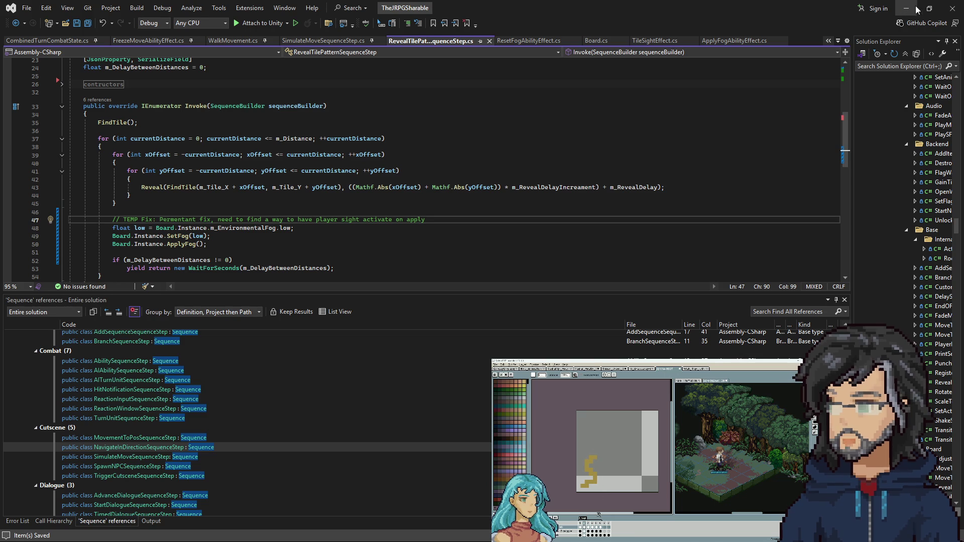
key(alt+Tab)
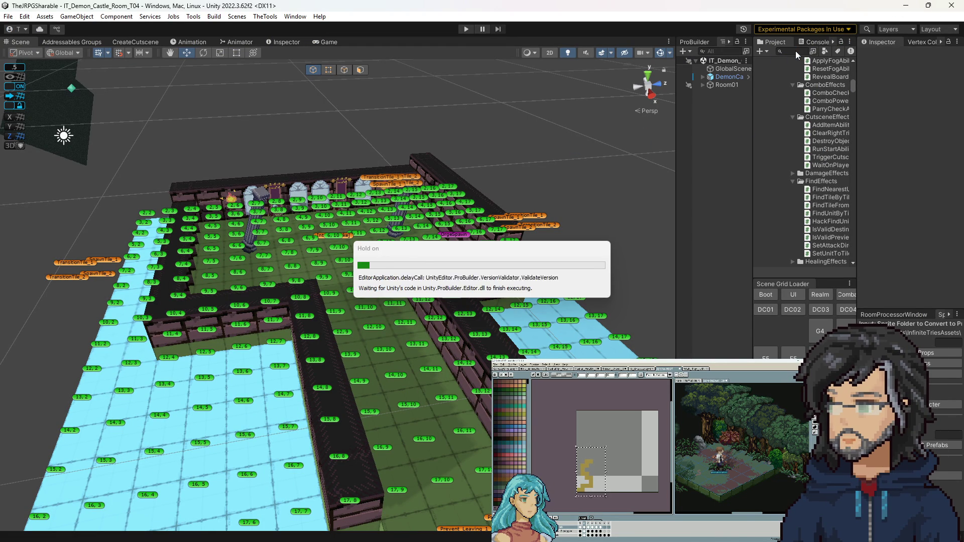
Search 'context', open the ContextMove prefab, and open TileSightEffect[Row1]'s script.
click(788, 52)
text(c)
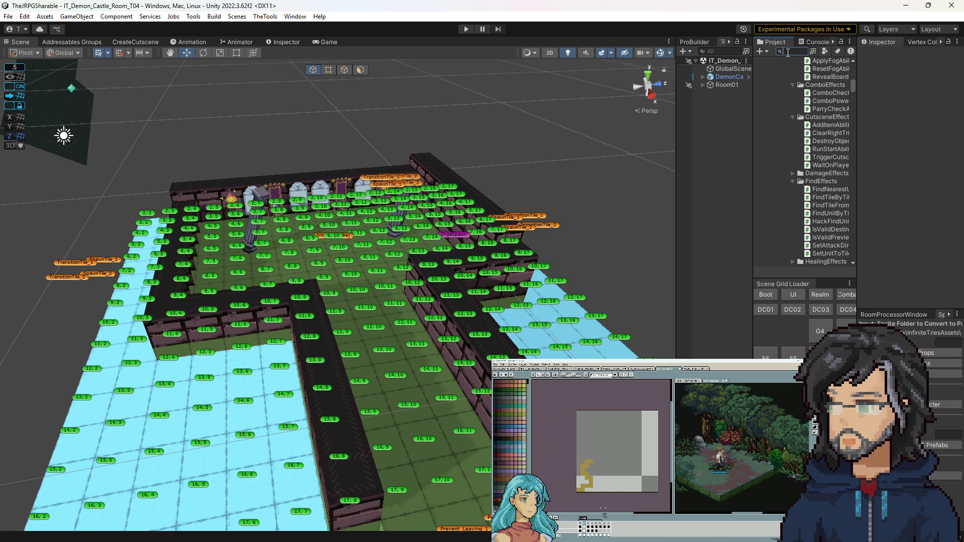
text(ontext)
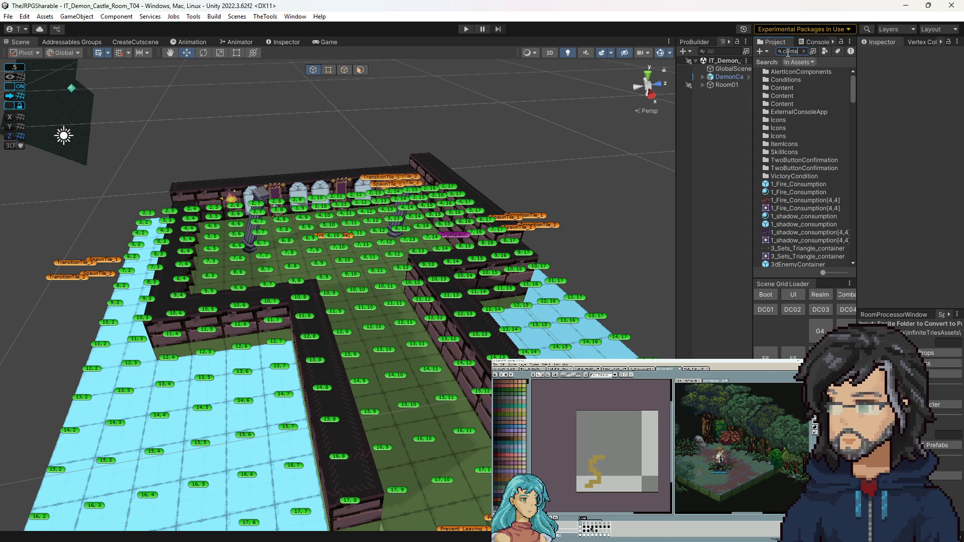
click(789, 72)
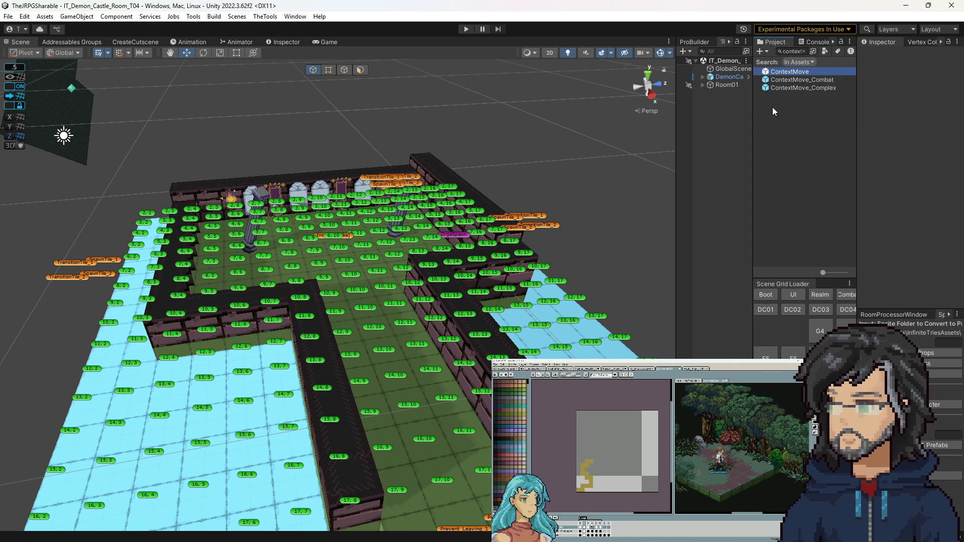
key(Return)
drag(675, 163, 574, 168)
click(677, 145)
click(942, 143)
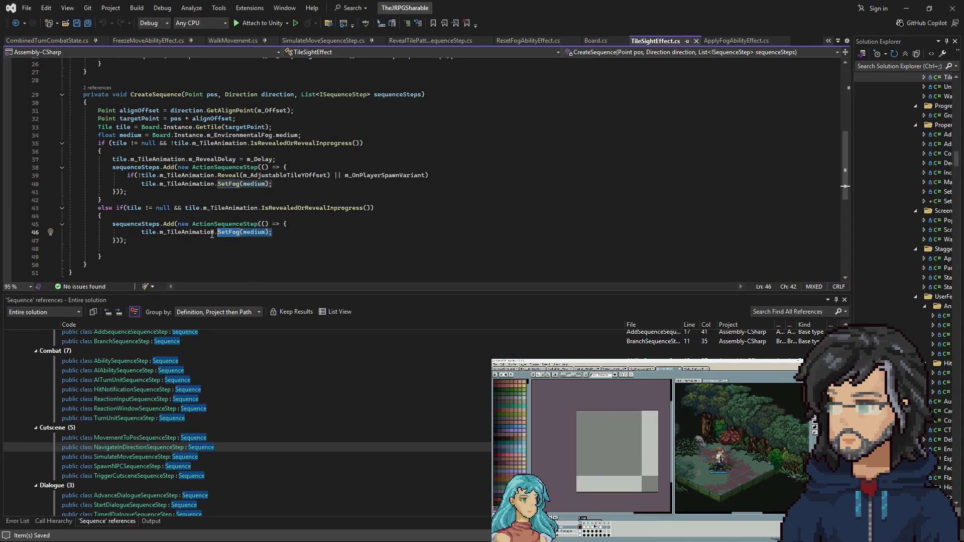
Go to the SetFog definition and locate the SetFogOfWarAlpha call in ApplyFog.
drag(174, 232, 271, 232)
click(176, 232)
click(231, 232)
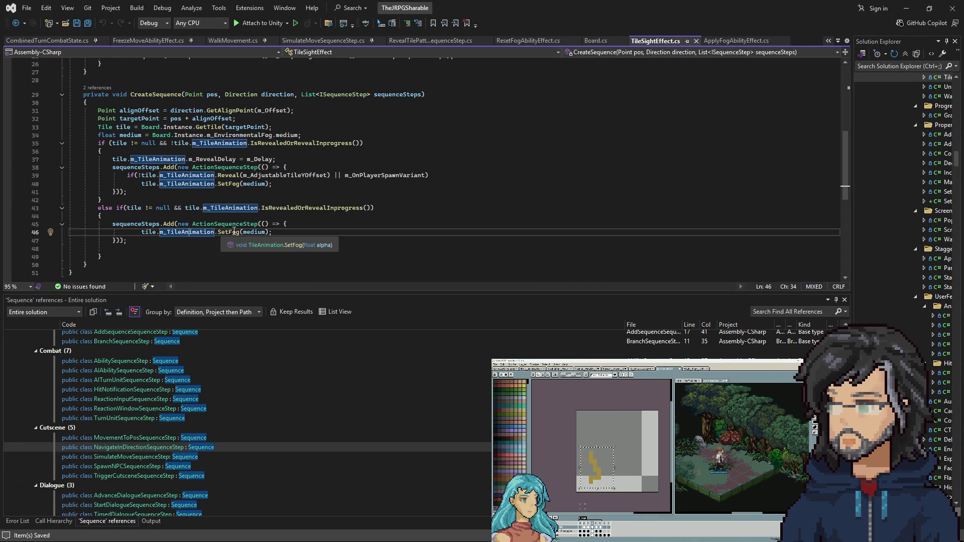
right_click(232, 235)
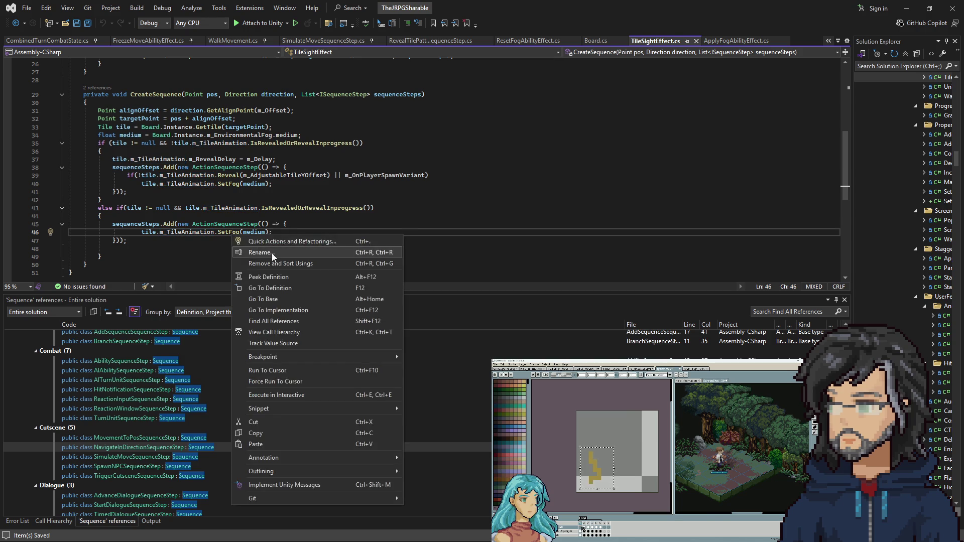
click(261, 283)
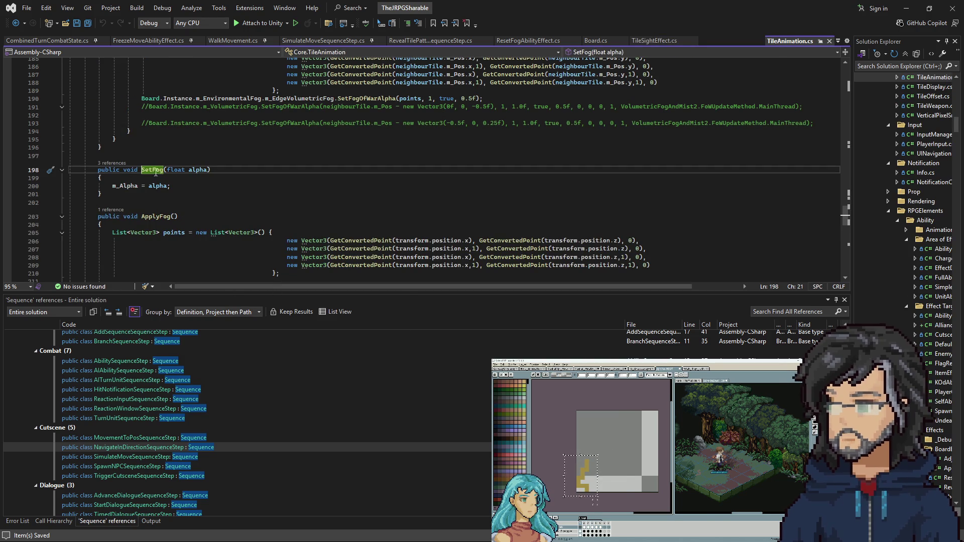
scroll(130, 196, down, 4)
scroll(130, 196, down, 3)
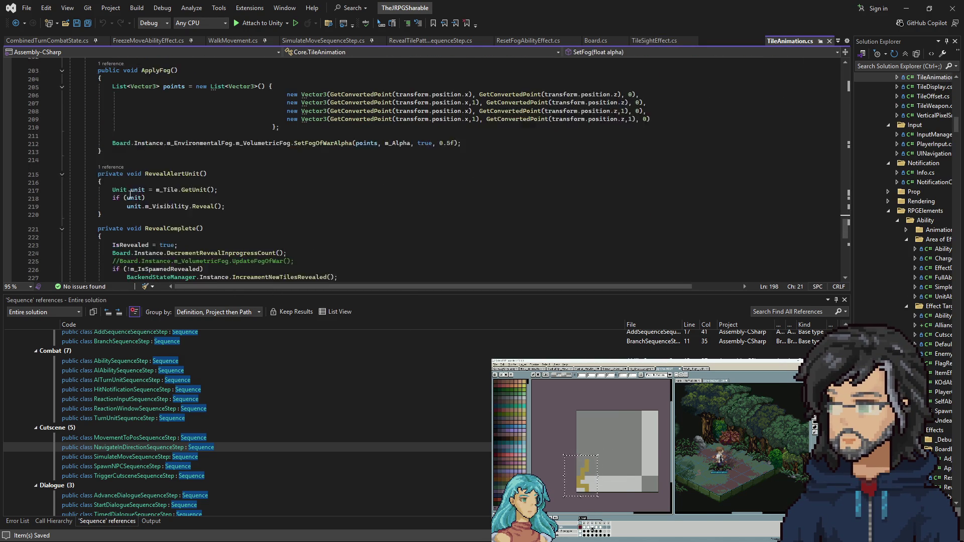
scroll(131, 195, up, 10)
scroll(132, 196, down, 10)
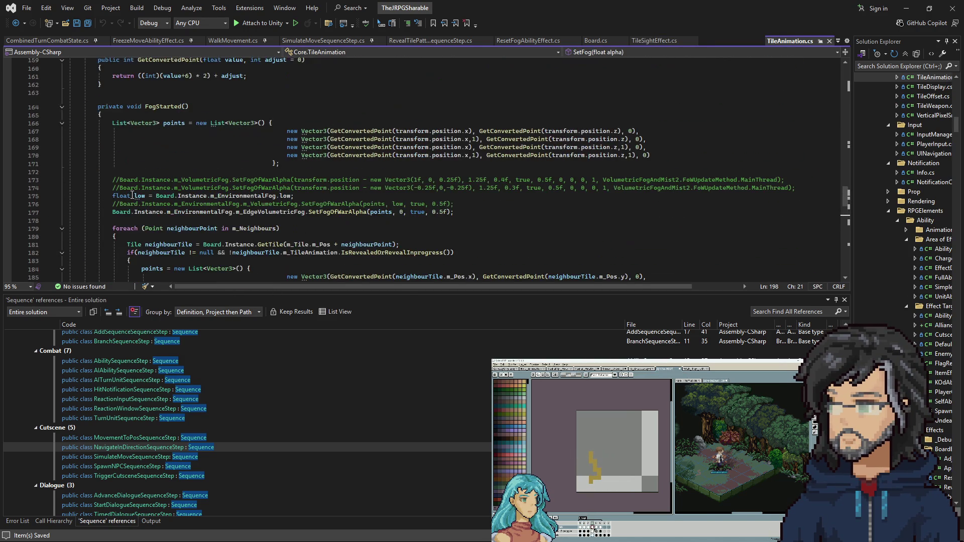
click(348, 135)
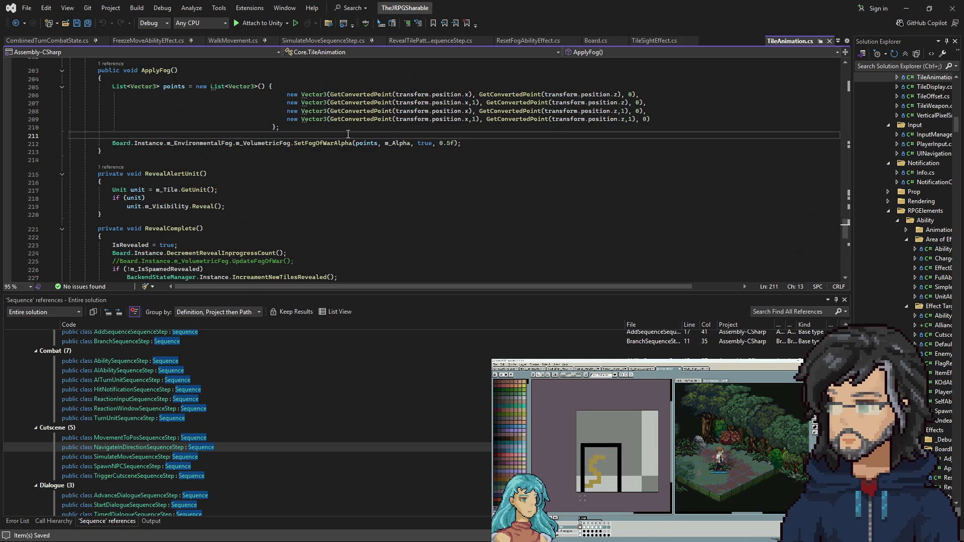
Find 'appl' in TileAnimation.cs, read through the ApplyFog method, then minimize Visual Studio.
key(ctrl+t)
text(apply)
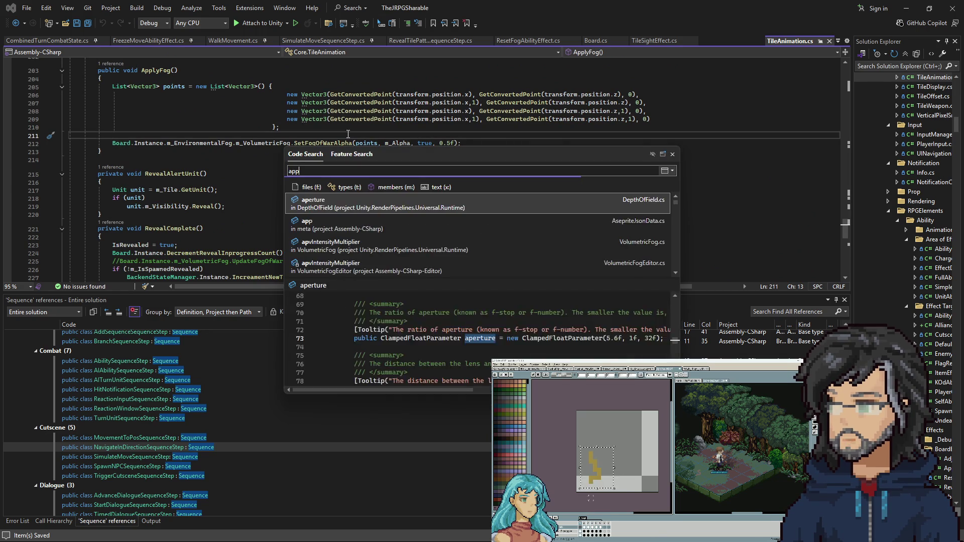
key(Escape)
key(ctrl+f)
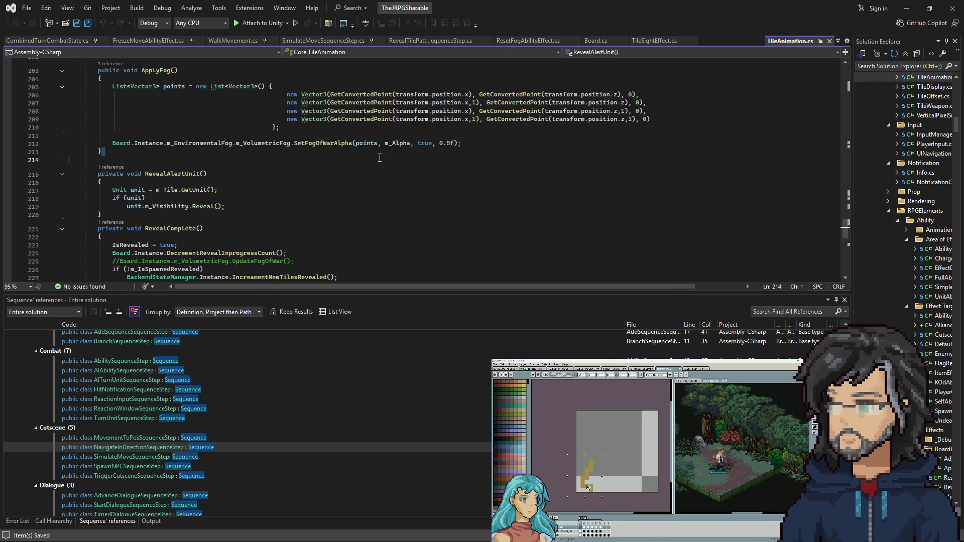
text(apply)
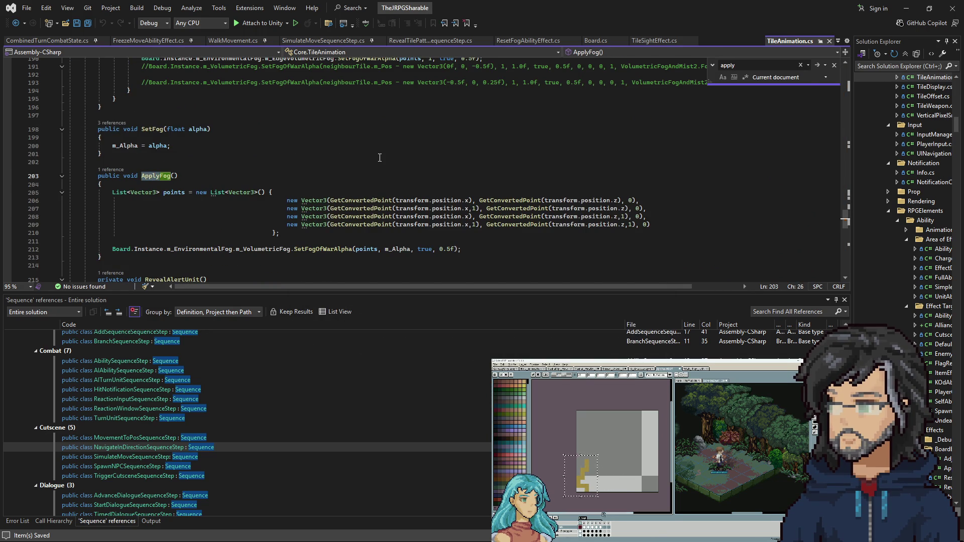
click(252, 184)
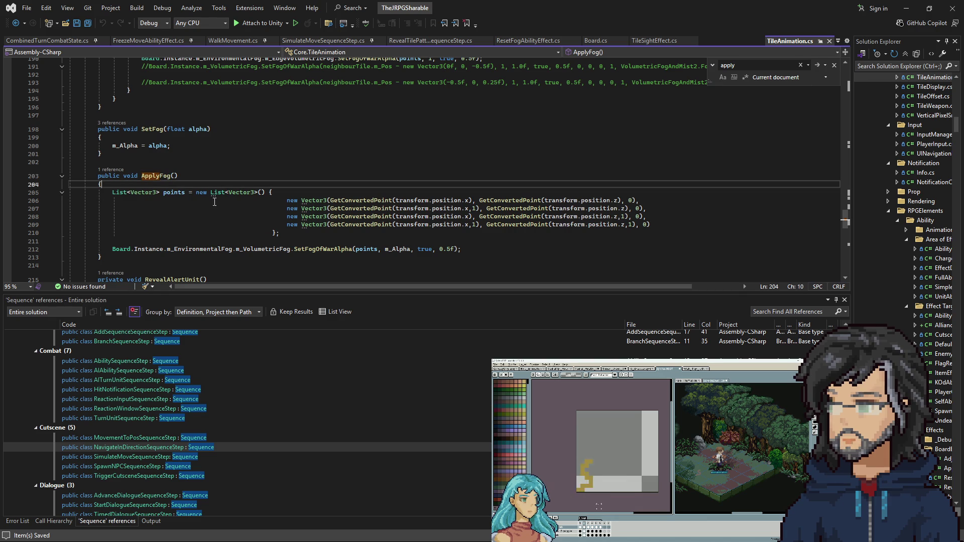
mouse_move(223, 192)
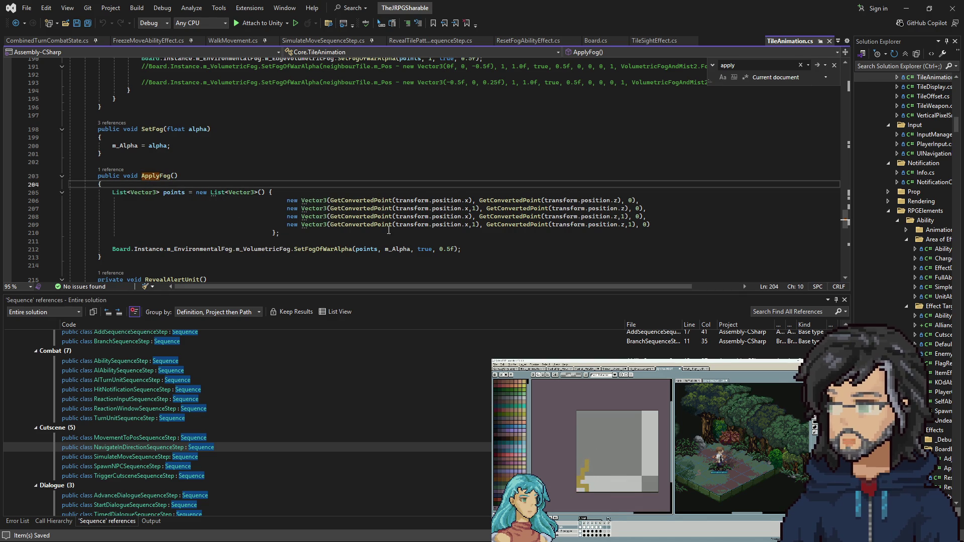
scroll(361, 204, down, 2)
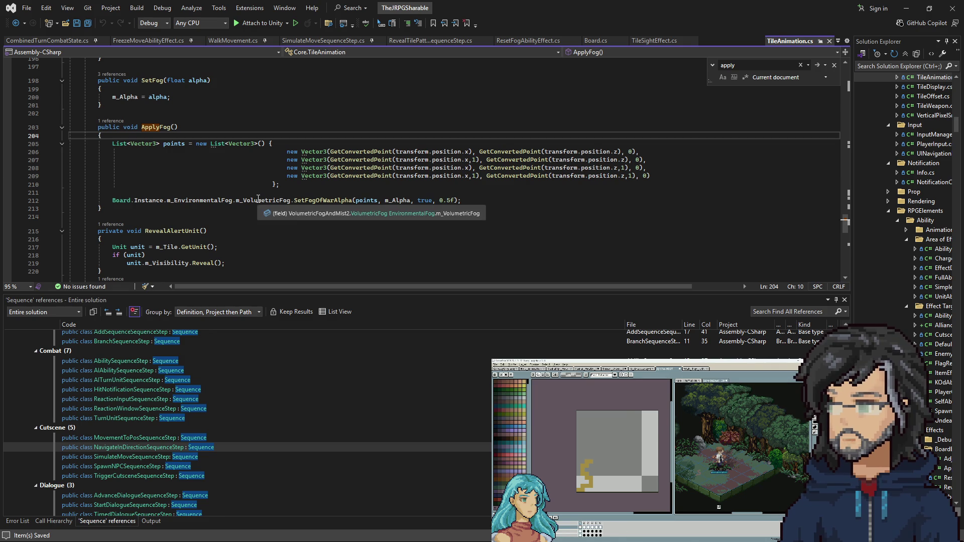
scroll(258, 199, up, 7)
scroll(236, 201, down, 5)
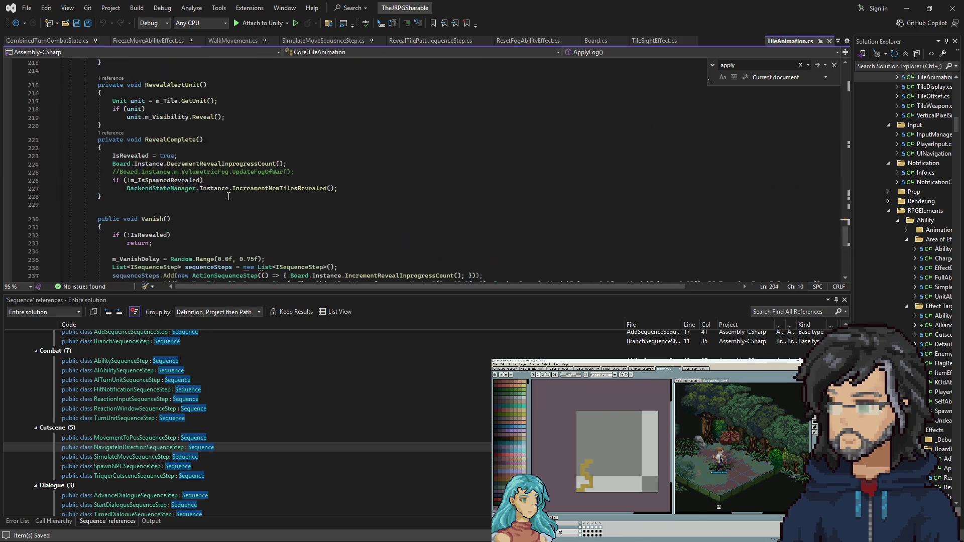
scroll(232, 202, up, 4)
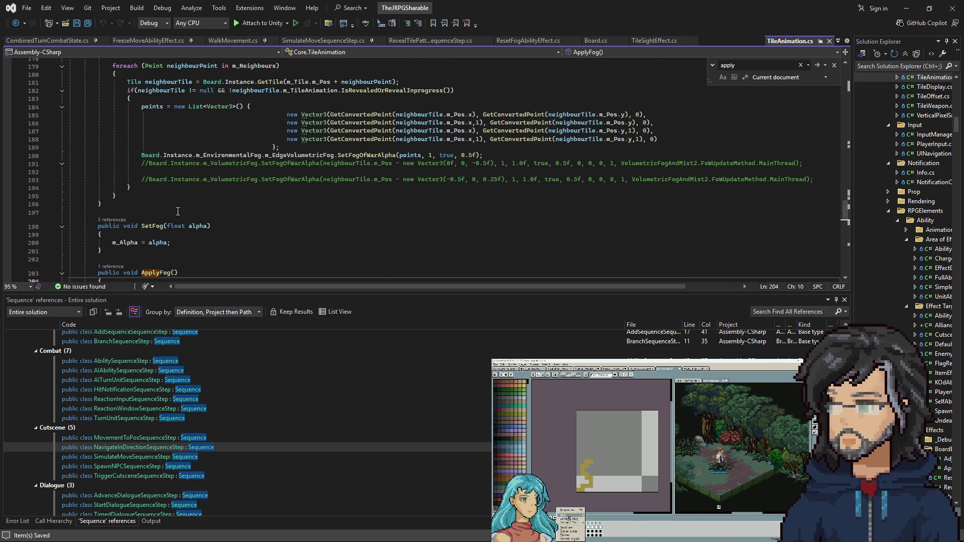
scroll(143, 236, down, 3)
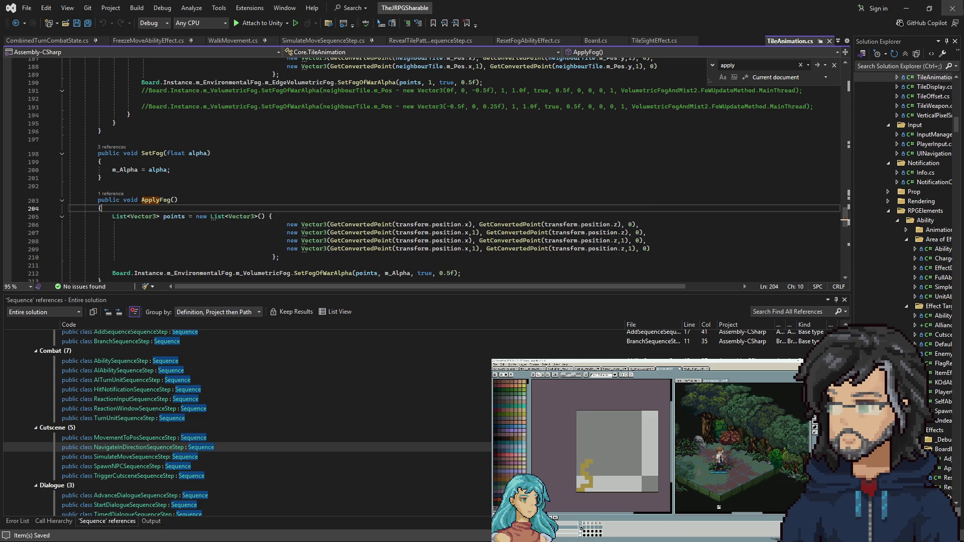
click(907, 8)
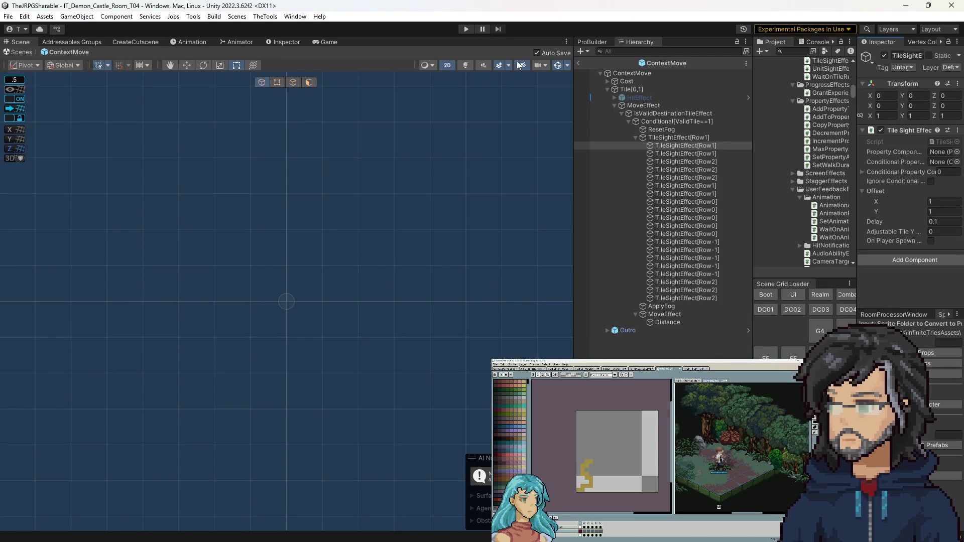
key(ctrl+p)
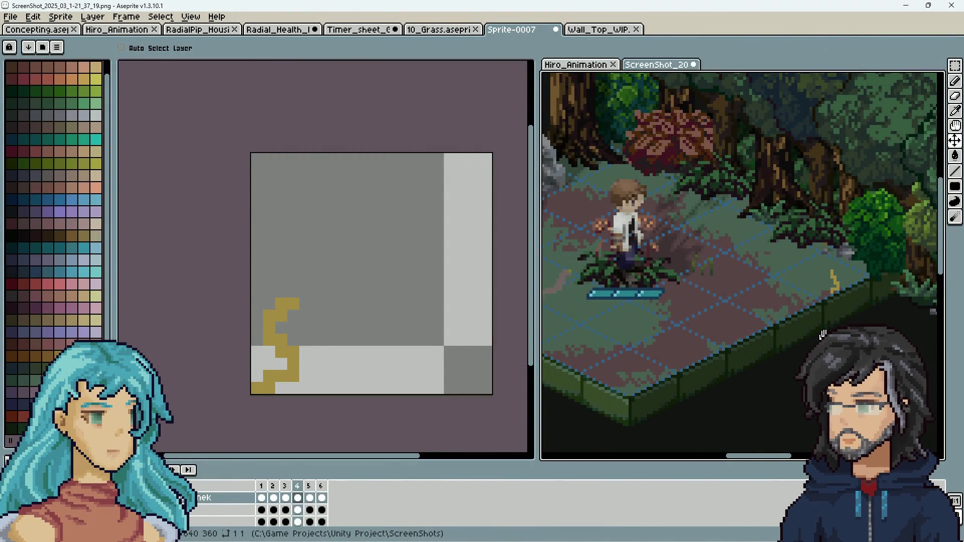
Zoom and pan around the snake on the forest screenshot, then make the Sprite-0007 canvas active.
scroll(822, 335, down, 3)
scroll(834, 329, up, 3)
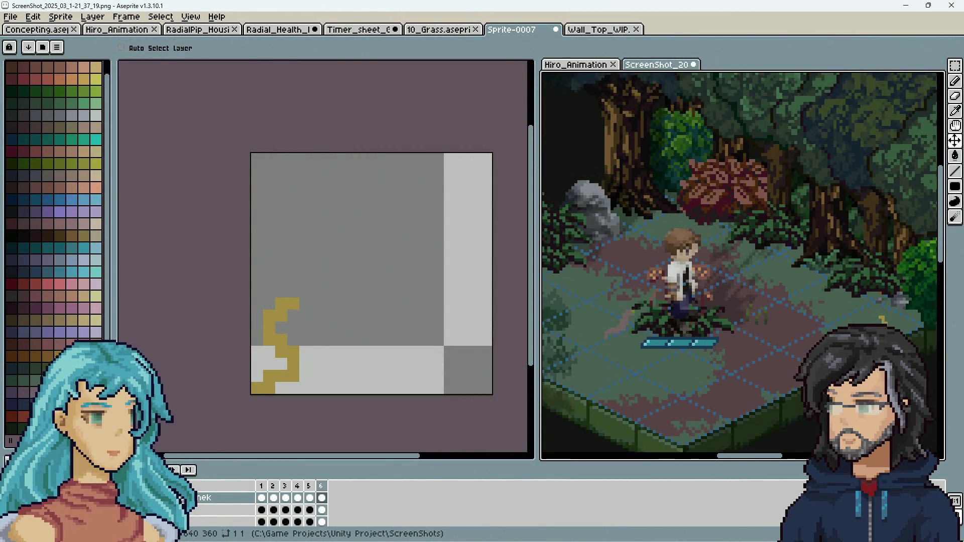
scroll(742, 265, right, 2)
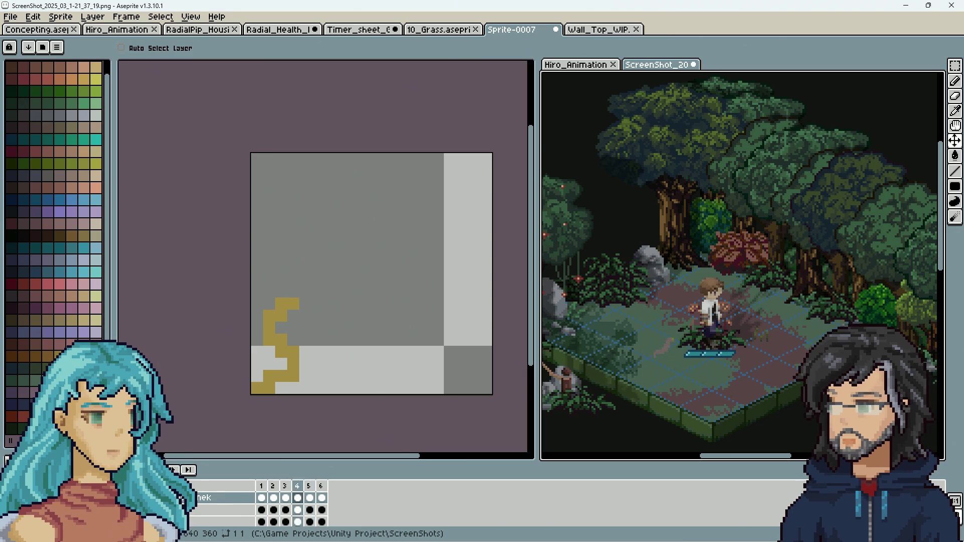
scroll(816, 297, up, 3)
scroll(824, 289, up, 2)
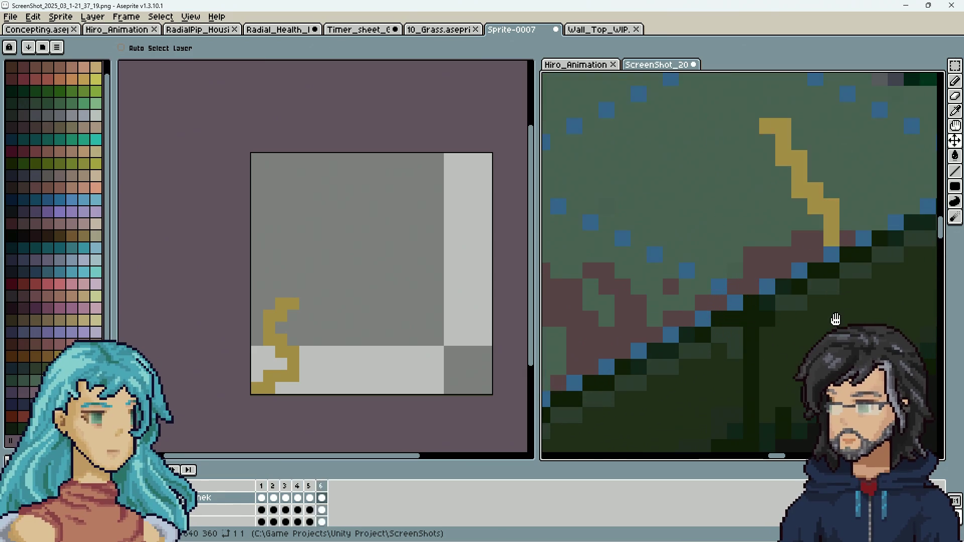
scroll(833, 281, down, 1)
scroll(834, 281, down, 5)
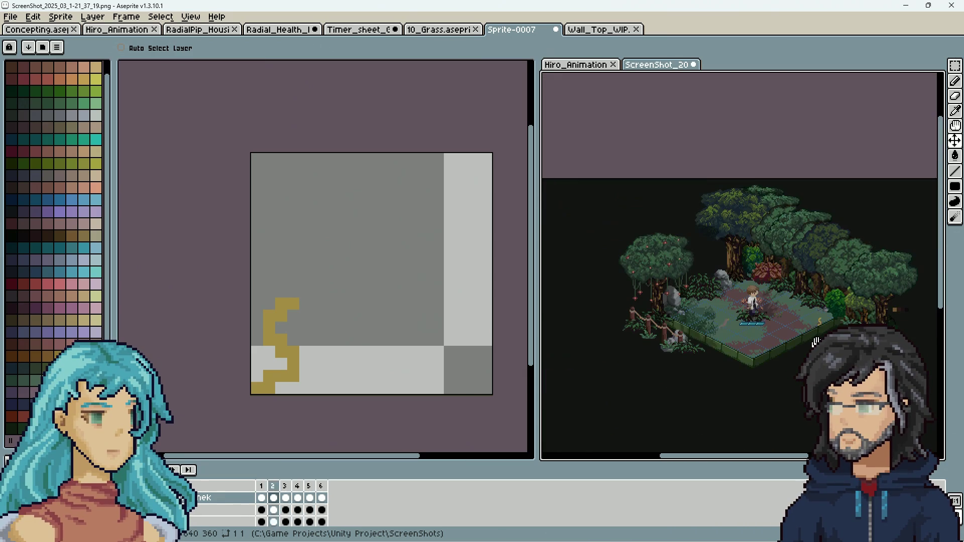
scroll(814, 344, up, 2)
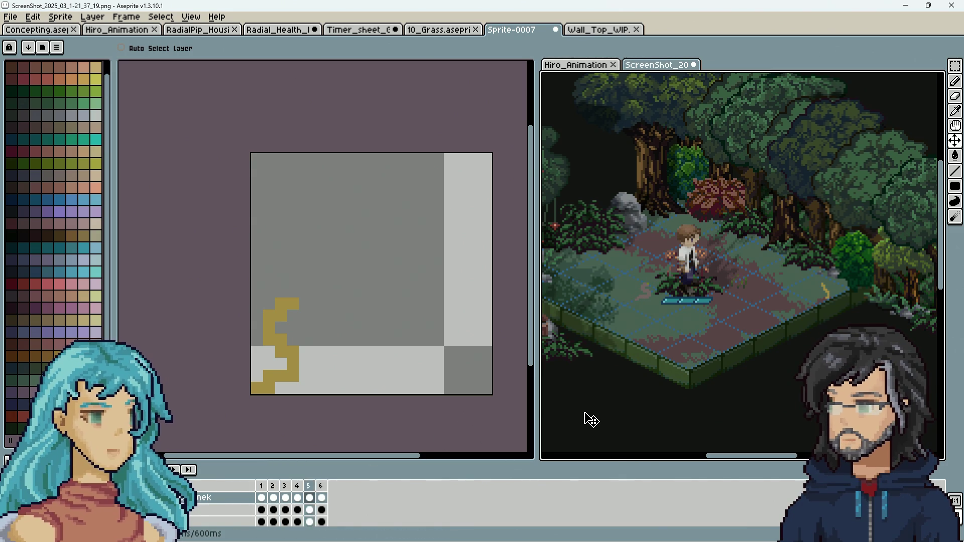
click(437, 420)
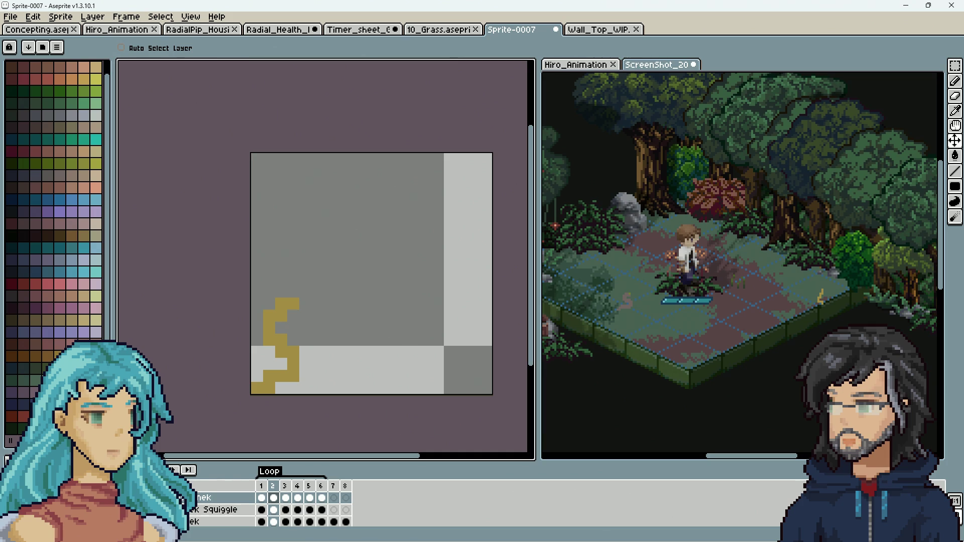
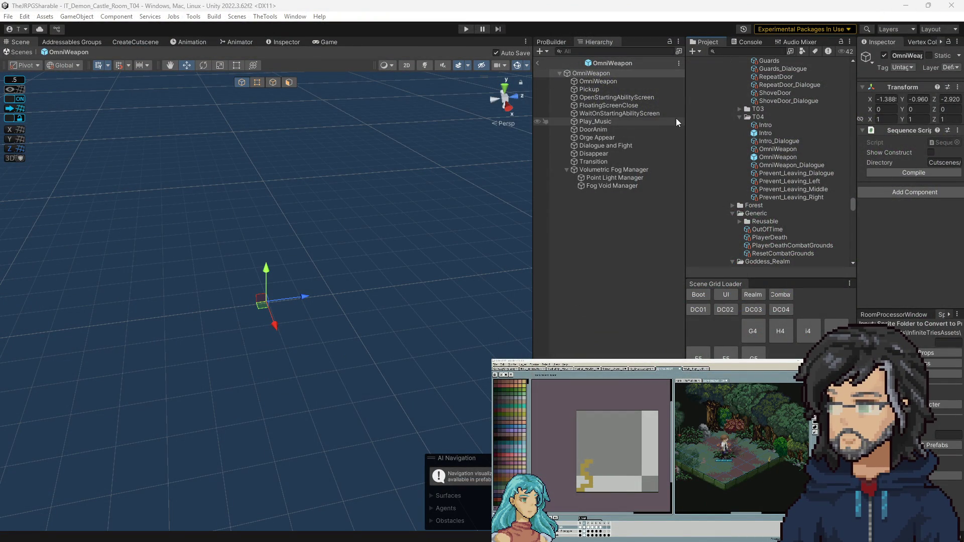
Review the OmniWeapon sequence asset's steps in a widened Inspector.
drag(686, 117, 651, 116)
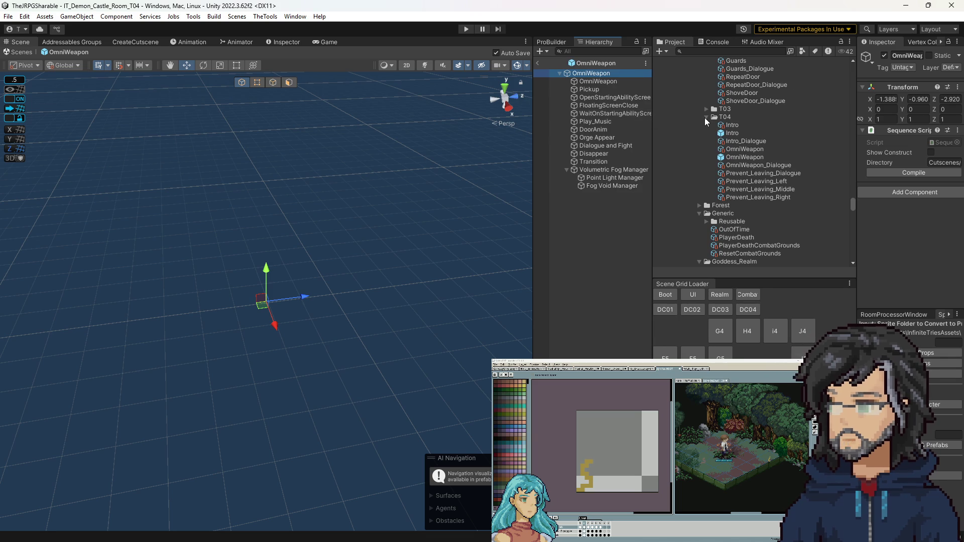
click(745, 150)
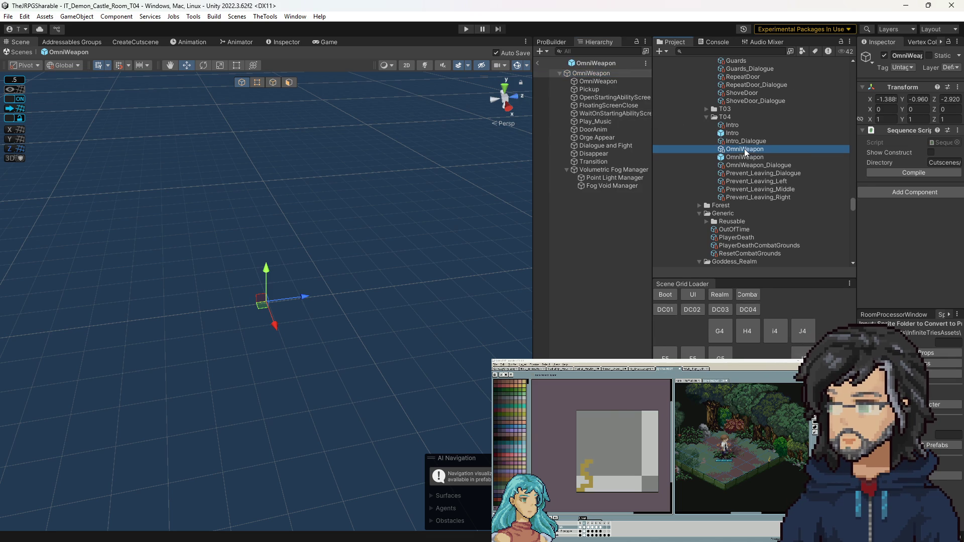
scroll(919, 190, down, 5)
scroll(918, 209, down, 5)
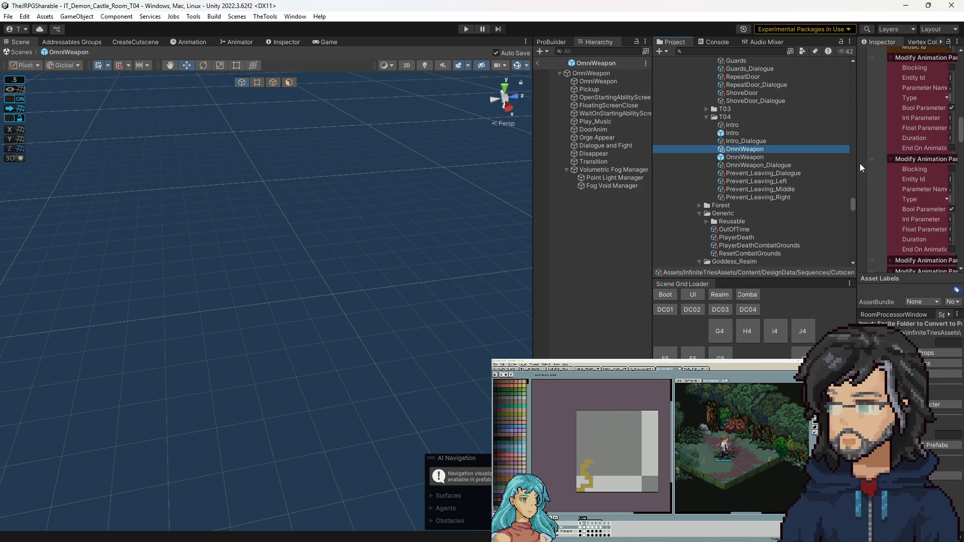
drag(856, 159, 712, 160)
scroll(793, 176, down, 5)
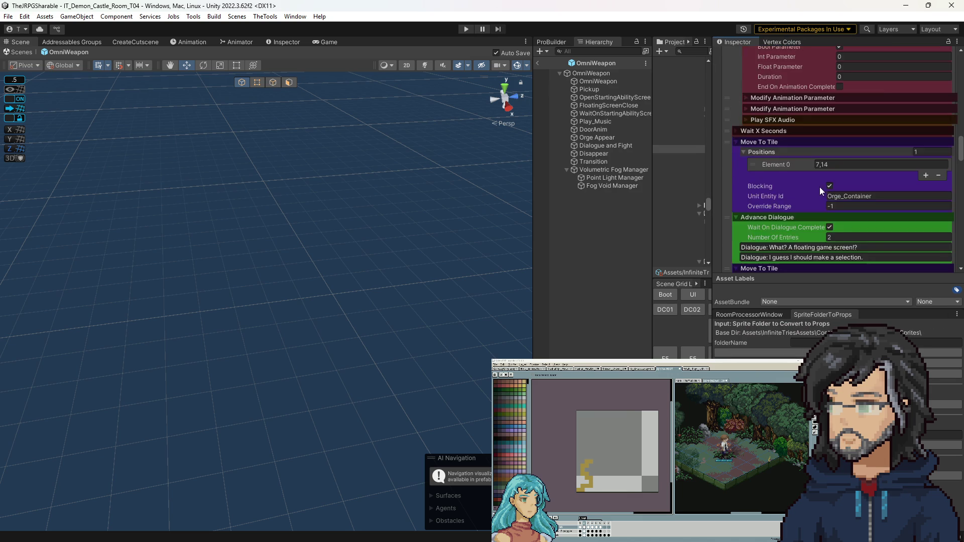
scroll(815, 192, down, 10)
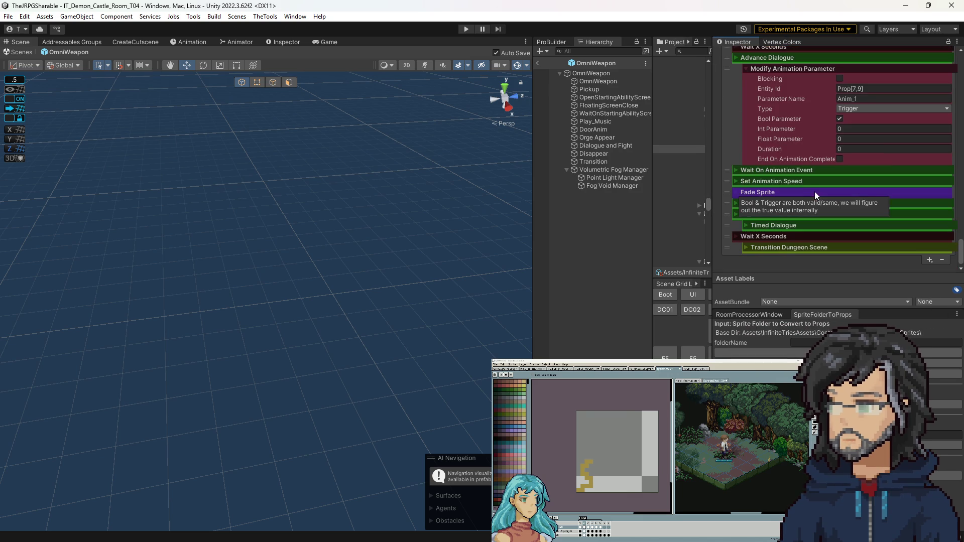
Delete the Volumetric Fog Manager along with its two child objects.
click(613, 172)
click(610, 177)
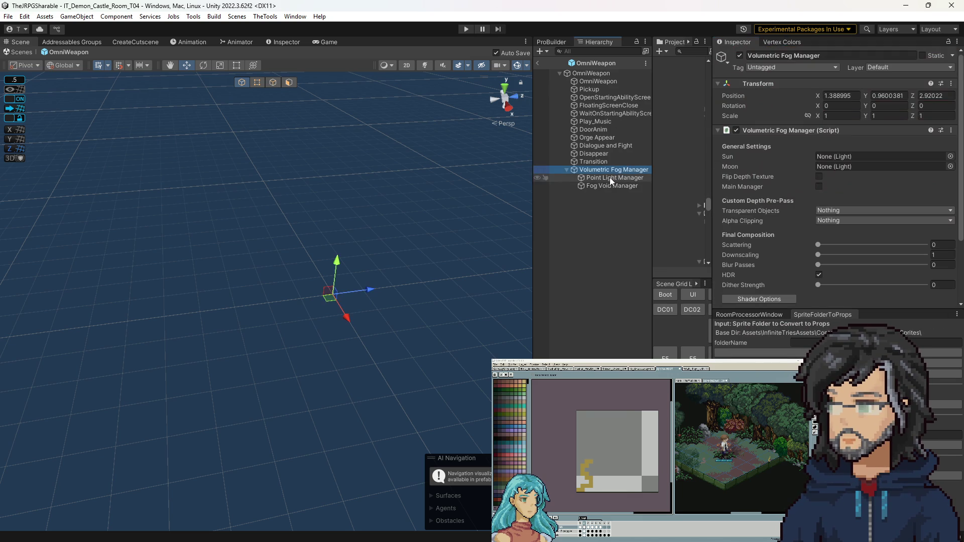
click(610, 185)
click(611, 162)
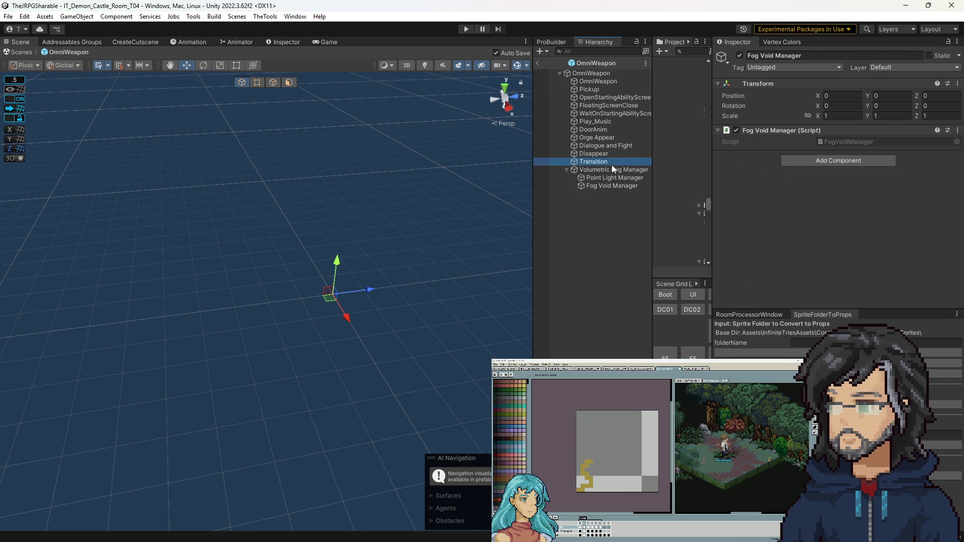
click(619, 170)
key(Delete)
Review the Transition and Disappear sequence steps and the OmniWeapon asset.
click(606, 161)
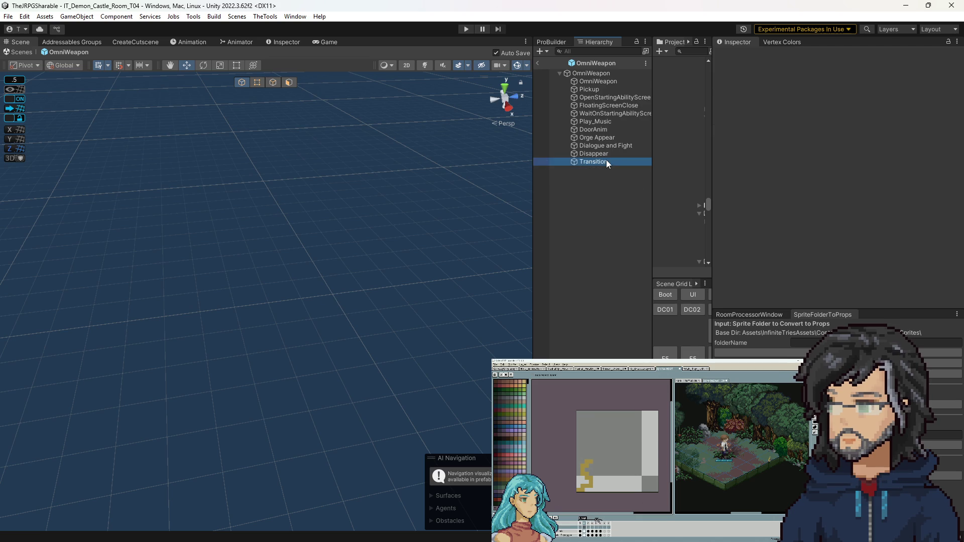
drag(710, 132, 756, 132)
click(729, 148)
scroll(842, 233, down, 10)
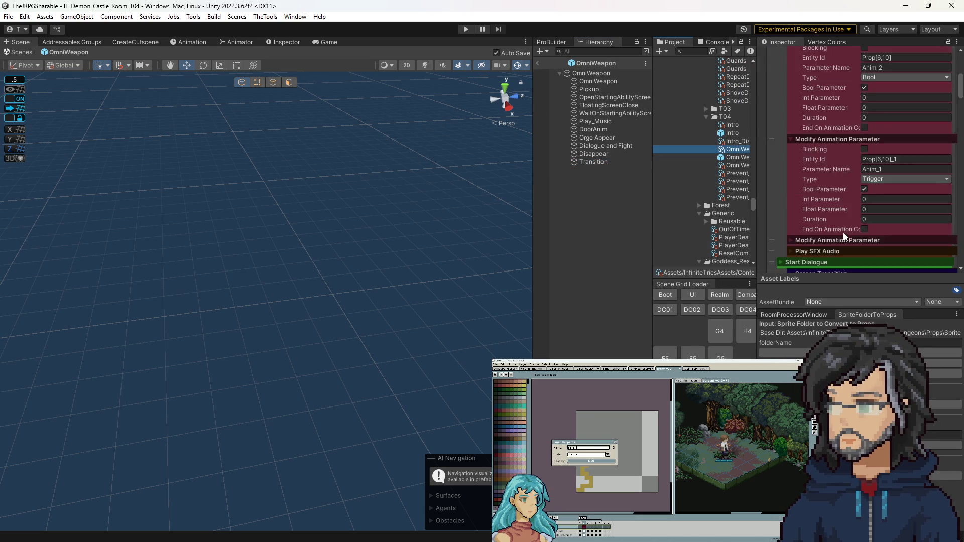
scroll(840, 221, down, 10)
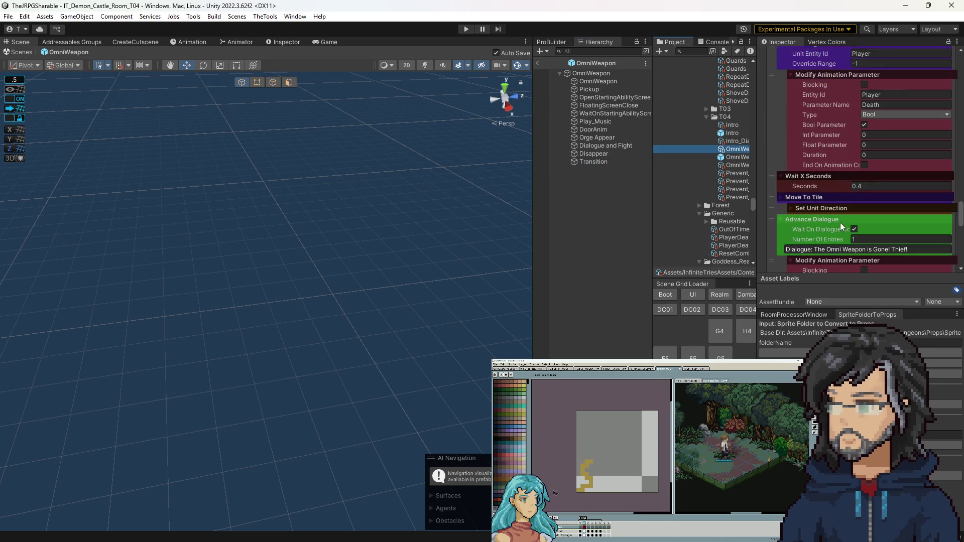
click(609, 152)
scroll(839, 218, down, 5)
scroll(836, 227, down, 5)
key(Up)
key(Up)
Compile the OmniWeapon cutscene from the root object and review the compiled asset.
click(587, 73)
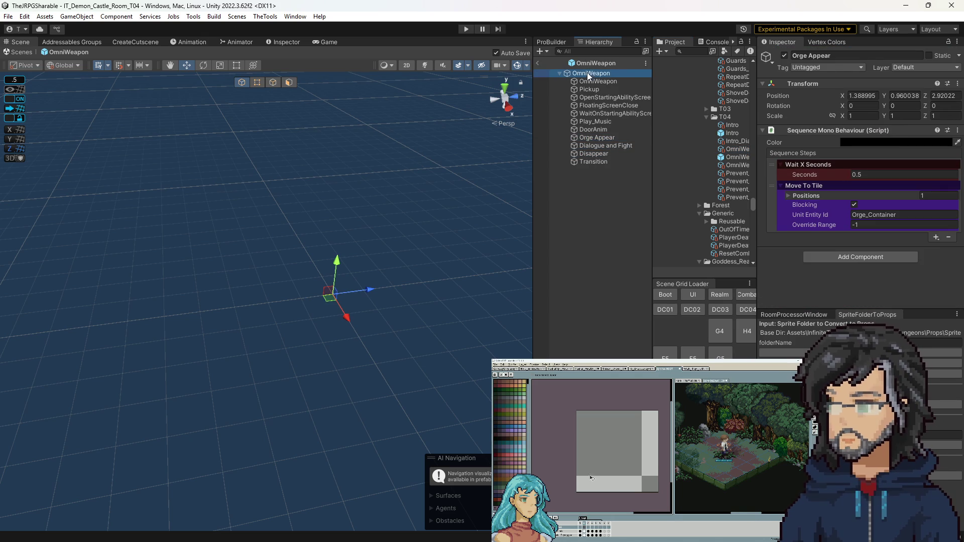
click(848, 174)
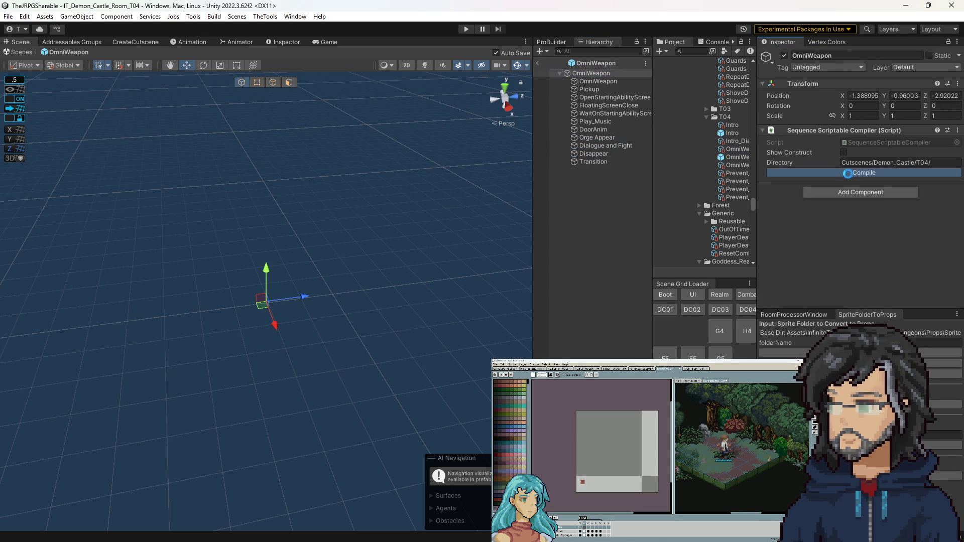
click(732, 148)
scroll(851, 171, down, 3)
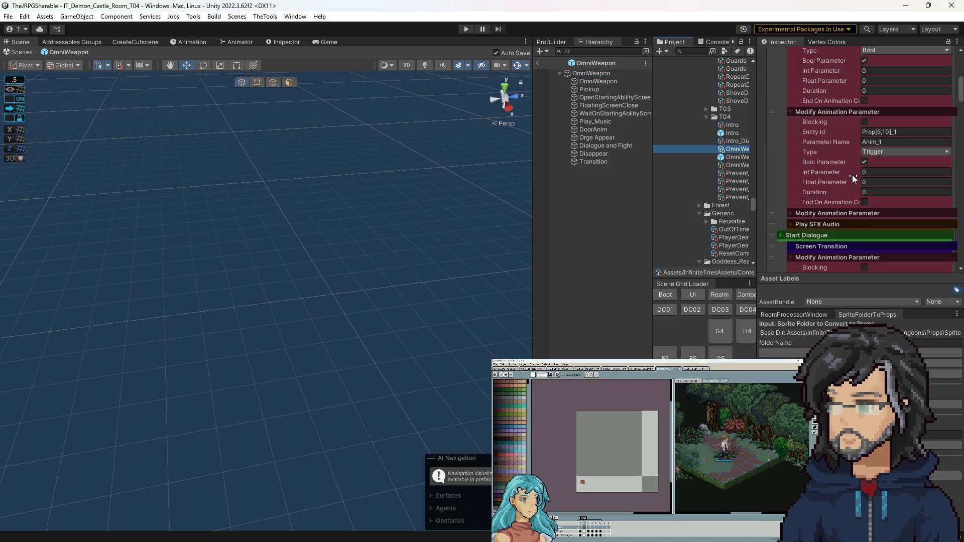
click(589, 81)
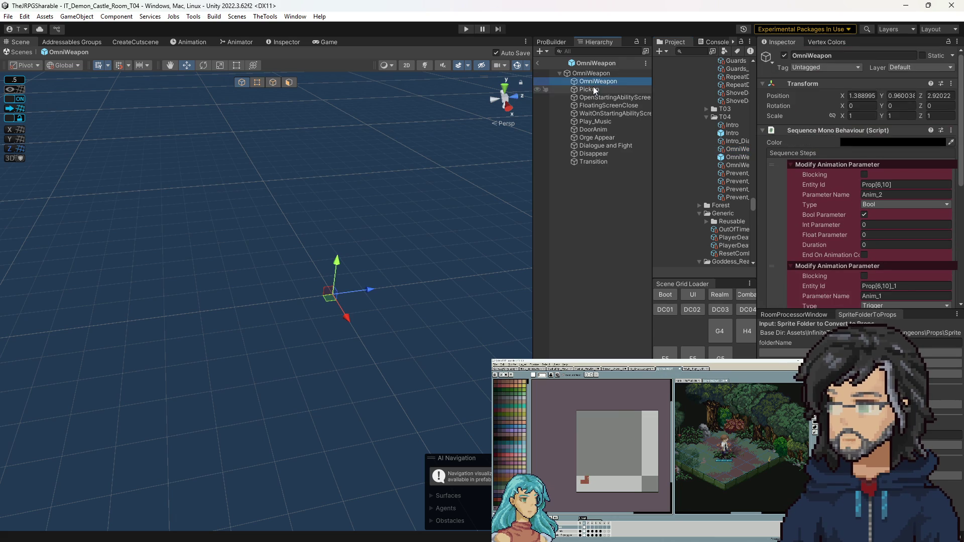
Add a Wait X Seconds step to the OmniWeapon sequence.
scroll(834, 245, down, 5)
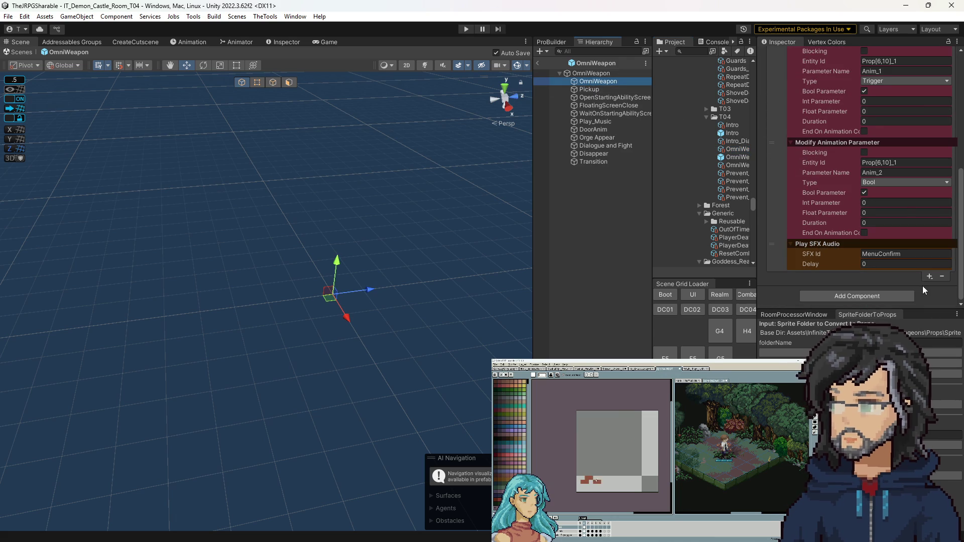
click(929, 277)
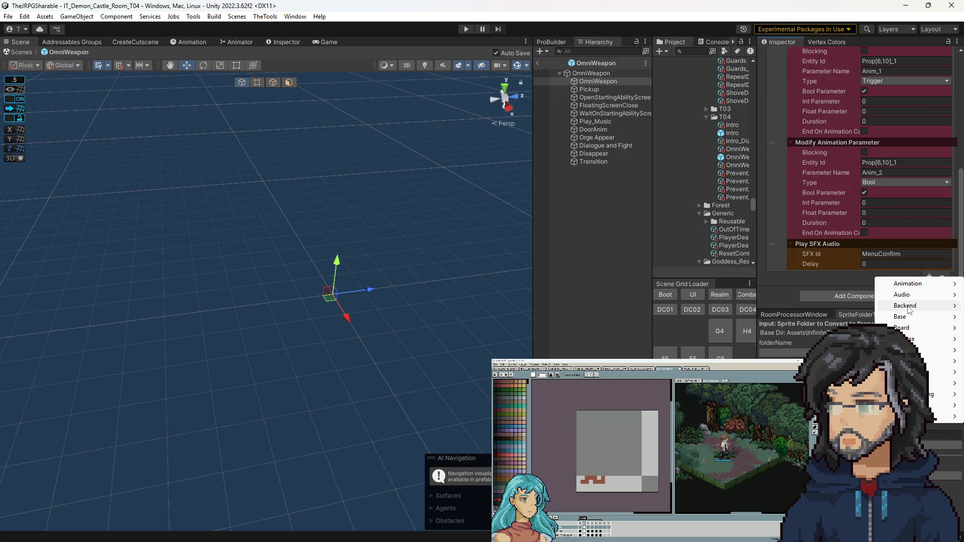
mouse_move(907, 307)
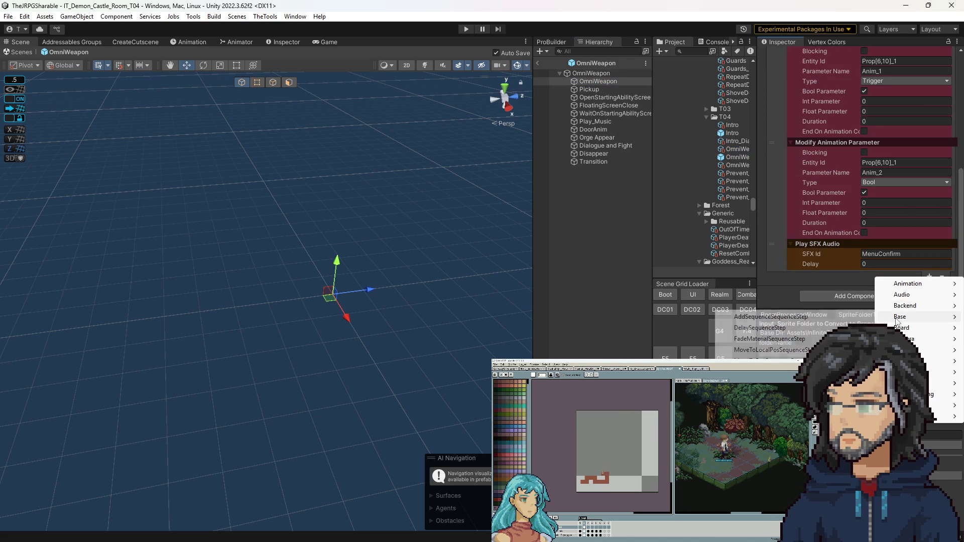
click(794, 351)
mouse_move(781, 276)
mouse_down()
mouse_move(774, 258)
mouse_move(779, 24)
mouse_move(760, 12)
mouse_up()
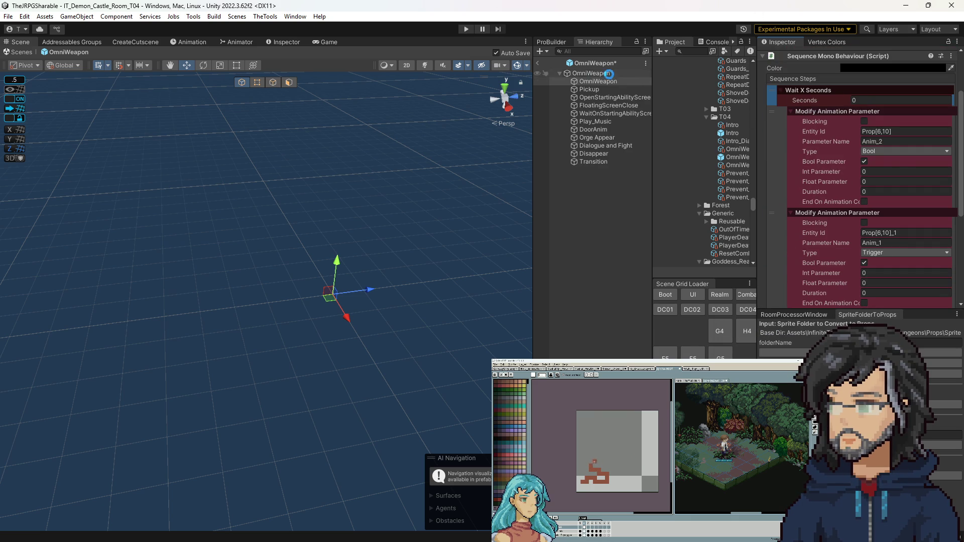
Recompile the OmniWeapon cutscene from the root object and check the compiled asset.
click(597, 73)
click(878, 170)
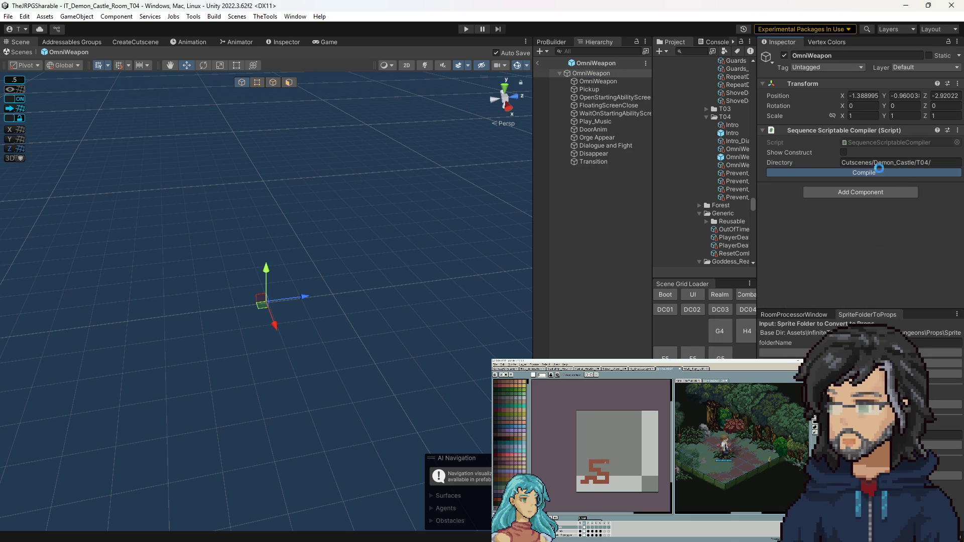
click(729, 149)
click(602, 74)
click(602, 81)
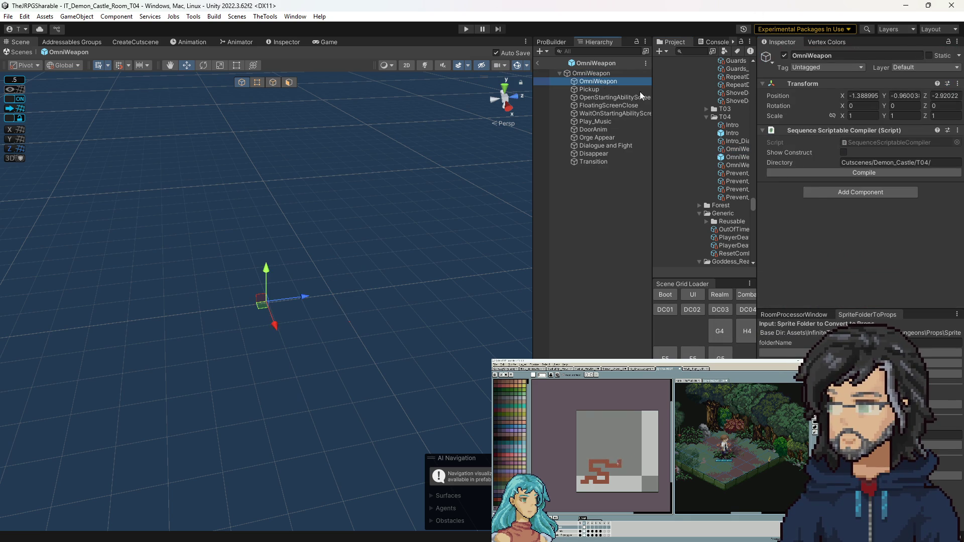
click(605, 73)
click(878, 172)
Review the FloatingScreenClose object and the OmniWeapon asset's compiled steps.
click(610, 81)
key(Down)
key(Down)
key(Down)
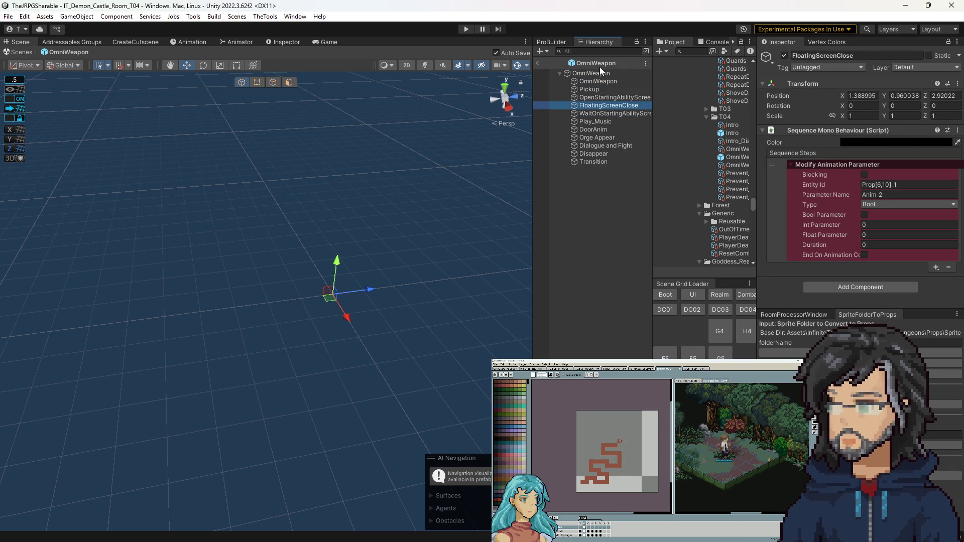
click(733, 149)
scroll(879, 181, down, 3)
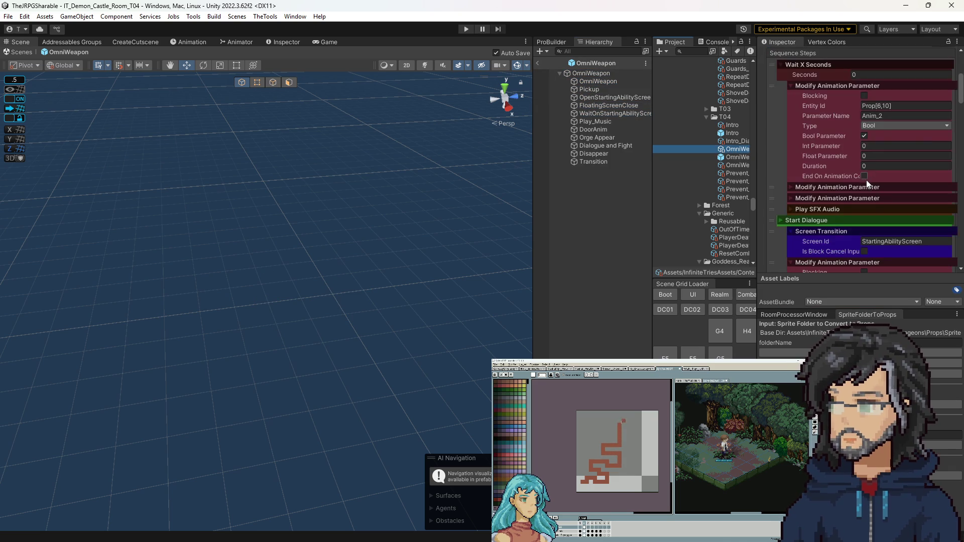
scroll(858, 179, down, 5)
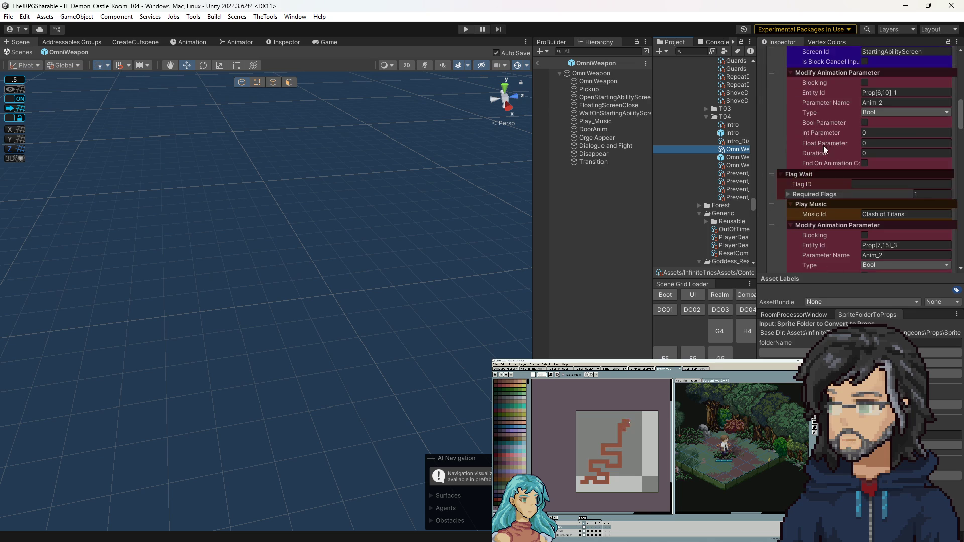
scroll(810, 179, down, 10)
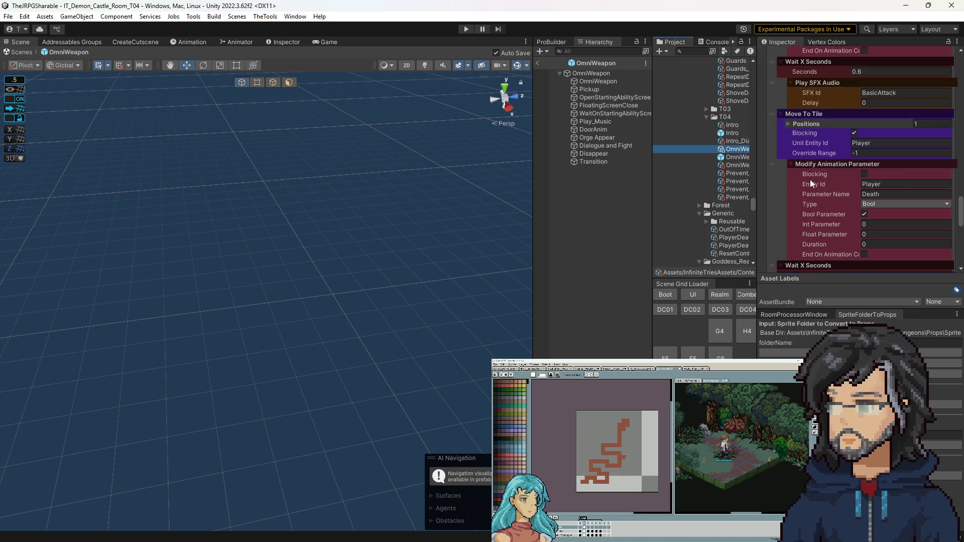
click(592, 82)
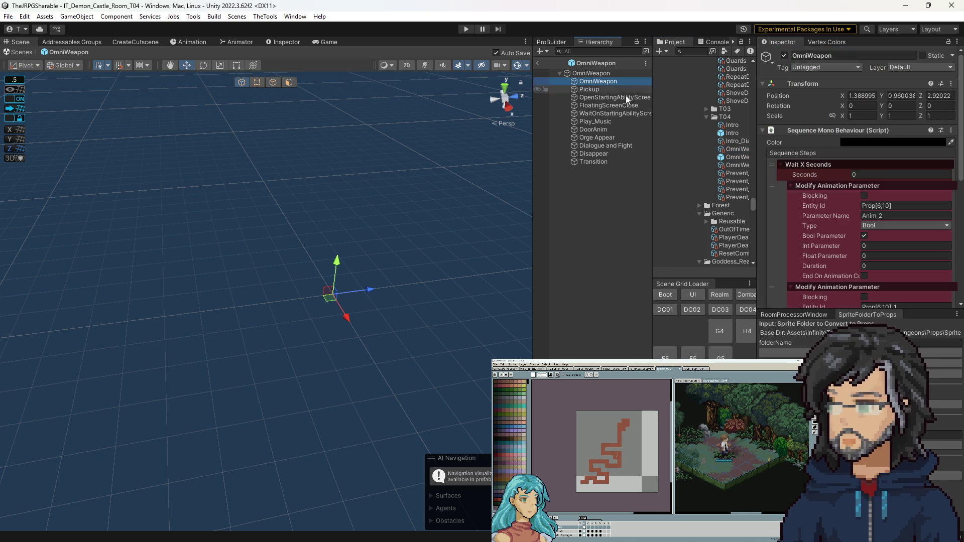
scroll(859, 195, down, 5)
scroll(847, 210, up, 10)
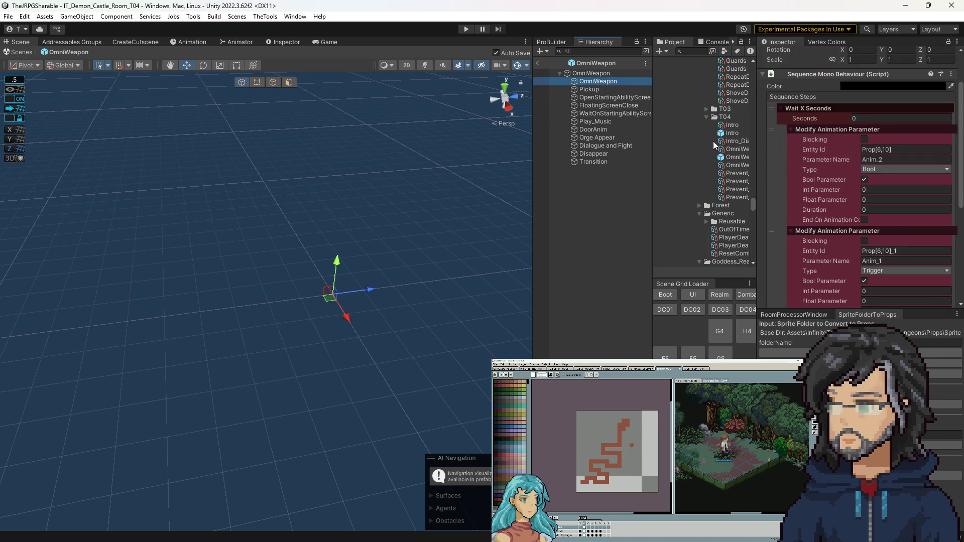
Inspect the Entity Id of the child OmniWeapon's first animation step, then exit prefab mode.
click(772, 118)
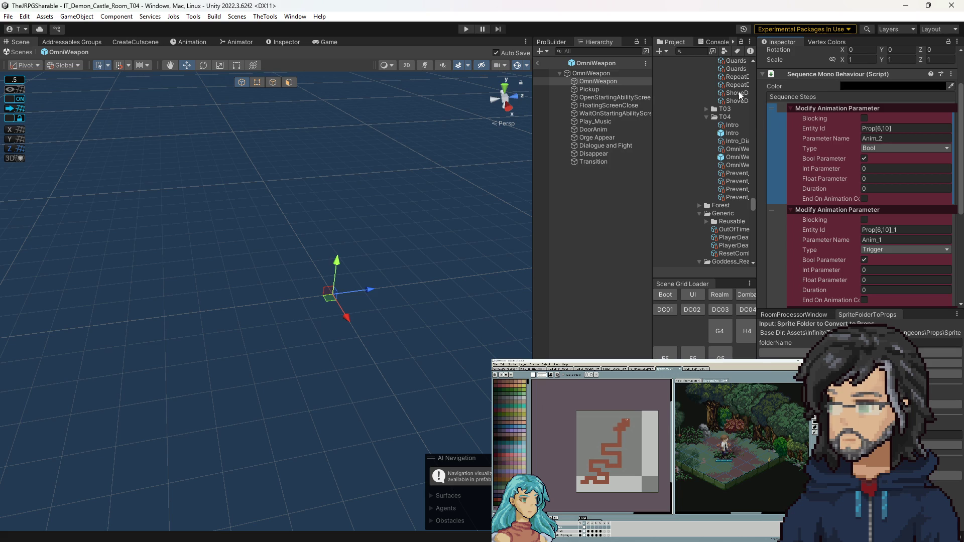
click(579, 114)
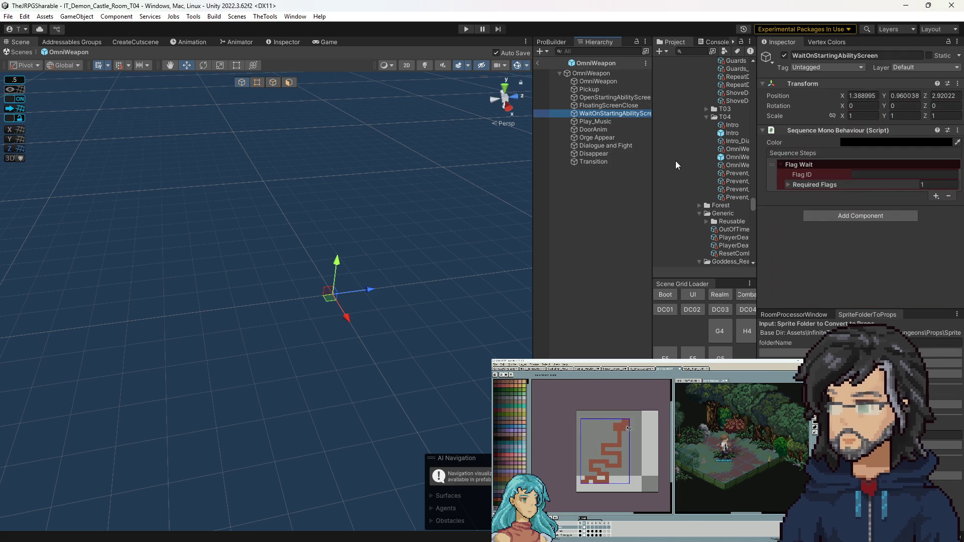
click(591, 75)
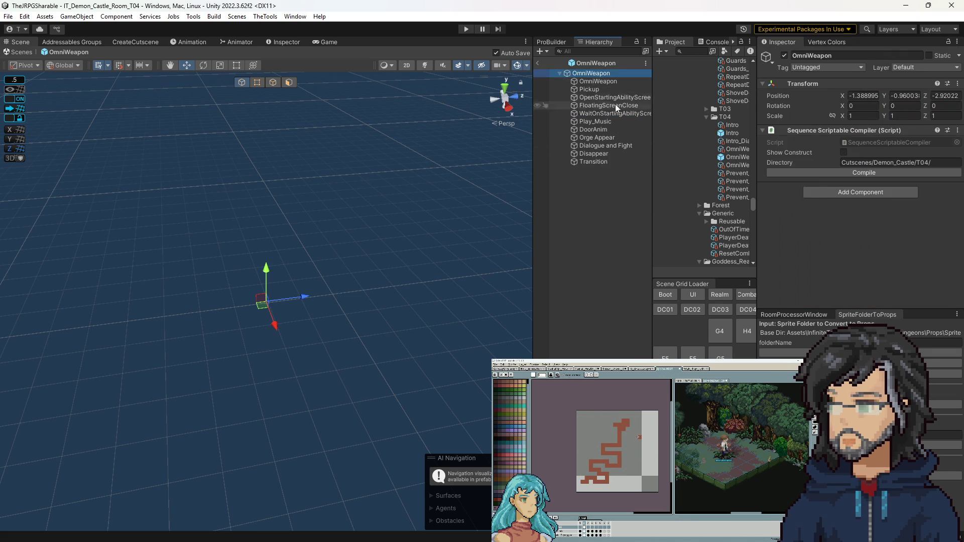
click(591, 80)
scroll(864, 181, down, 3)
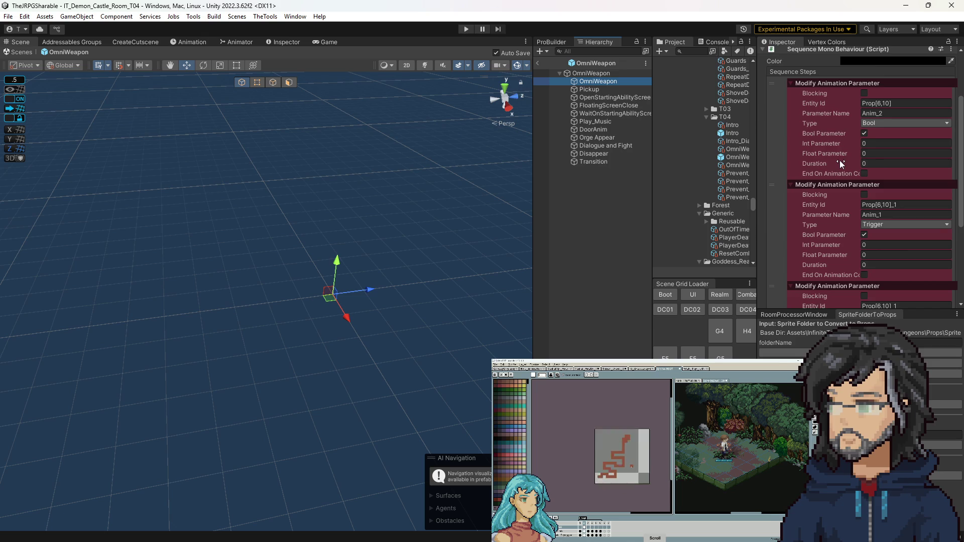
scroll(840, 160, down, 3)
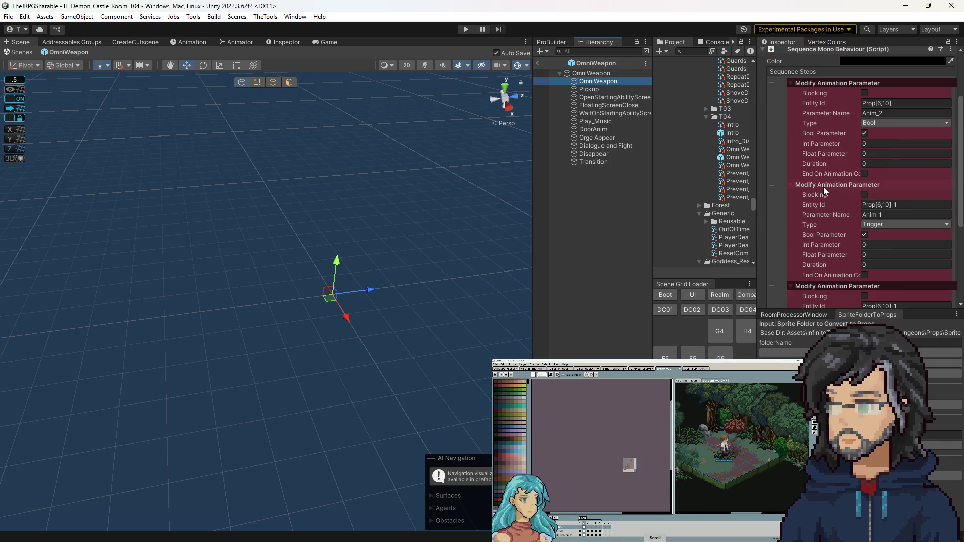
scroll(833, 225, down, 5)
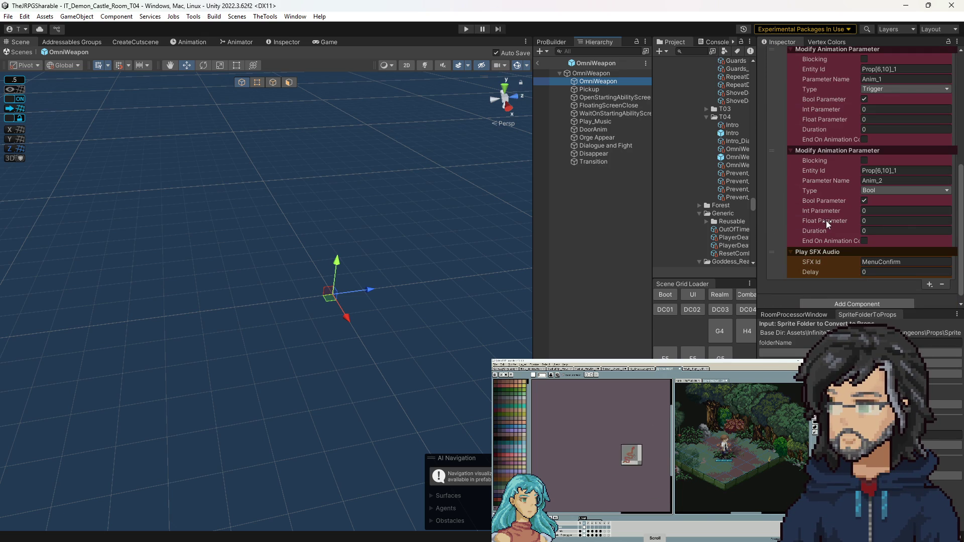
scroll(827, 224, up, 8)
scroll(825, 220, up, 2)
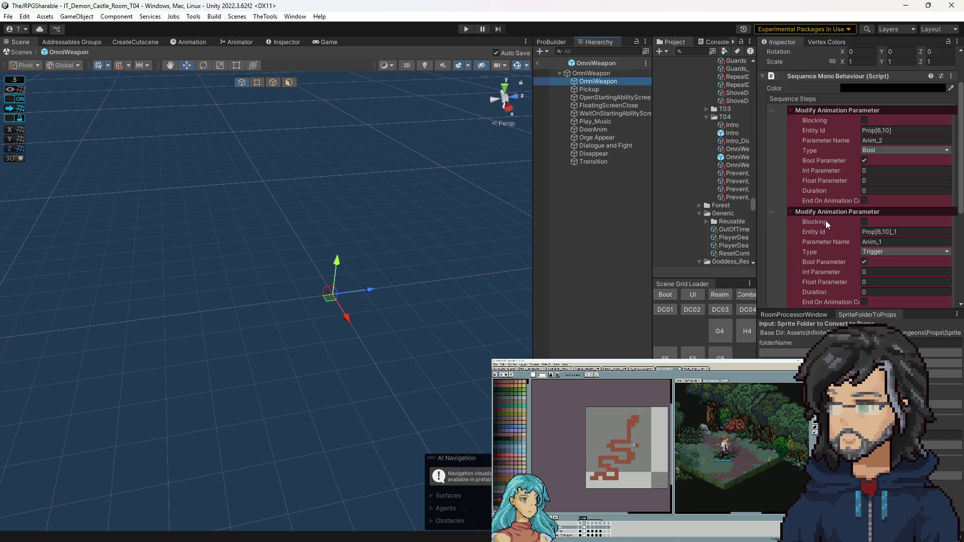
click(884, 132)
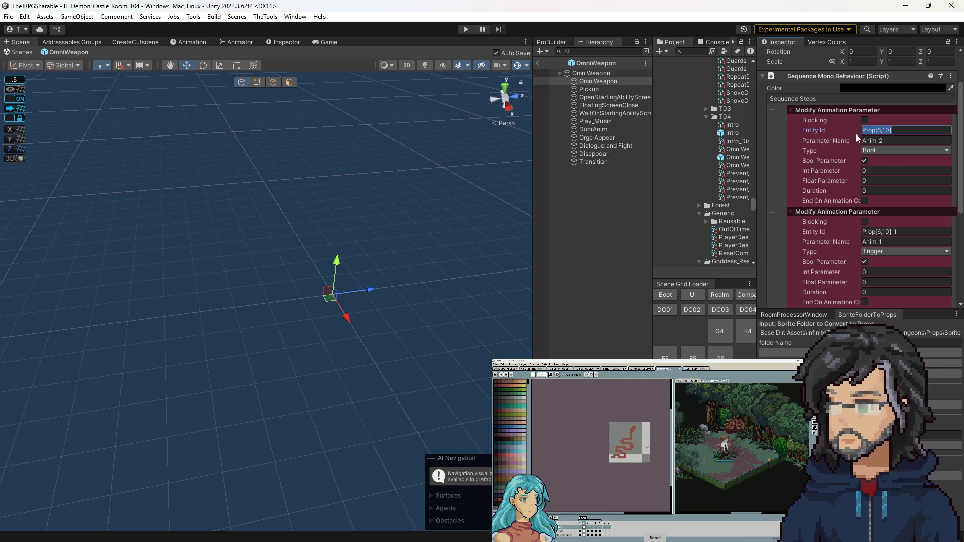
click(538, 64)
Select the prop on tile 6,10 in the room's Scene view.
drag(302, 281, 285, 262)
scroll(286, 262, up, 5)
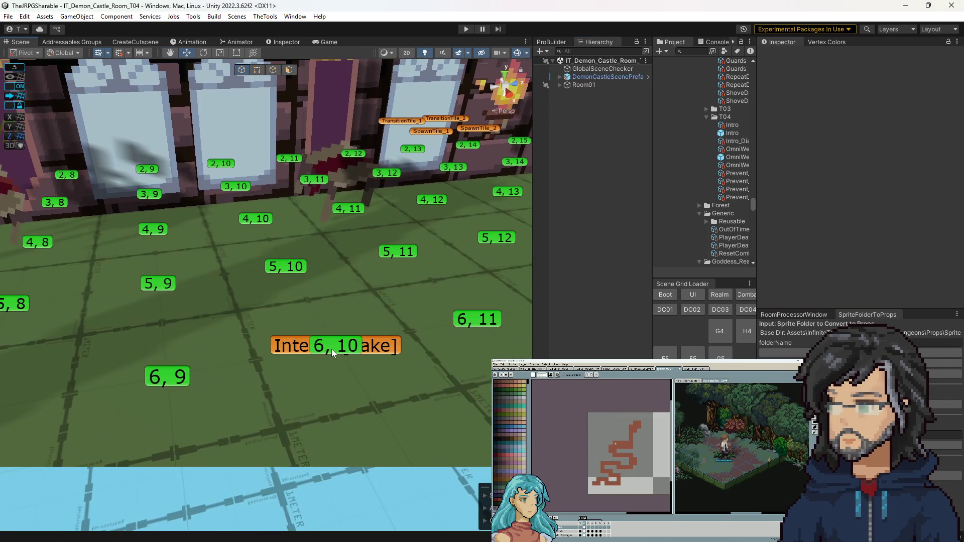
click(332, 350)
scroll(787, 222, down, 8)
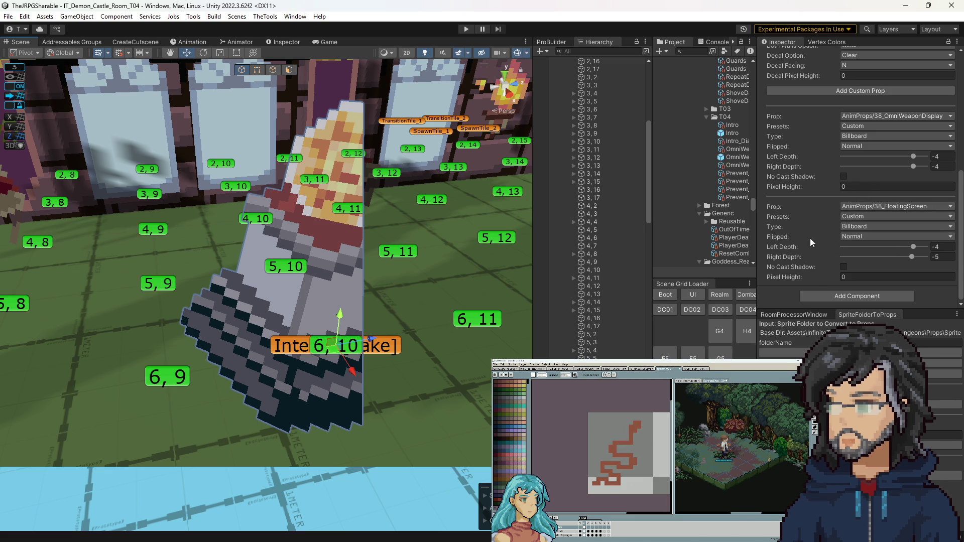
scroll(507, 267, down, 5)
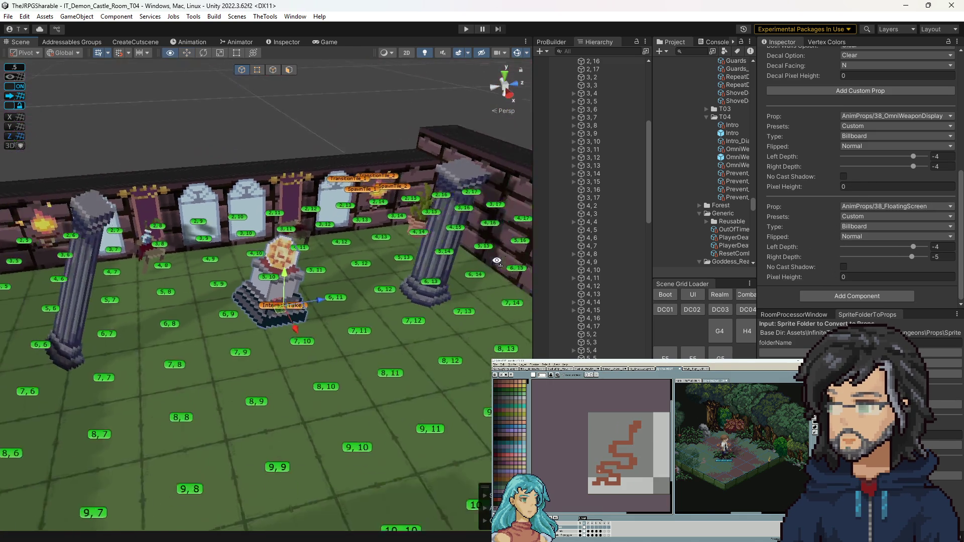
scroll(862, 198, up, 8)
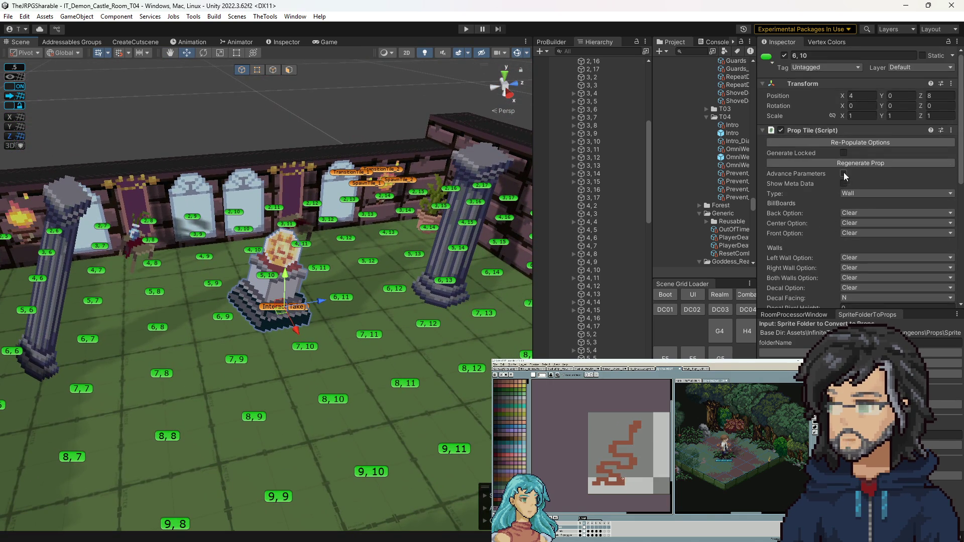
Set its Entity Id to OmniWeaponDisplay under Advance Parameters, copy it, and reopen the OmniWeapon prefab.
click(844, 173)
scroll(863, 228, down, 5)
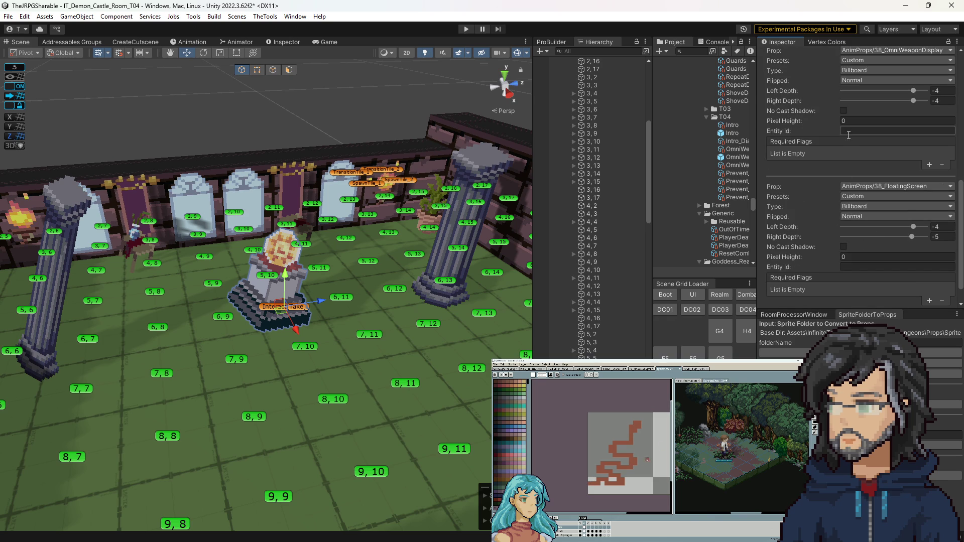
text(Omni)
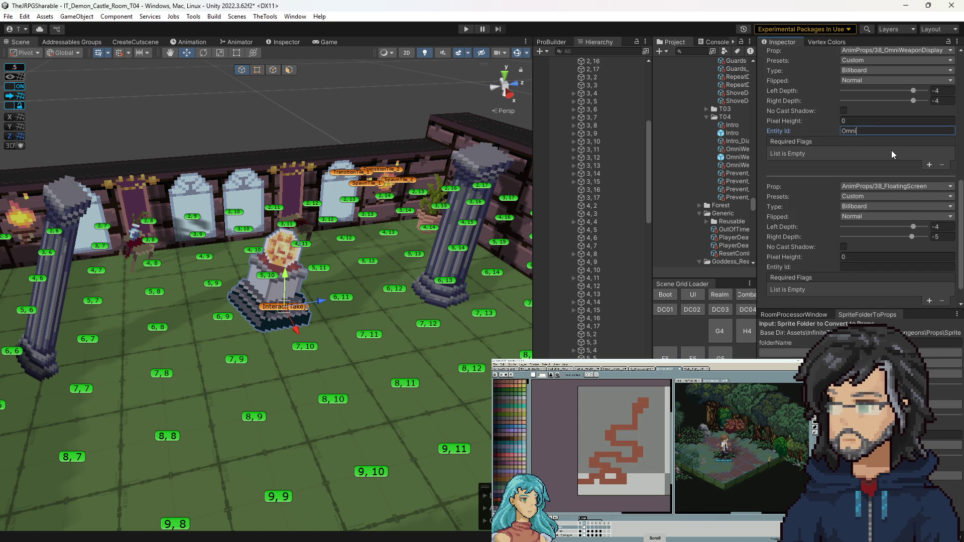
text(Weapon)
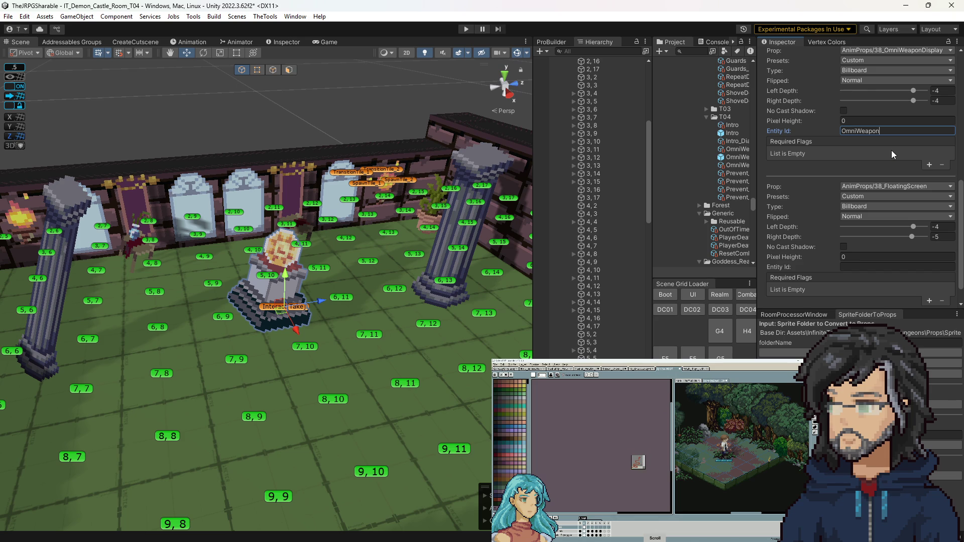
text(Display)
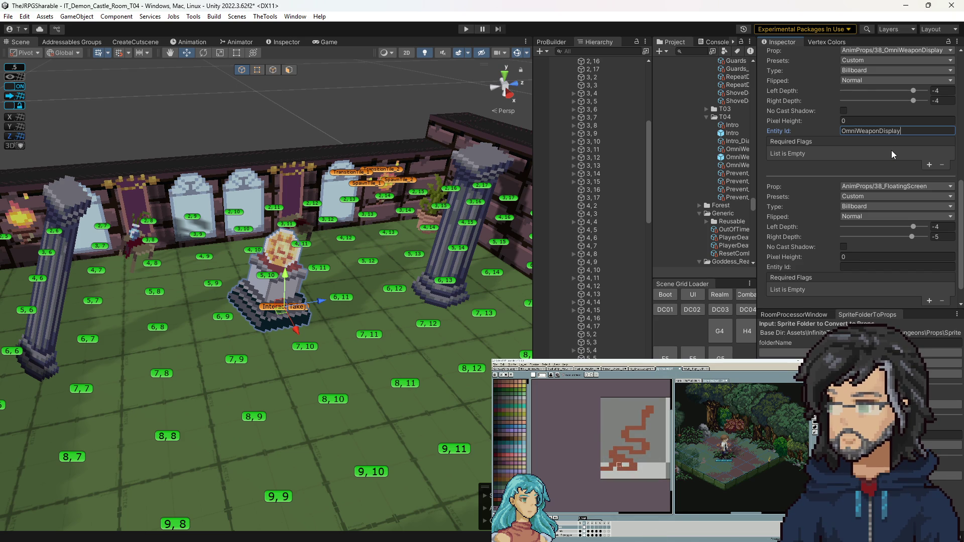
key(Return)
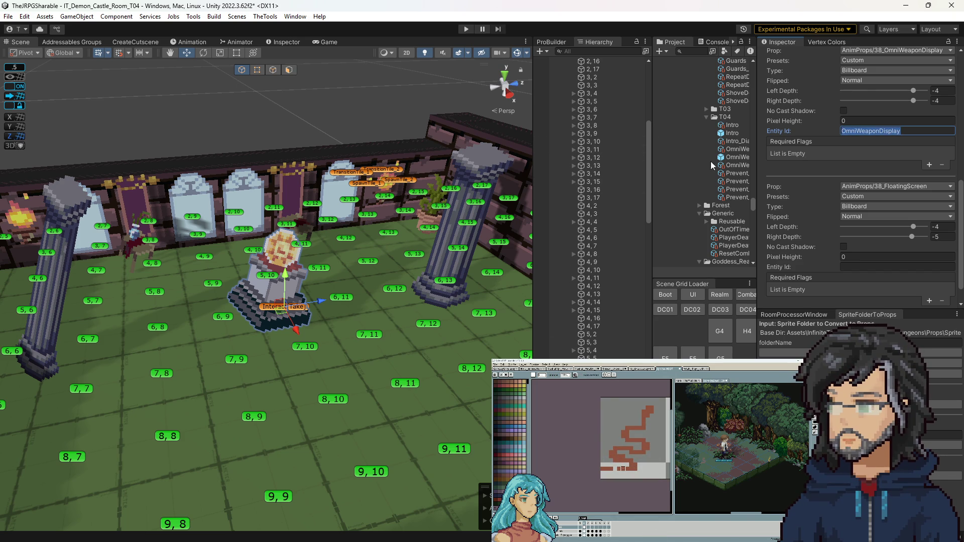
click(728, 159)
double_click(729, 156)
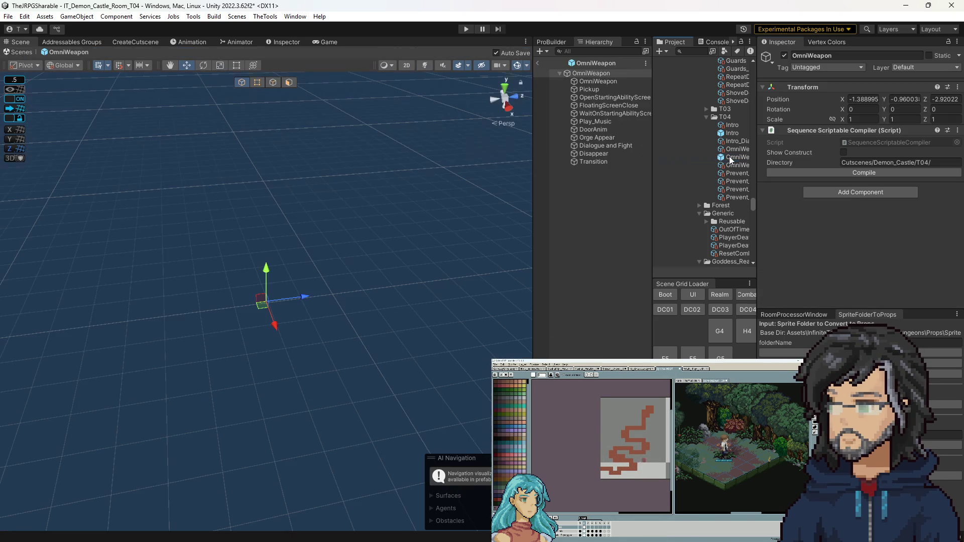
Paste OmniWeaponDisplay into the first step's Entity Id and save the prefab.
click(590, 80)
click(891, 186)
text(OmniWeaponDisplay)
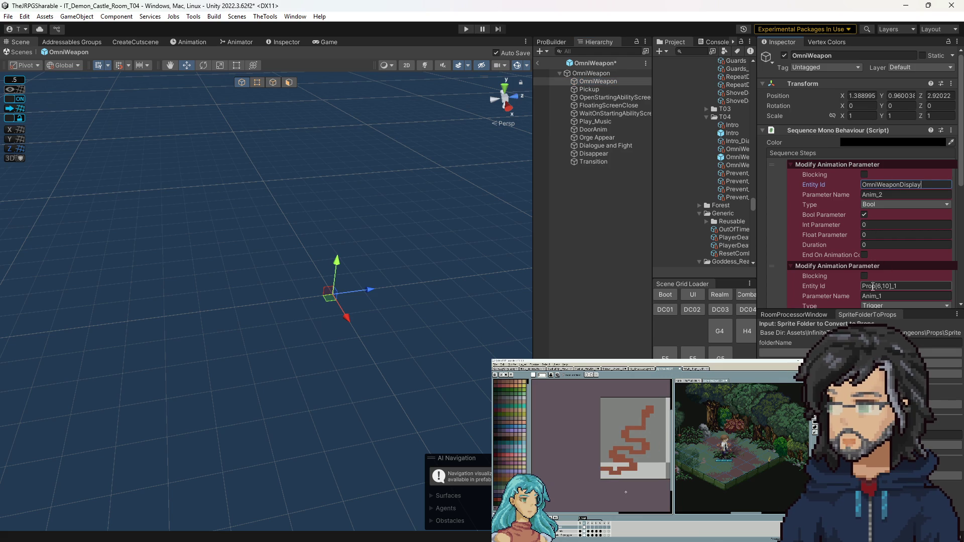
key(ctrl+s)
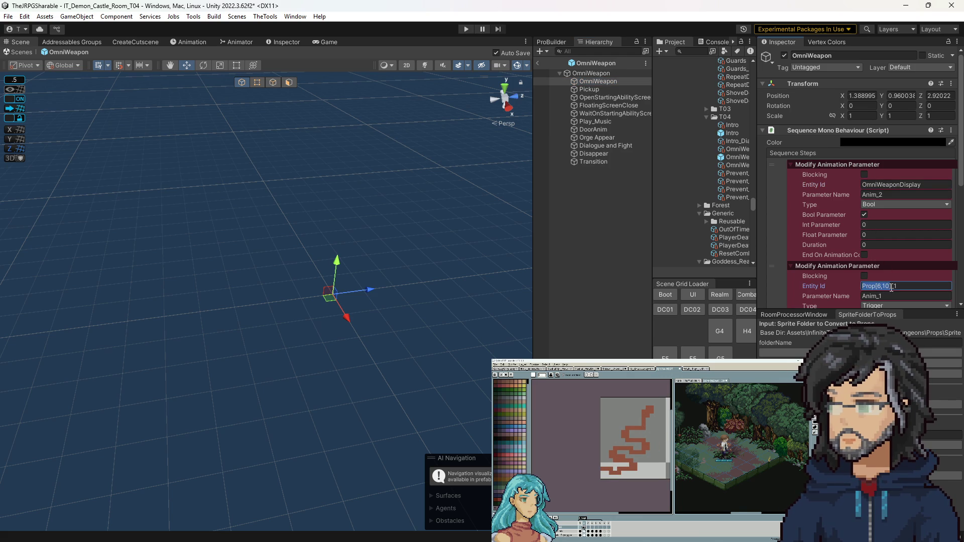
scroll(871, 269, down, 2)
scroll(871, 269, down, 4)
scroll(881, 240, up, 5)
click(892, 150)
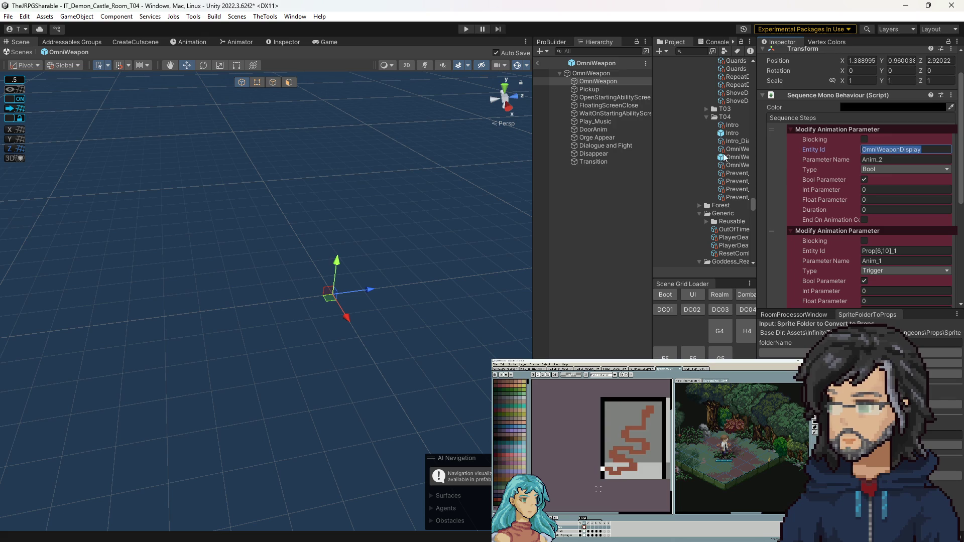
Review the Pickup, OpenStartingAbilityScreen, DoorAnim, FloatingScreenClose, Orge Appear and Dialogue sequences.
click(613, 88)
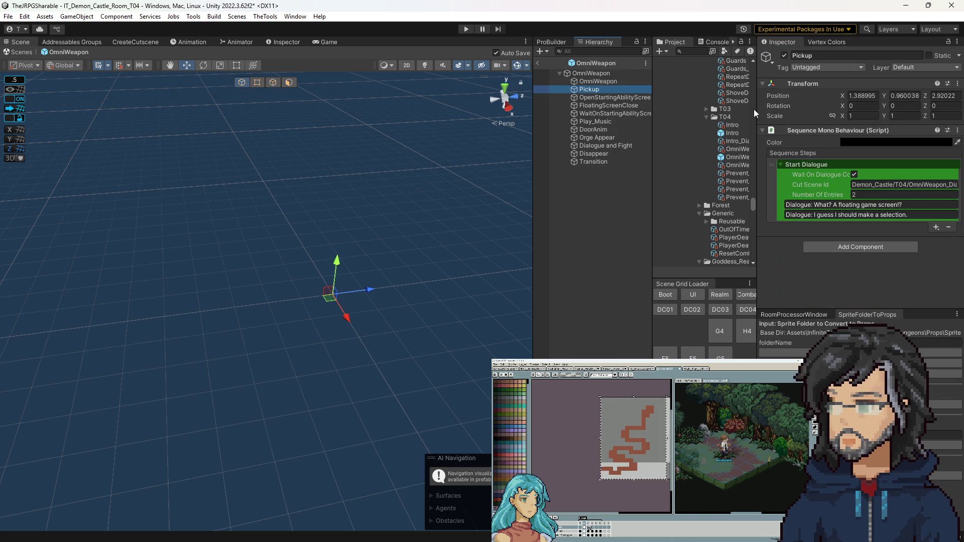
key(Down)
key(Down)
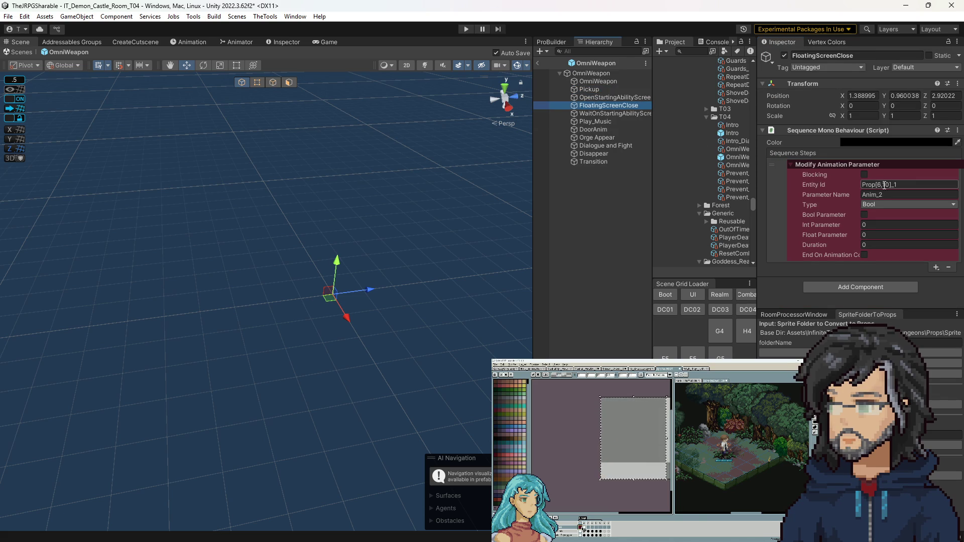
click(603, 115)
key(Down)
key(Down)
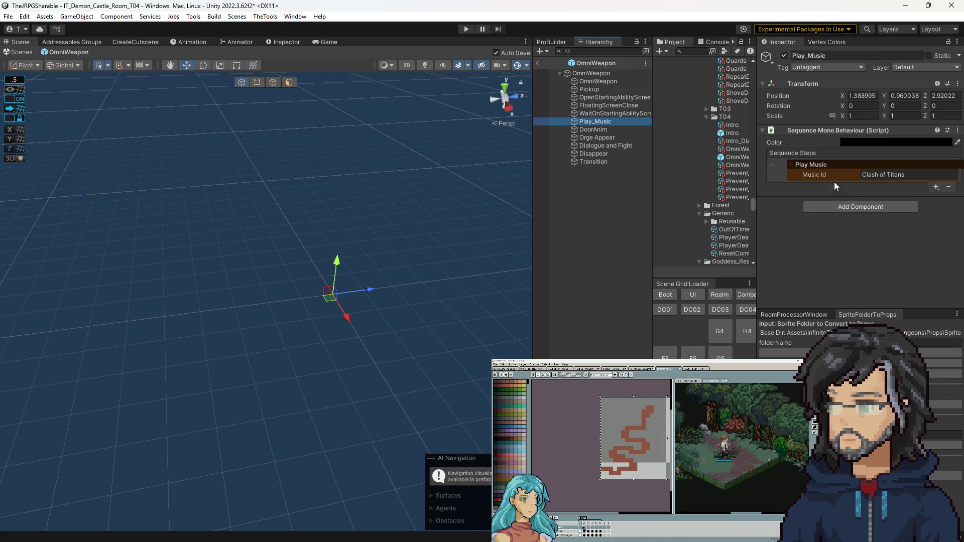
scroll(833, 227, down, 5)
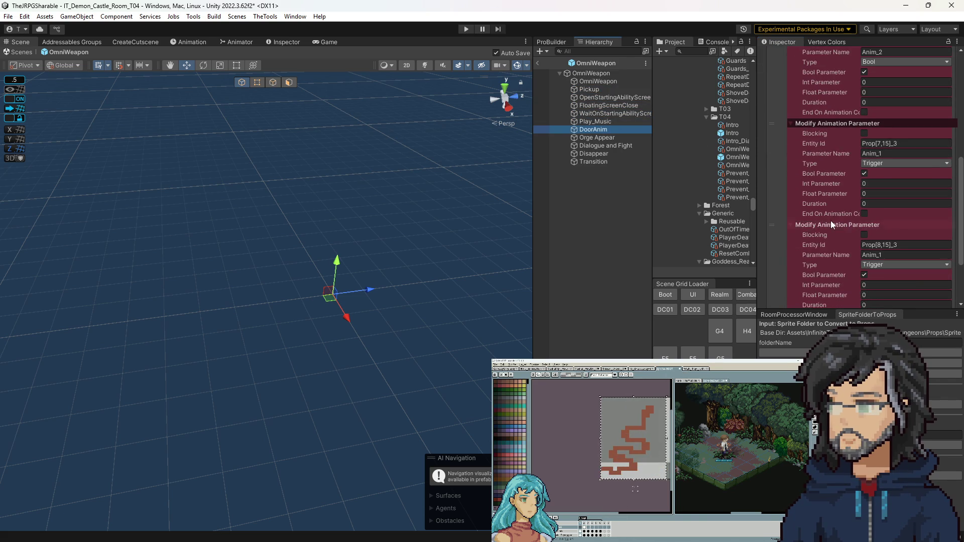
key(Down)
key(Down)
click(830, 222)
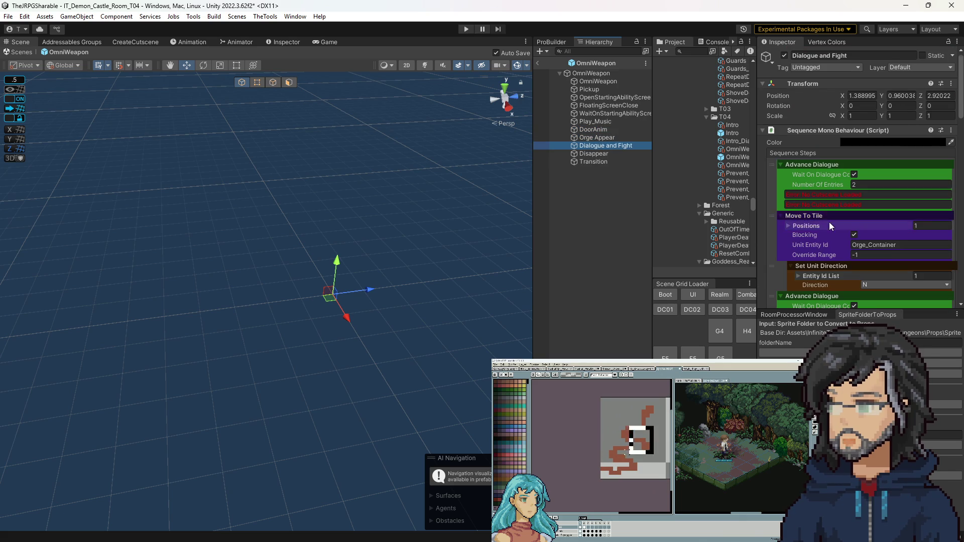
scroll(830, 224, down, 3)
scroll(828, 224, down, 10)
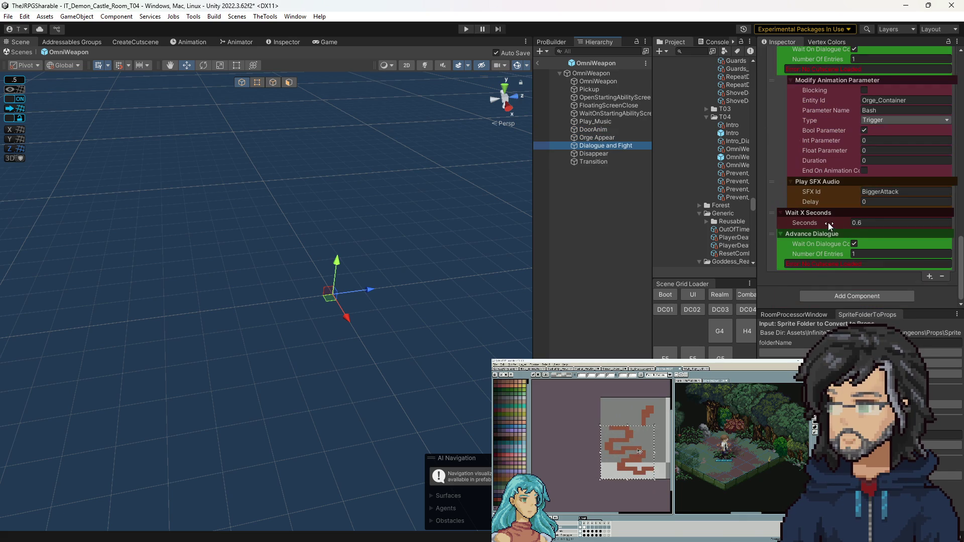
Compile the OmniWeapon cutscene sequences from the root and exit the prefab.
click(600, 74)
click(867, 171)
click(539, 59)
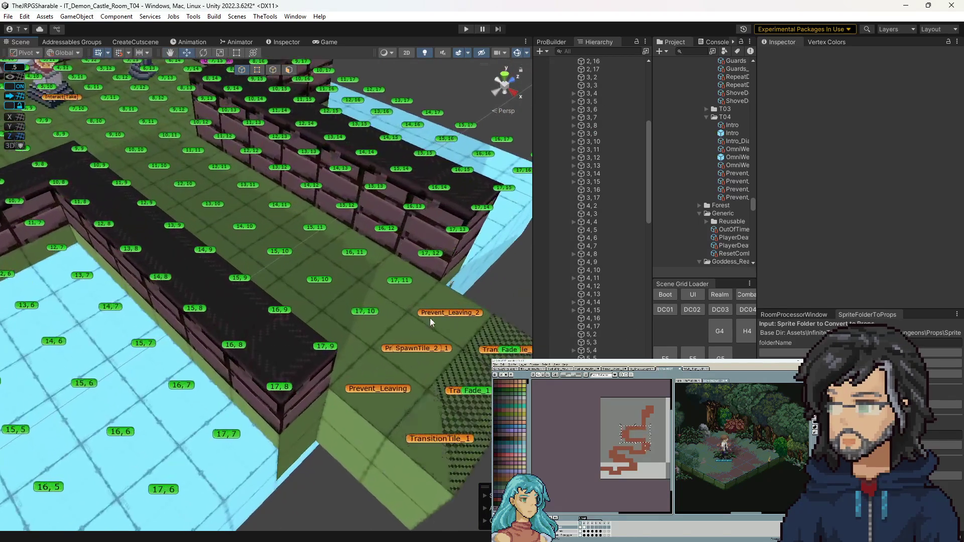
Inspect the Prevent_Leaving_2, SpawnTile_2 and TransitionTile_3 tiles around the exit.
click(429, 317)
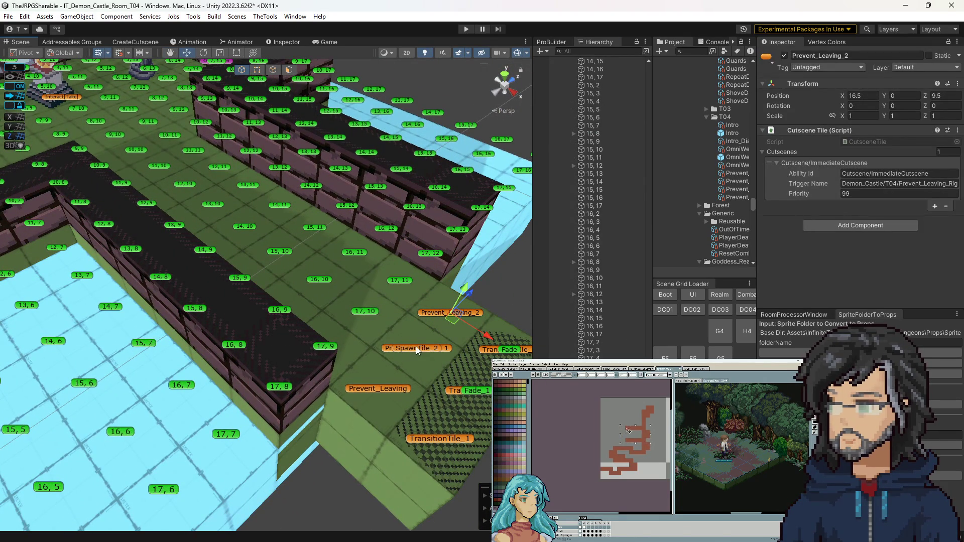
click(416, 347)
drag(378, 339, 378, 342)
scroll(434, 199, up, 5)
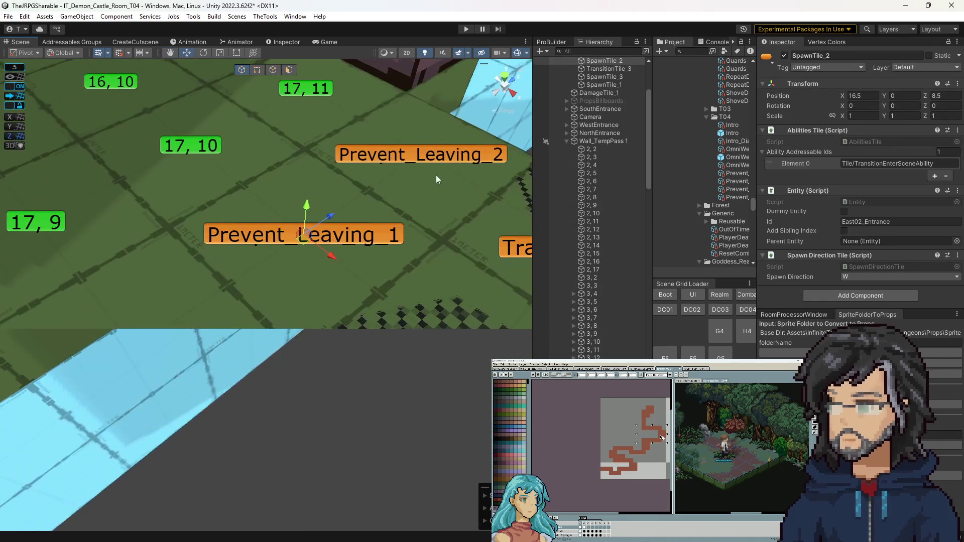
click(436, 157)
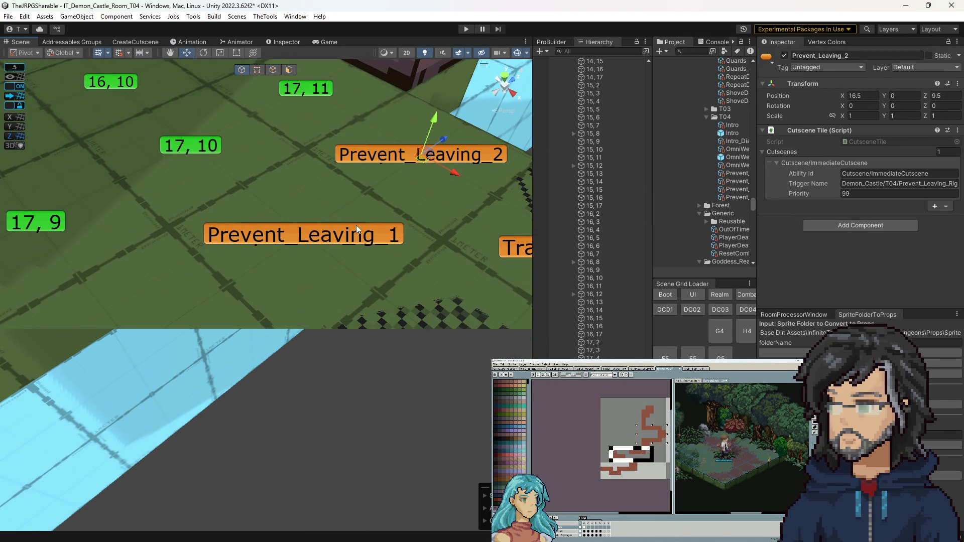
scroll(356, 225, down, 5)
drag(356, 225, 357, 237)
click(400, 252)
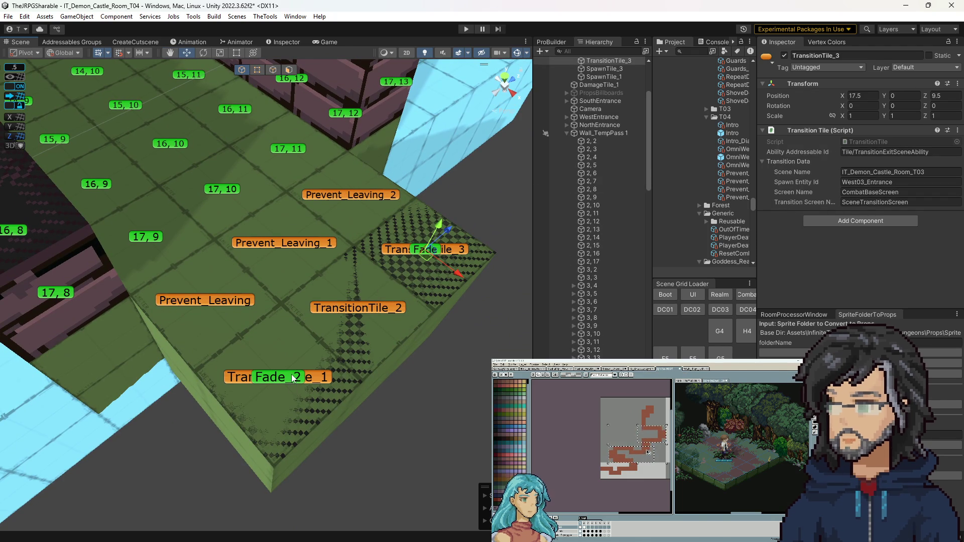
Check Fade_2 and TransitionTile_2's scene transition settings, framing TransitionTile_2.
click(300, 374)
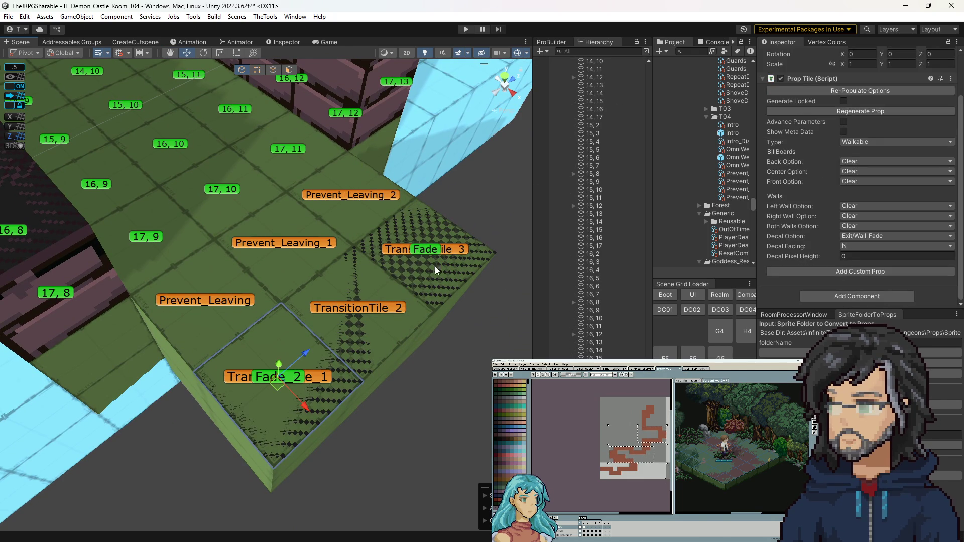
click(347, 311)
key(f)
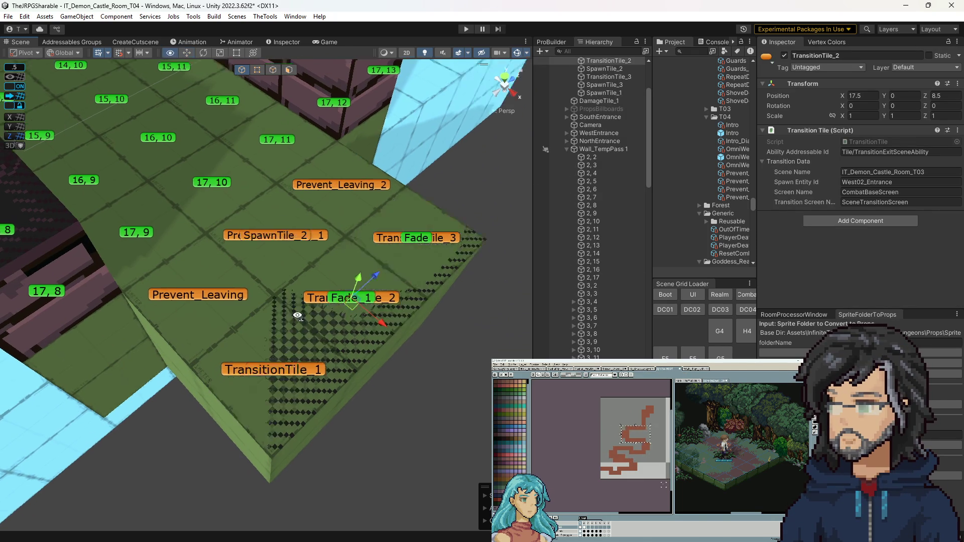
scroll(593, 312, down, 7)
scroll(598, 317, up, 10)
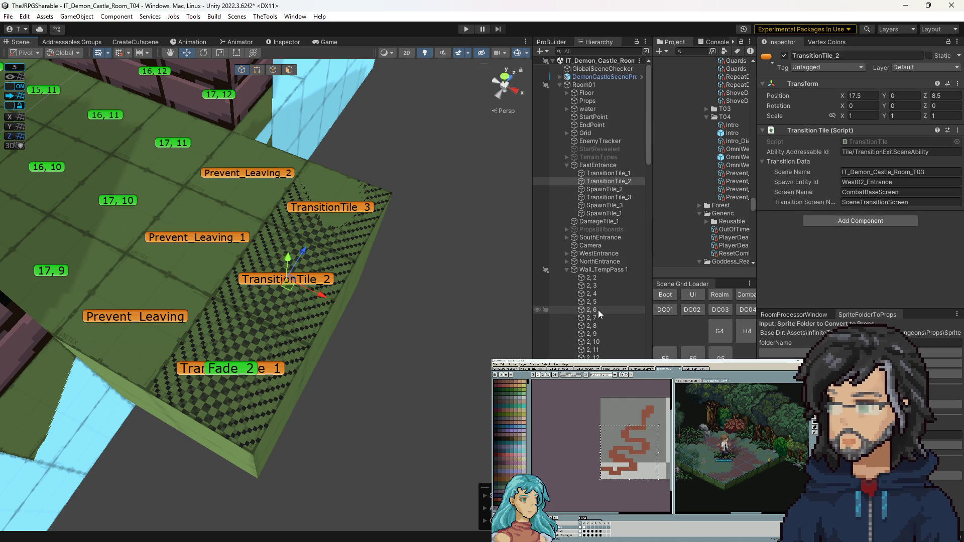
Check SpawnTile_3 and SpawnTile_2, then bring up DamageTile_1's damage ability.
click(594, 206)
click(604, 189)
click(608, 181)
double_click(597, 221)
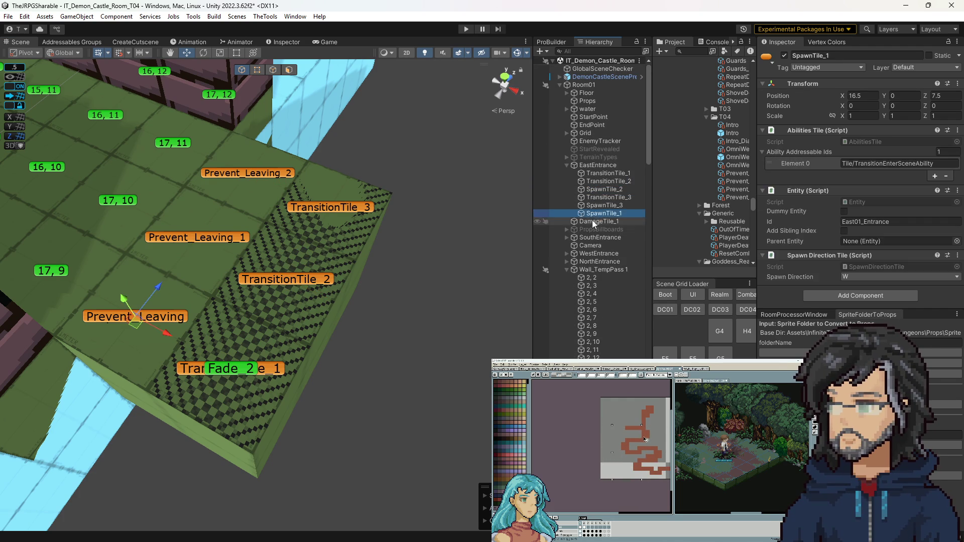
drag(351, 231, 248, 229)
scroll(301, 216, down, 10)
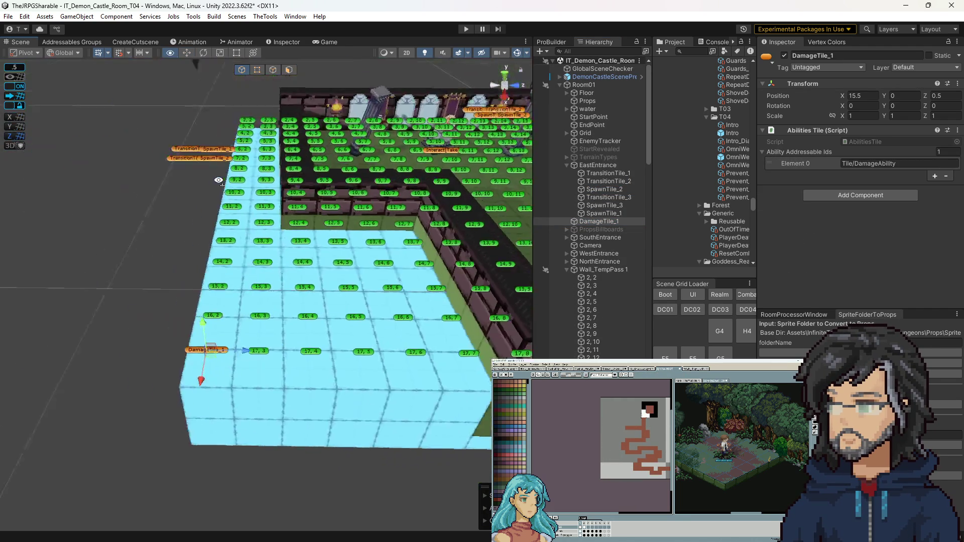
Delete DamageTile_1 and review the StartRevealed and EnemyTracker objects.
key(Delete)
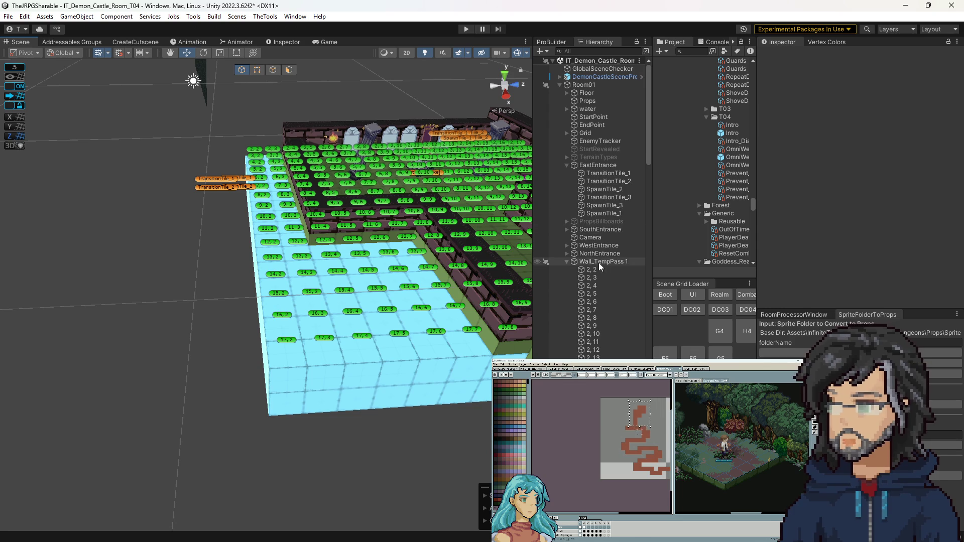
drag(389, 236, 385, 240)
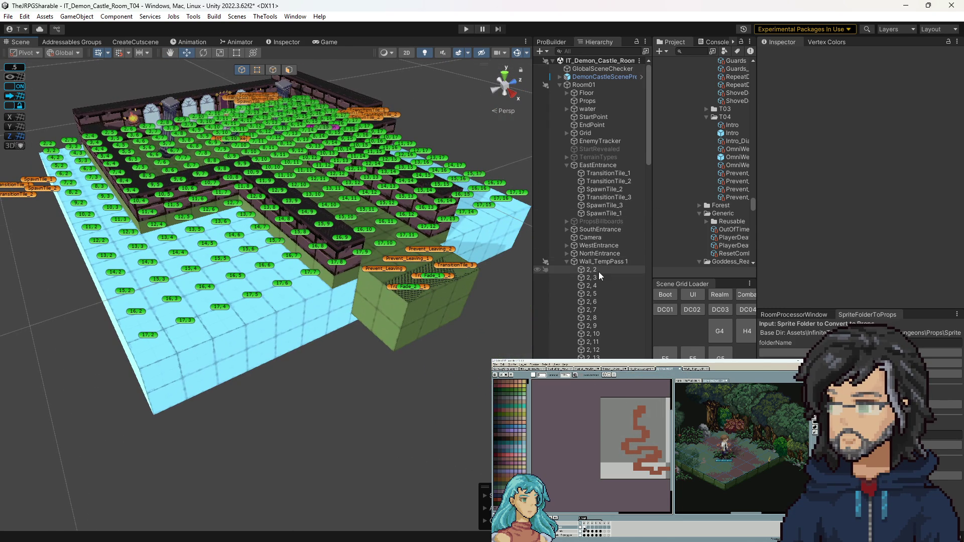
key(Up)
key(Up)
key(Up)
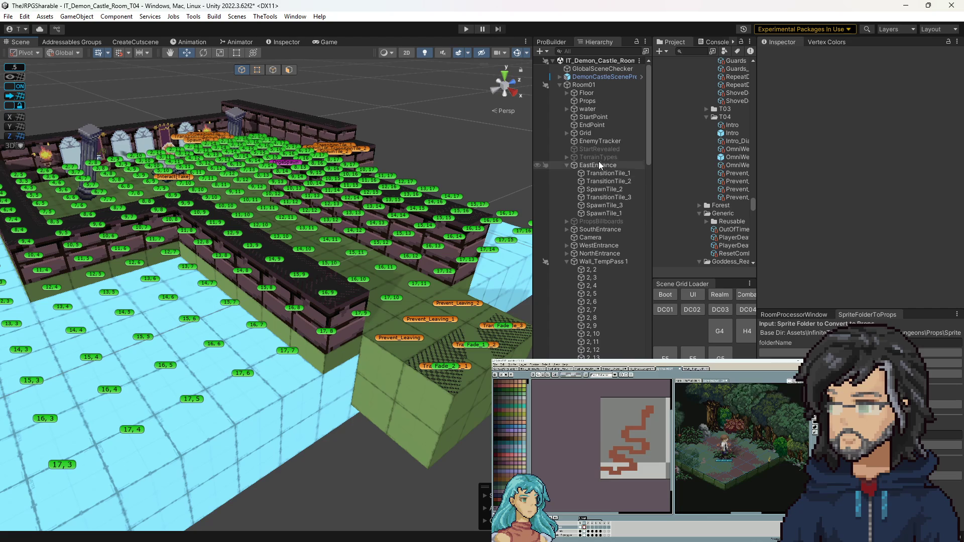
click(593, 149)
click(594, 142)
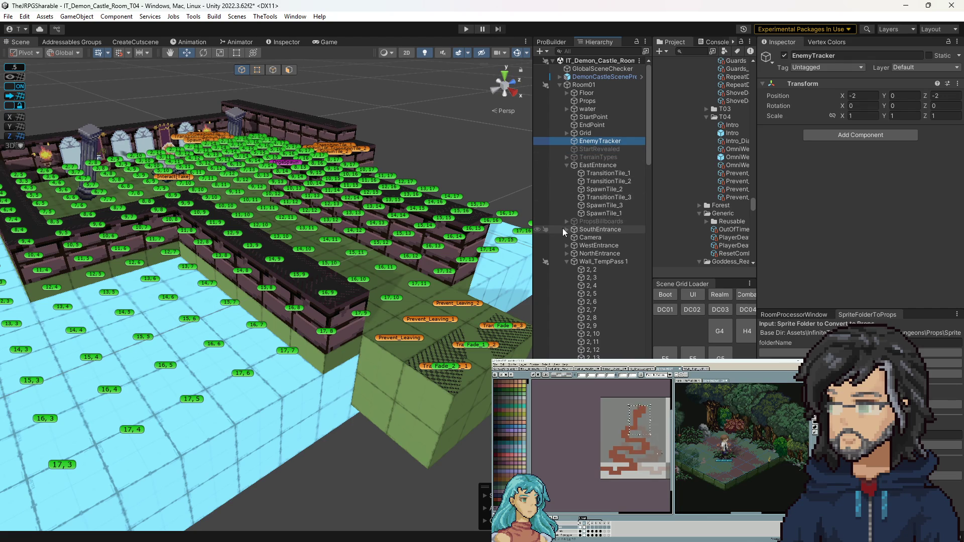
scroll(577, 251, down, 3)
scroll(577, 251, up, 3)
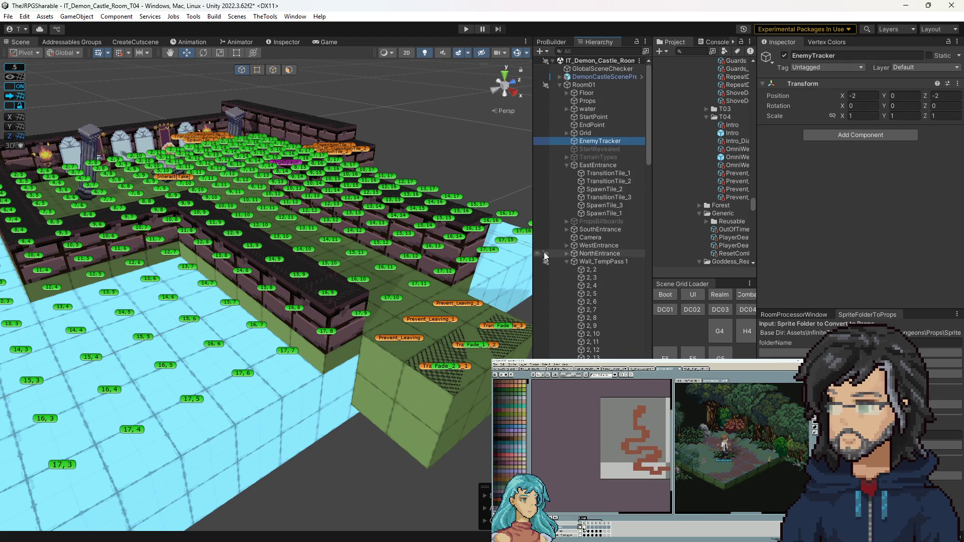
Collapse Wall_TempPass 1, review the Prevent_Leaving tiles and Intro sequence, then enter Play mode.
click(566, 262)
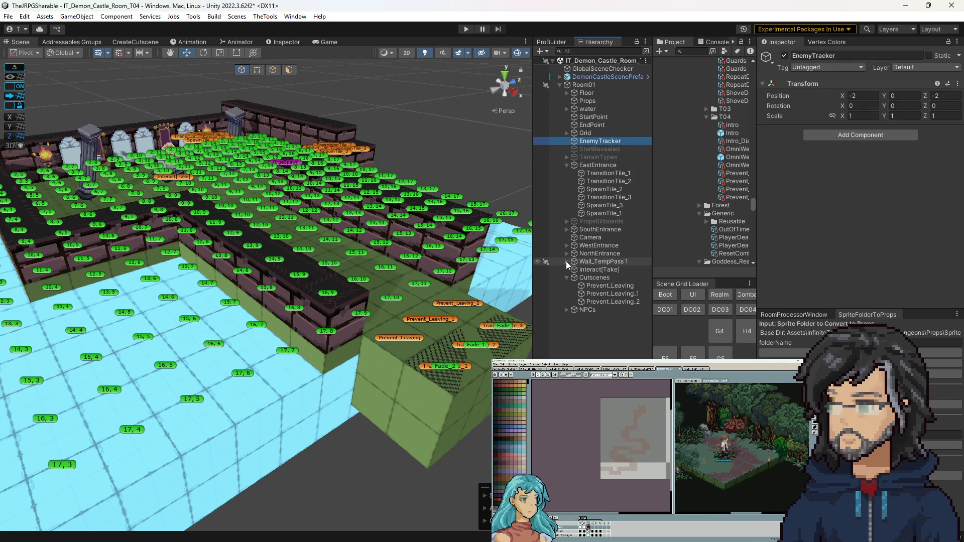
click(583, 286)
click(593, 294)
click(601, 302)
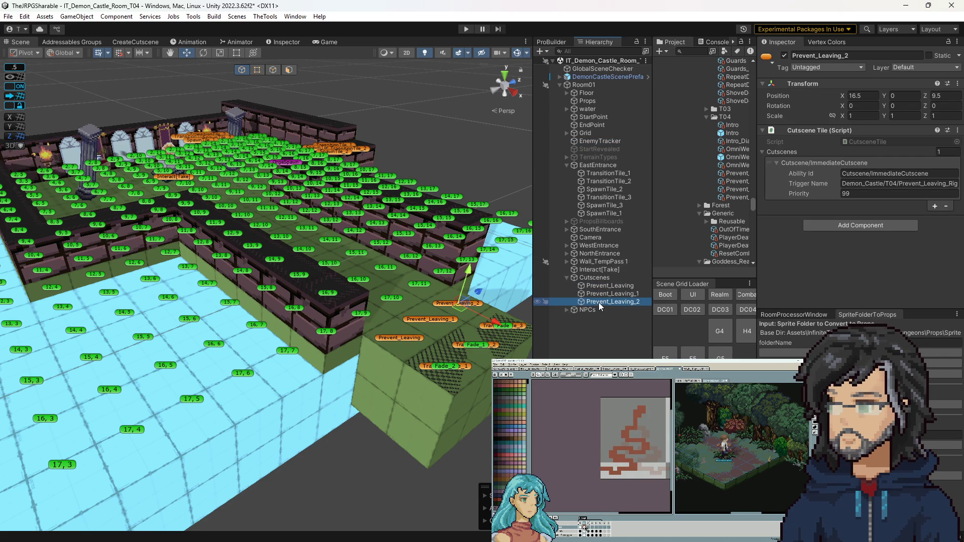
click(732, 125)
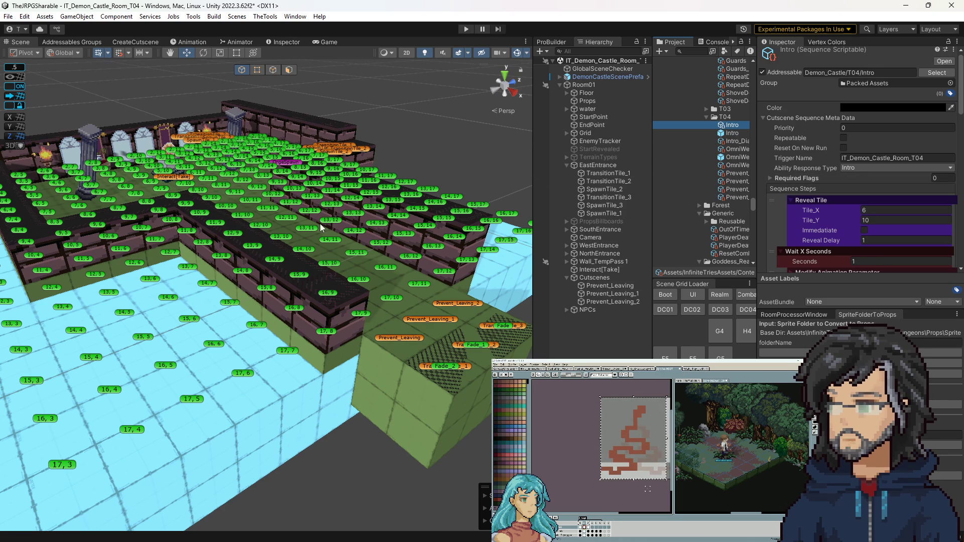
key(ctrl+p)
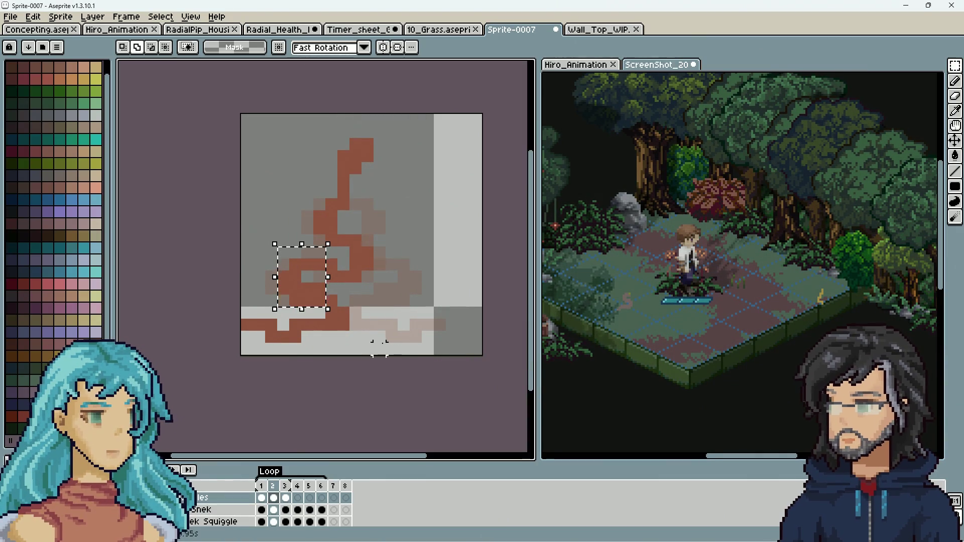
Marquee the squiggle's lower-left stretch, drag it into its new position and commit.
mouse_move(376, 346)
mouse_down()
mouse_move(239, 303)
mouse_move(239, 293)
mouse_up()
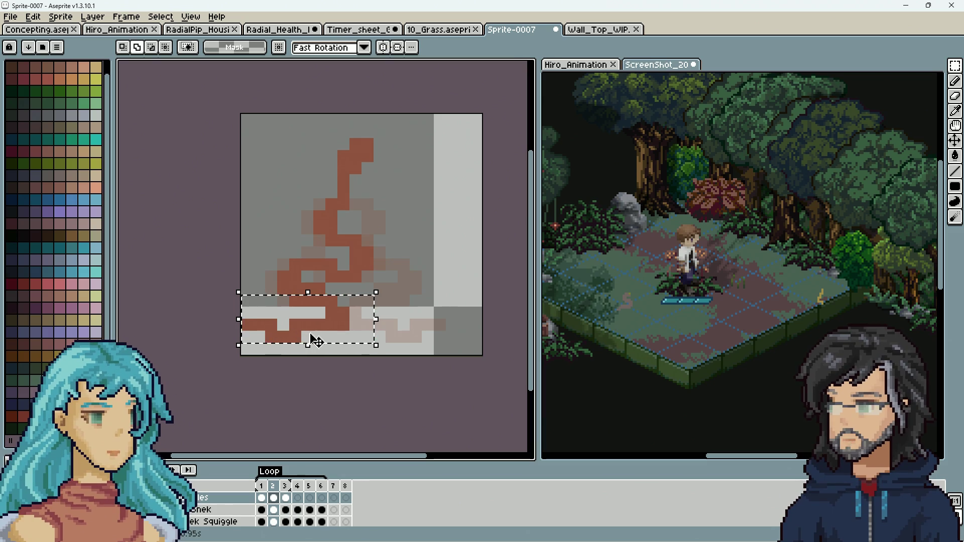
mouse_move(327, 333)
mouse_down()
mouse_move(351, 344)
mouse_move(354, 333)
mouse_move(251, 320)
mouse_up()
drag(351, 334, 383, 349)
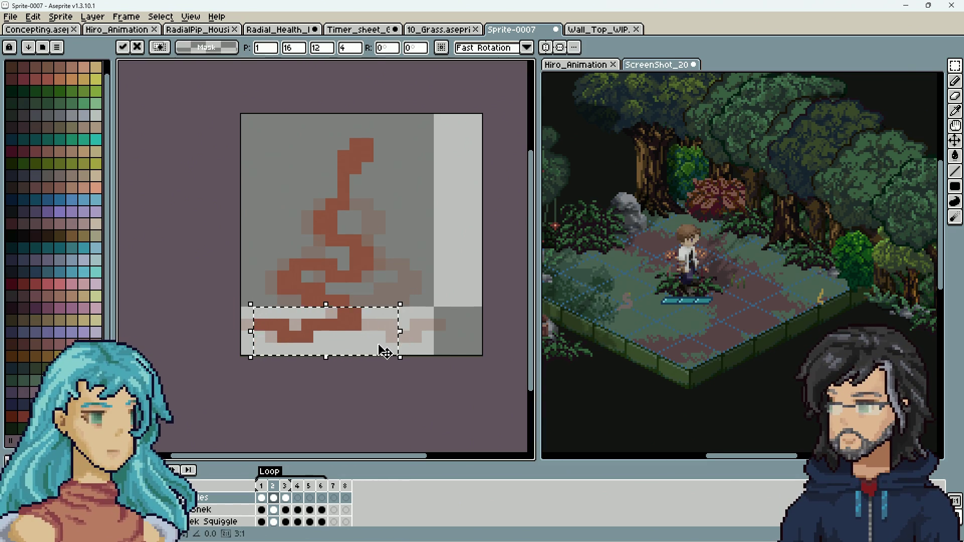
key(Return)
scroll(379, 324, down, 3)
scroll(368, 346, up, 3)
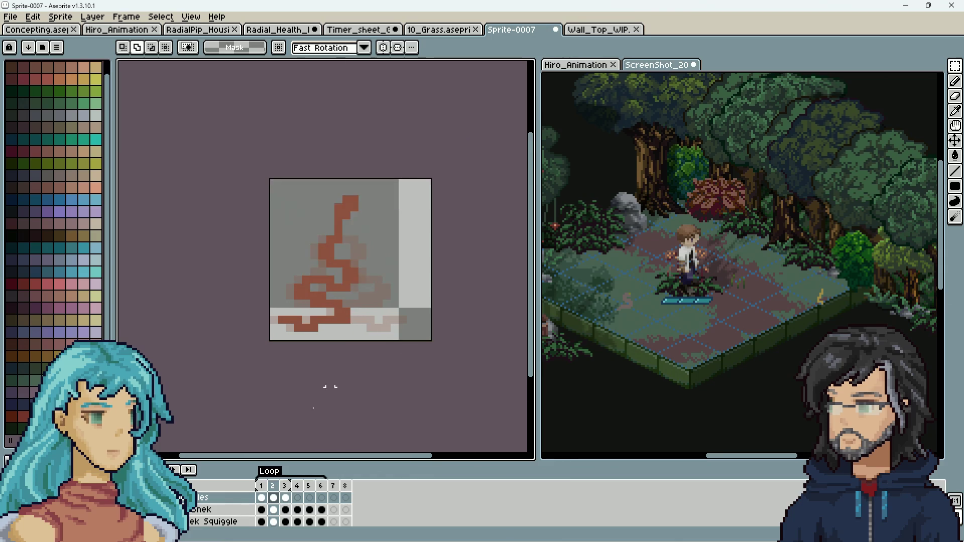
double_click(269, 471)
Edit the Loop tag's end frame in Tag Properties and apply the new ping-pong range.
click(500, 267)
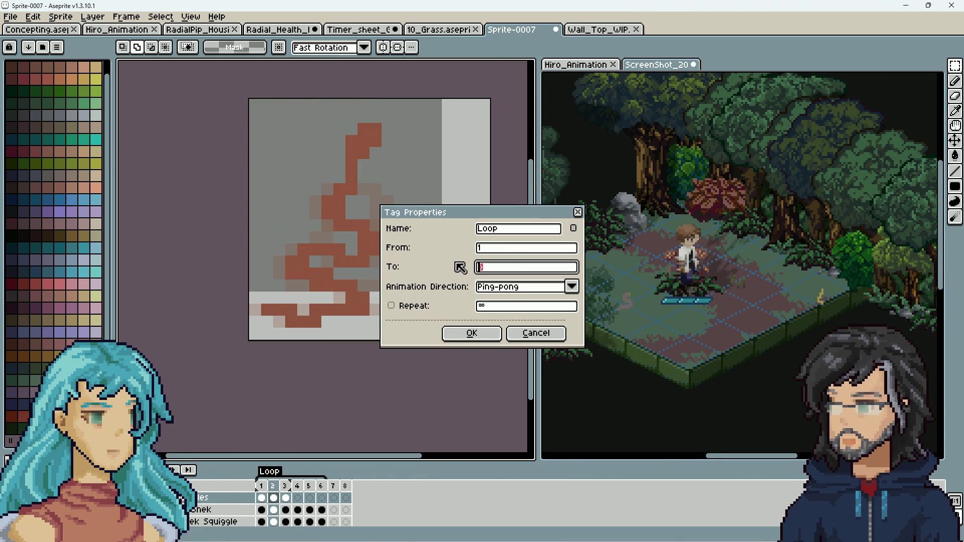
click(491, 335)
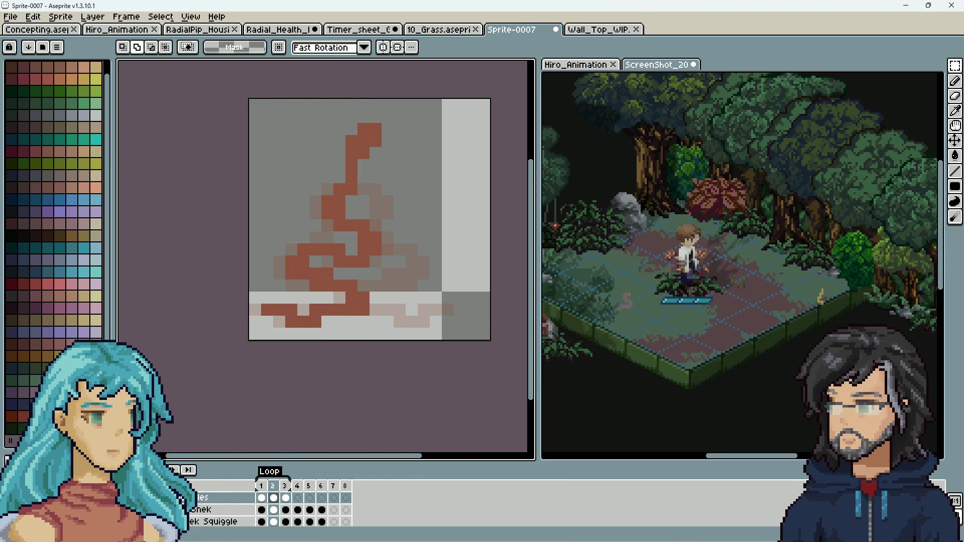
scroll(400, 327, down, 6)
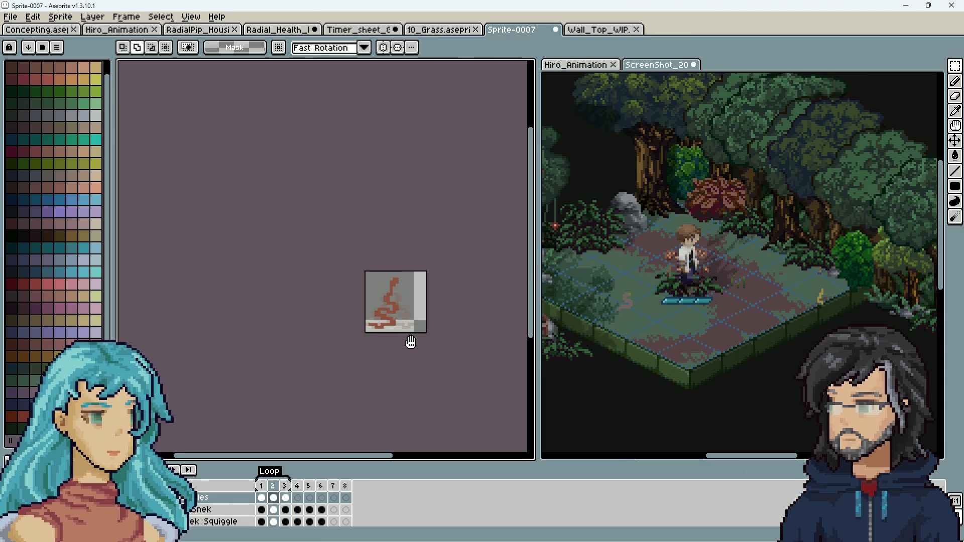
scroll(413, 293, up, 2)
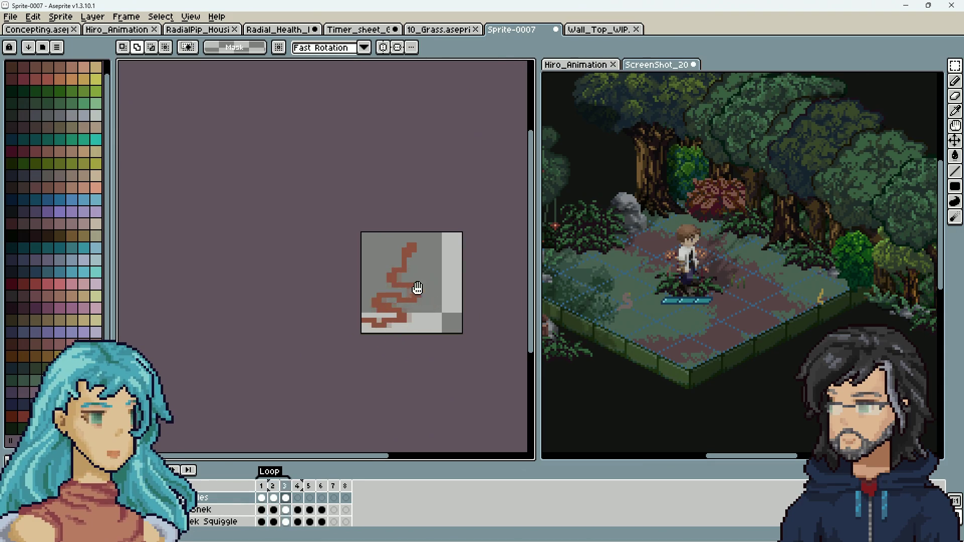
Zoom in and out on the canvas to preview the squiggle animation up close.
scroll(435, 299, up, 4)
scroll(433, 299, down, 3)
scroll(434, 299, down, 1)
scroll(435, 302, up, 1)
scroll(437, 306, up, 3)
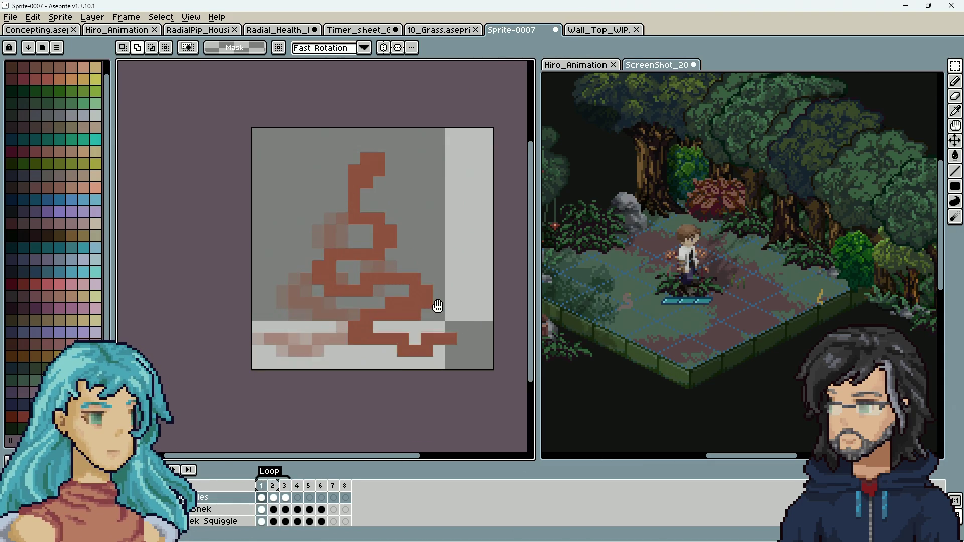
scroll(417, 379, down, 4)
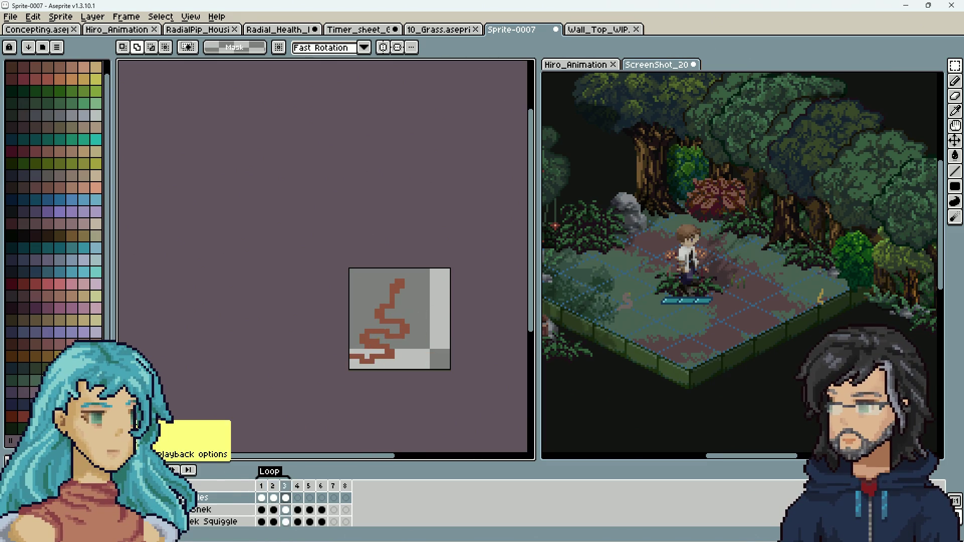
scroll(457, 326, down, 1)
scroll(457, 336, up, 2)
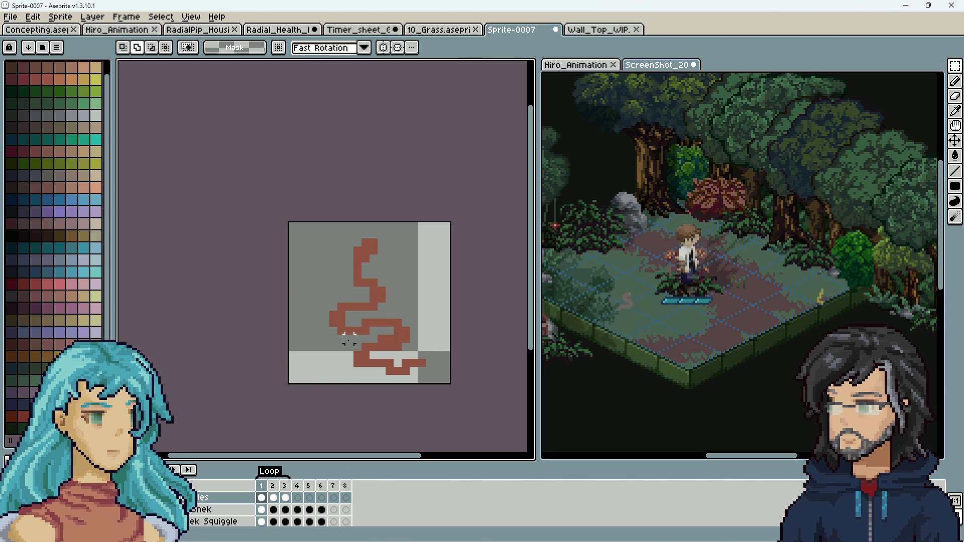
key(i)
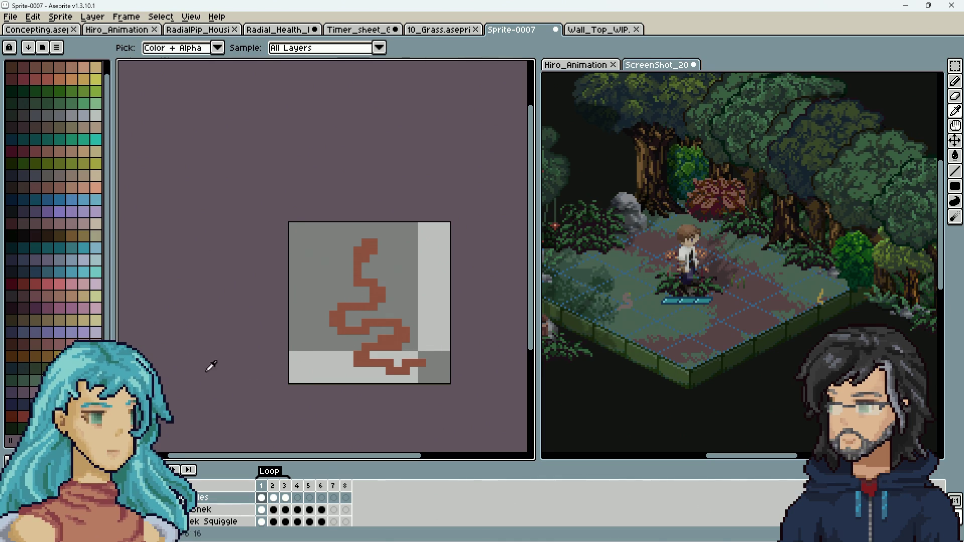
Pick the squiggle's brown and add dark shading pixels along its bends, bottom curve and tail.
click(337, 332)
key(b)
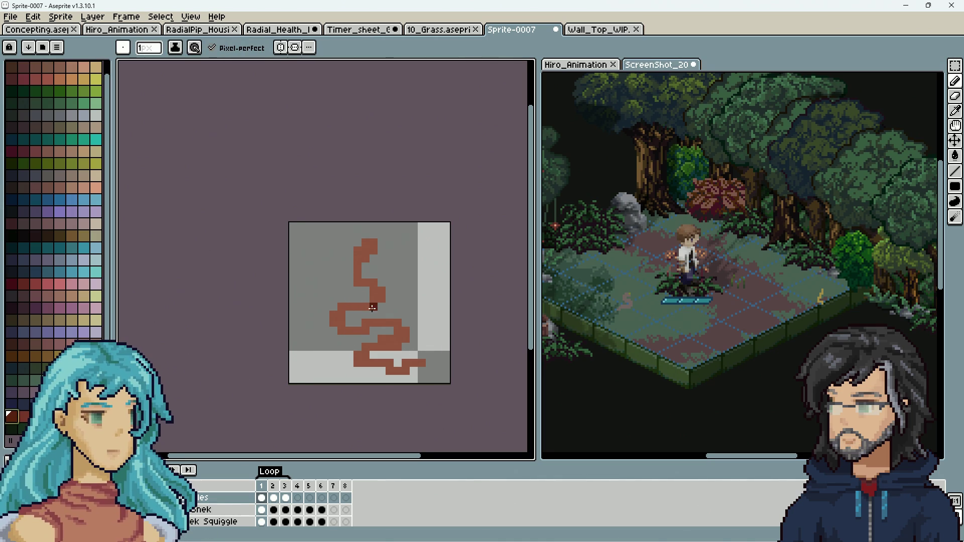
click(379, 308)
mouse_move(368, 315)
mouse_down()
mouse_move(349, 314)
mouse_move(374, 331)
mouse_up()
click(359, 290)
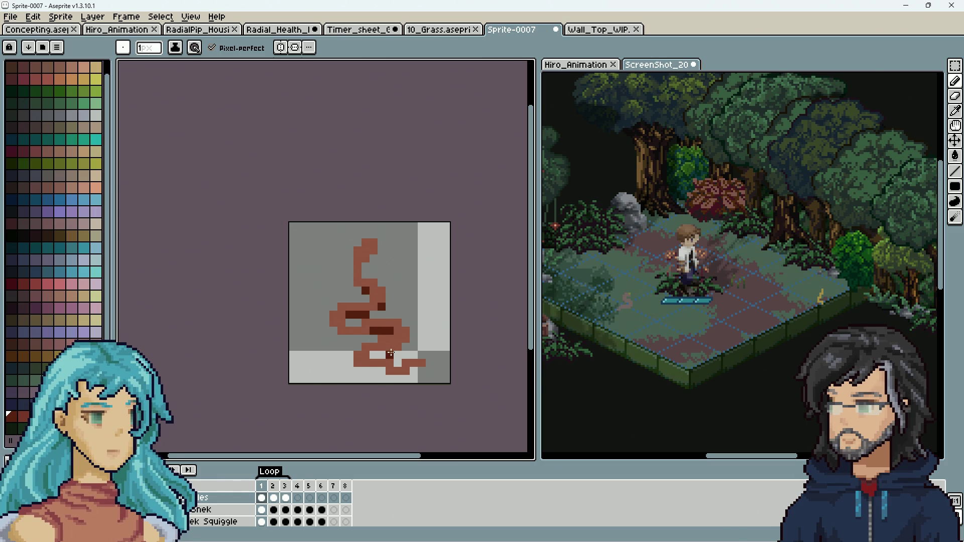
mouse_move(386, 371)
mouse_down()
mouse_move(367, 370)
mouse_move(387, 379)
mouse_up()
click(413, 370)
drag(362, 337, 354, 338)
click(358, 290)
Zoom around the canvas and compare the frame 2 pose with frame 1.
scroll(429, 331, down, 2)
scroll(440, 350, down, 2)
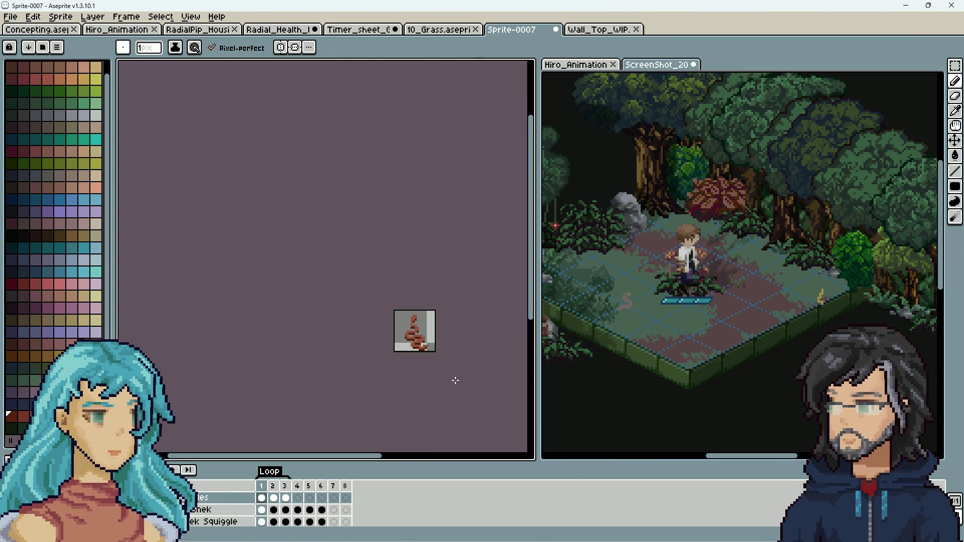
scroll(434, 383, up, 5)
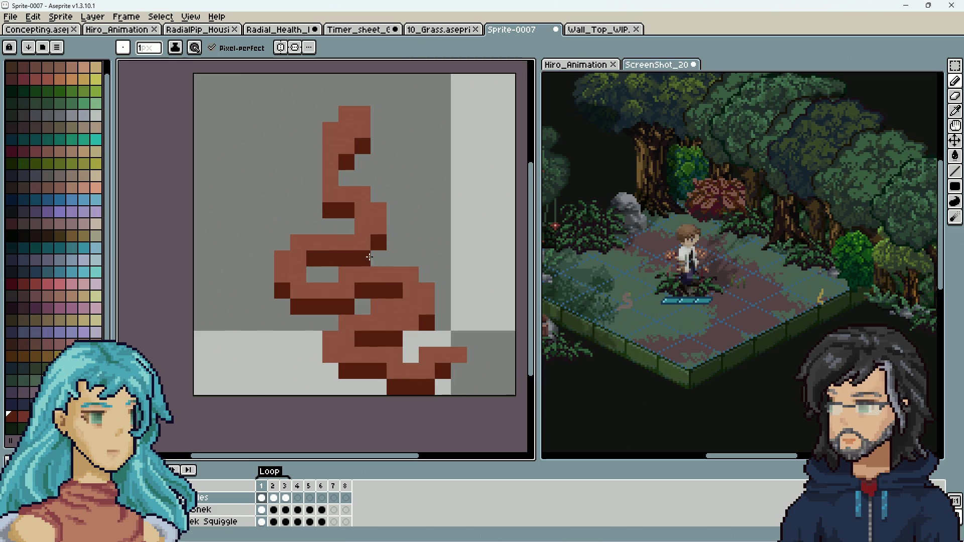
scroll(416, 338, down, 5)
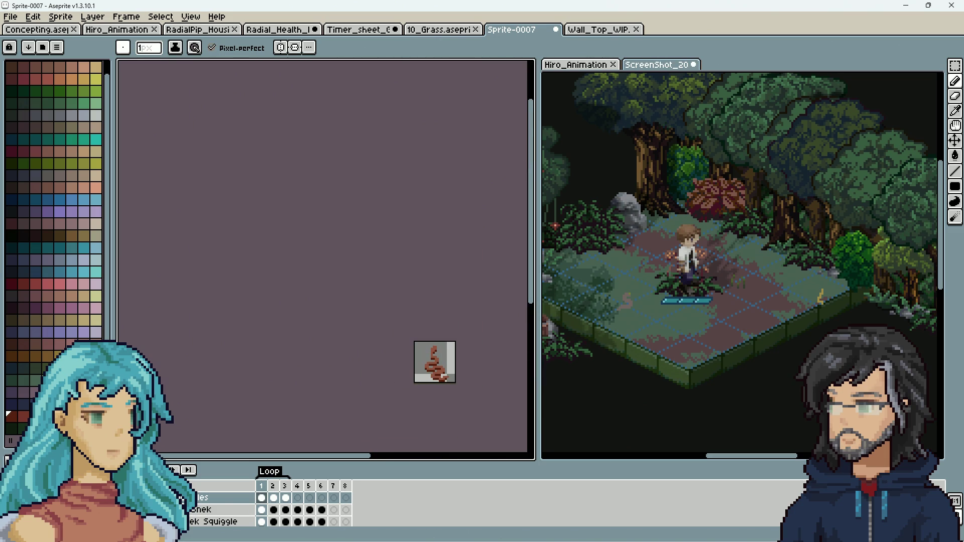
scroll(455, 378, up, 2)
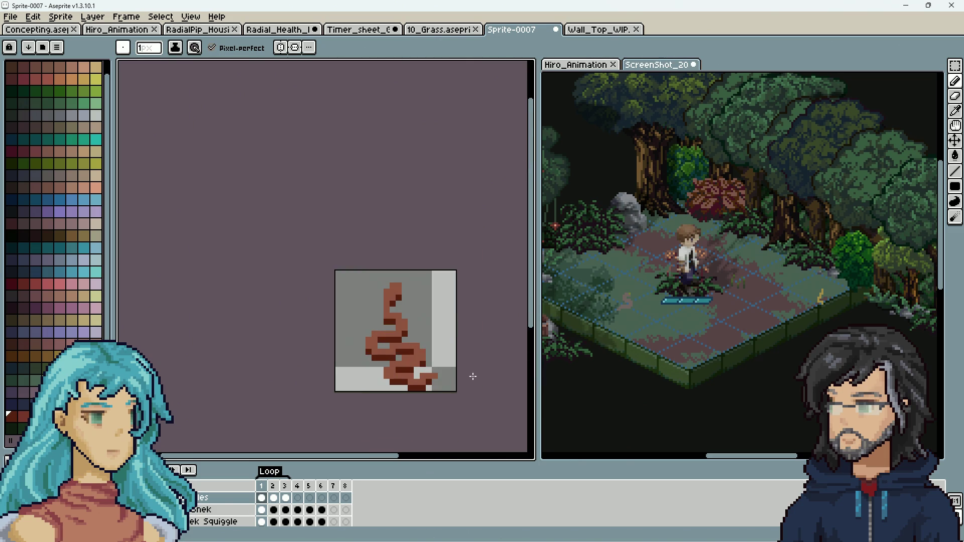
scroll(470, 371, up, 2)
scroll(483, 399, down, 4)
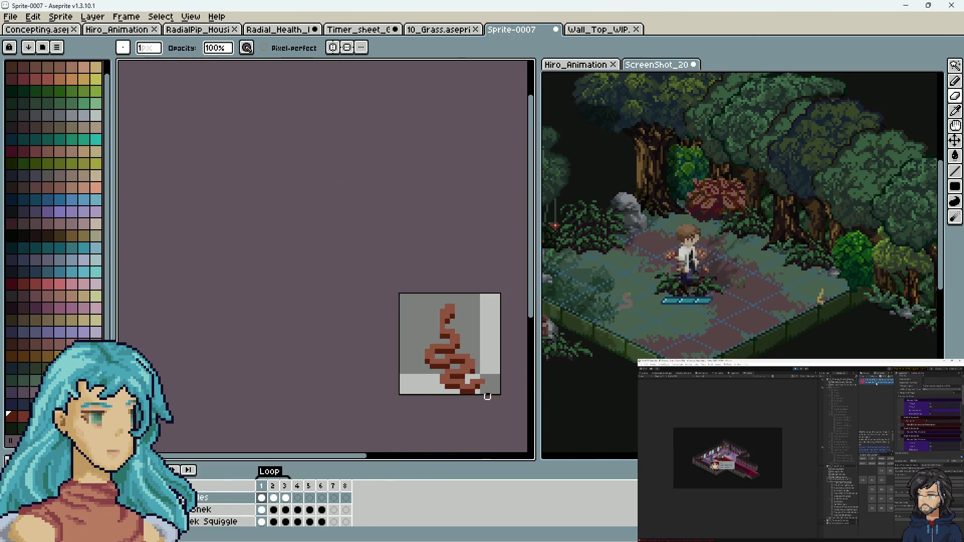
scroll(483, 398, up, 4)
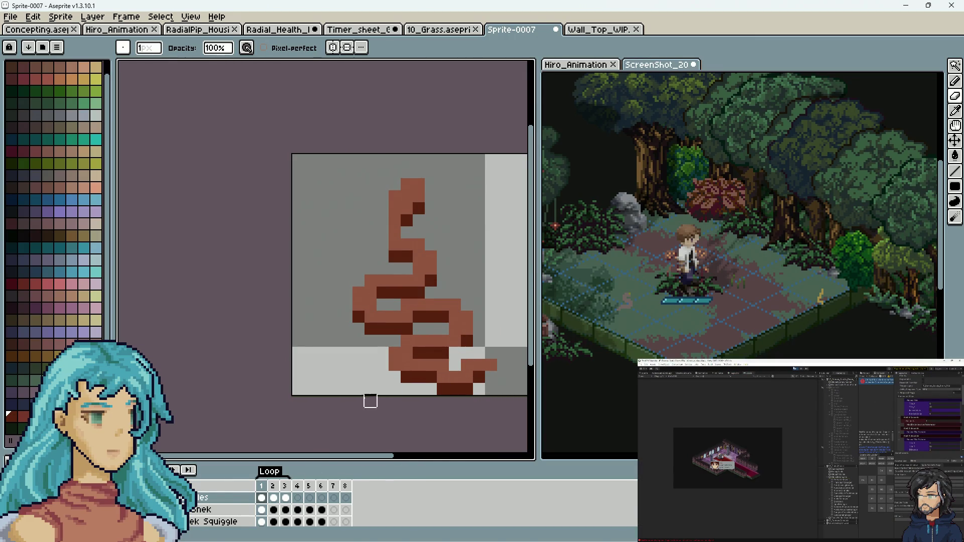
scroll(382, 401, right, 2)
key(Right)
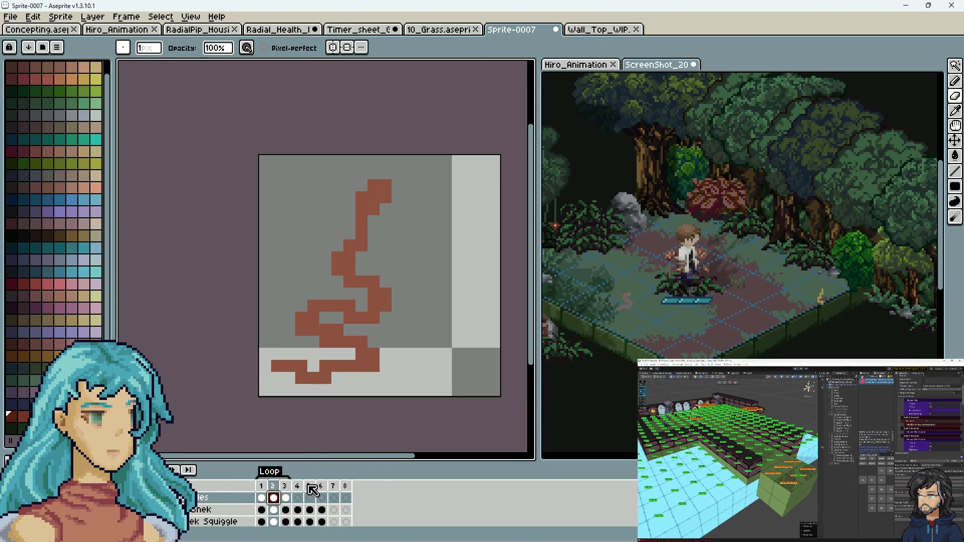
click(262, 498)
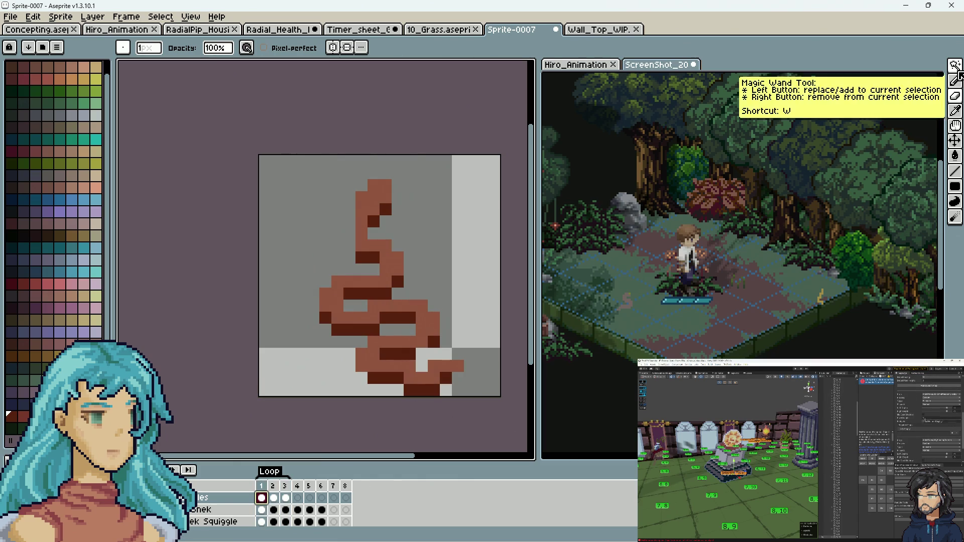
Marquee the squiggle's lower coils and shift them about 5 px left on frame 3.
click(953, 71)
click(883, 68)
mouse_move(502, 397)
mouse_down()
mouse_move(312, 286)
mouse_move(280, 237)
mouse_up()
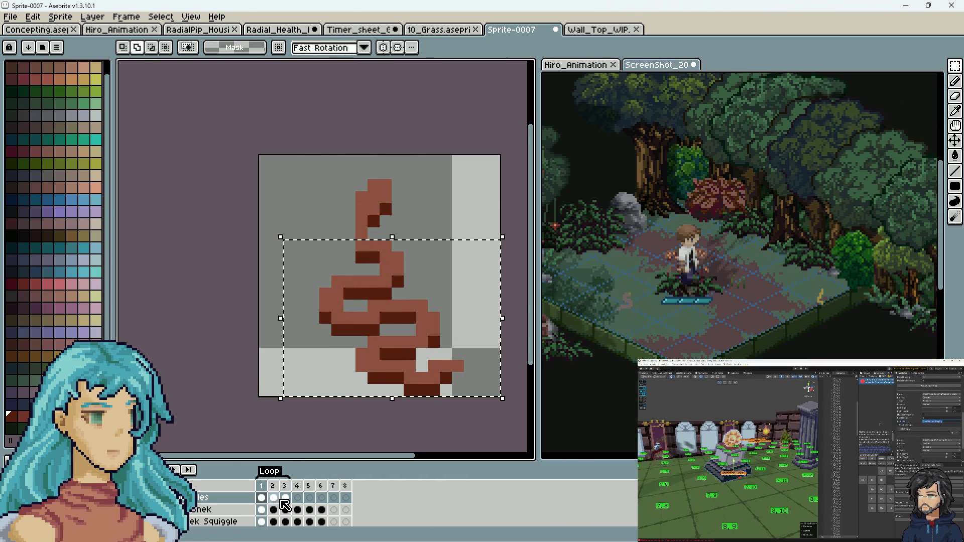
click(273, 497)
click(285, 497)
drag(440, 318, 379, 309)
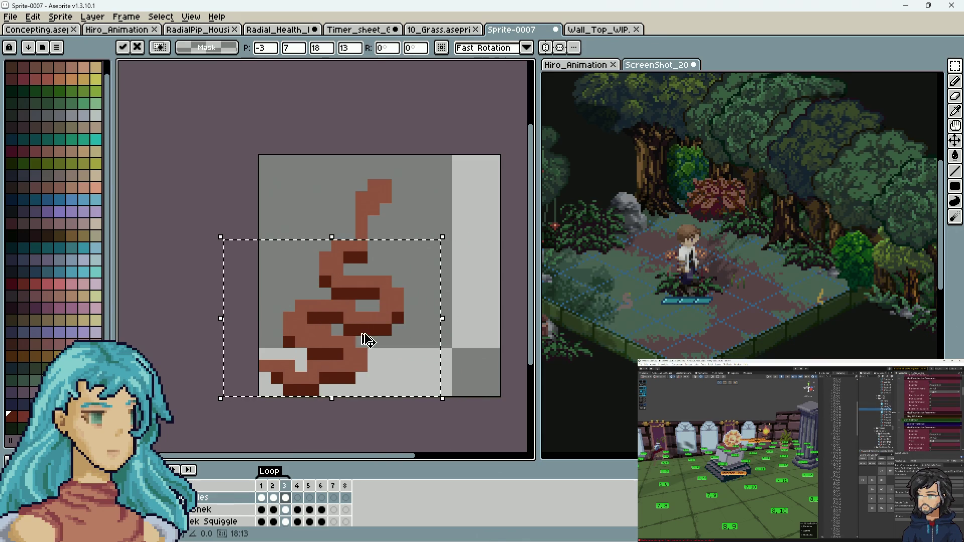
key(ctrl+d)
Return to the Pencil and compare frames 1–3 before settling on frame 2.
key(b)
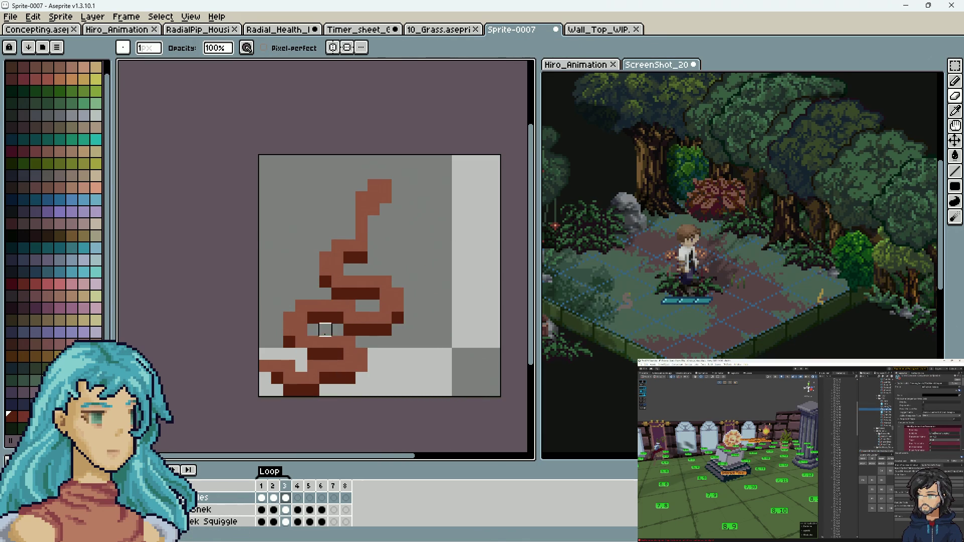
click(271, 497)
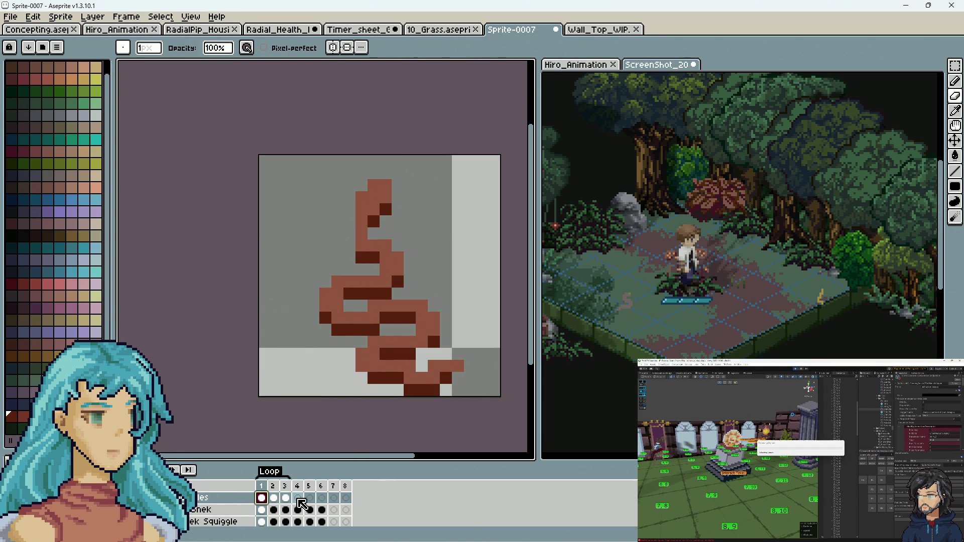
click(285, 498)
click(273, 497)
key(e)
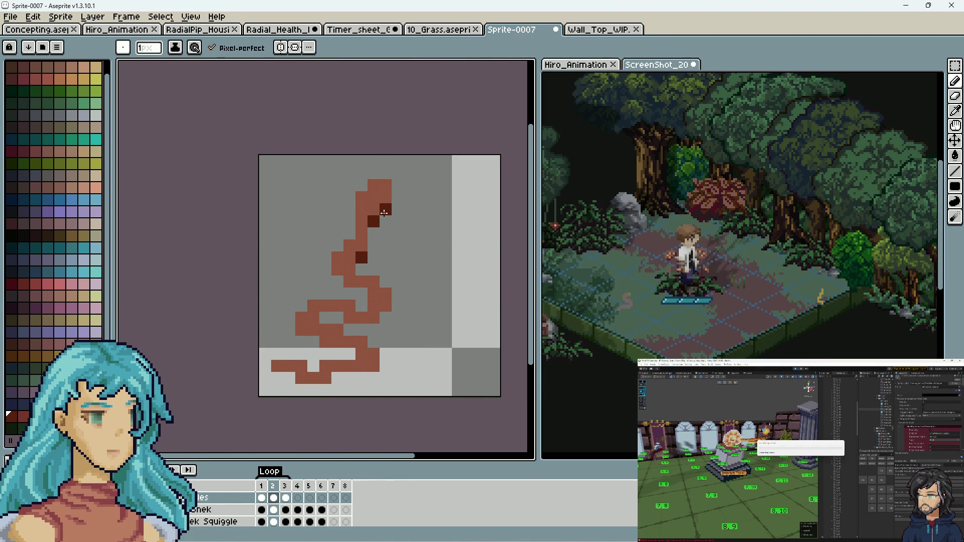
click(261, 519)
click(274, 498)
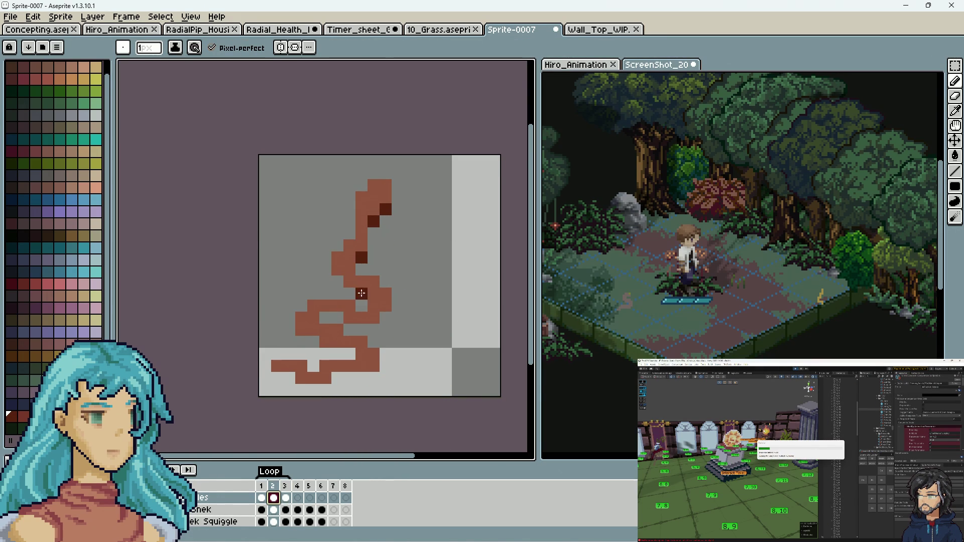
Add dark-brown shading on frame 2's head, upper curve, lower coil and bottom row.
click(338, 281)
click(386, 317)
click(373, 329)
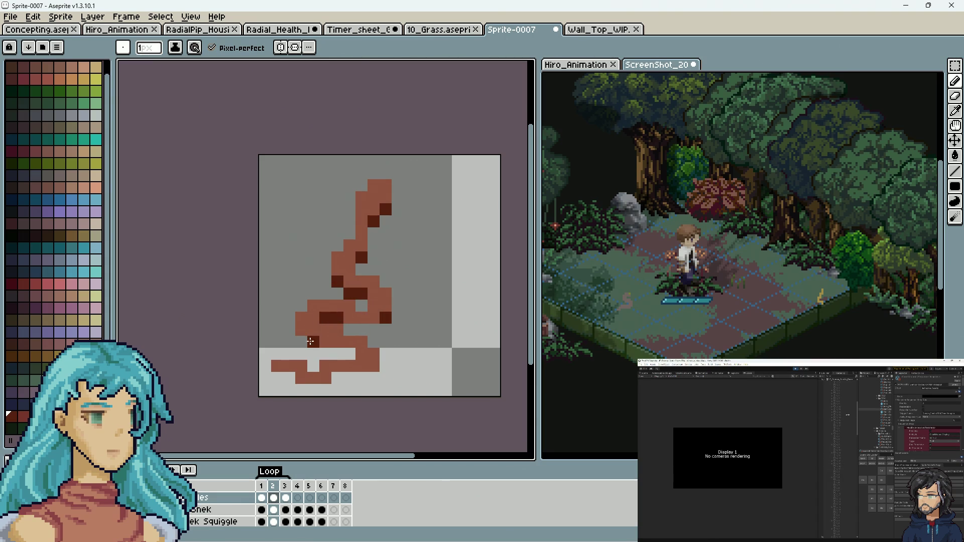
drag(310, 342, 366, 369)
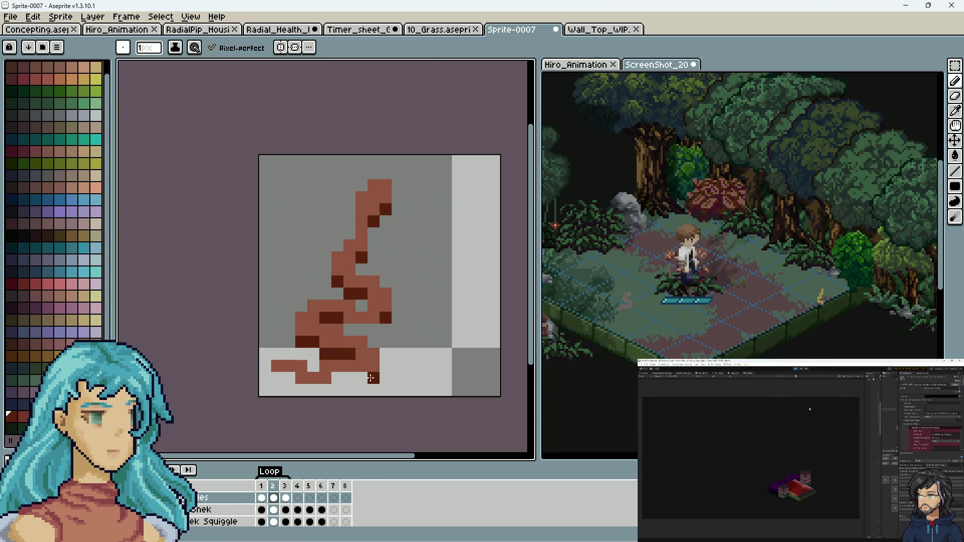
click(339, 376)
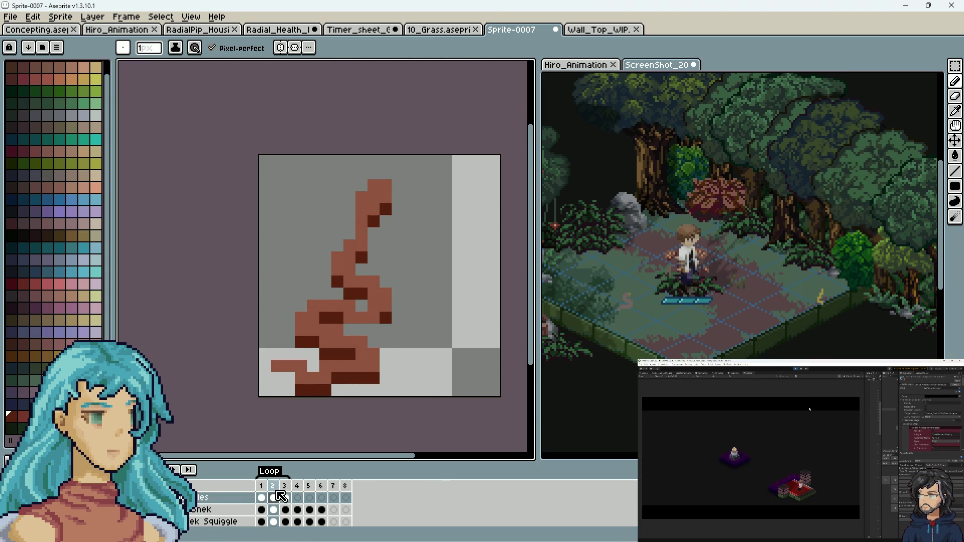
click(262, 497)
click(273, 497)
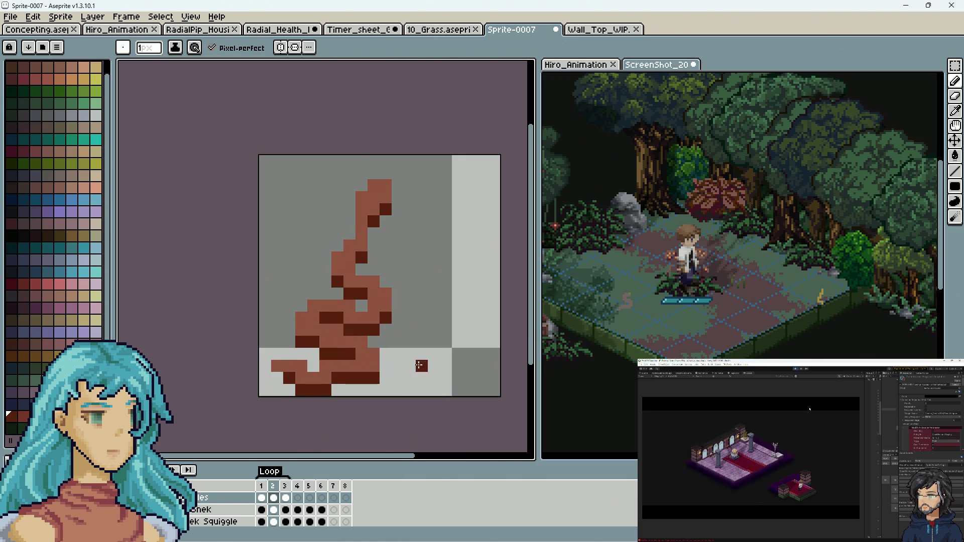
Zoom in and dot three dark-brown pixels near the top of the squiggle's head.
scroll(353, 330, down, 6)
scroll(350, 296, up, 6)
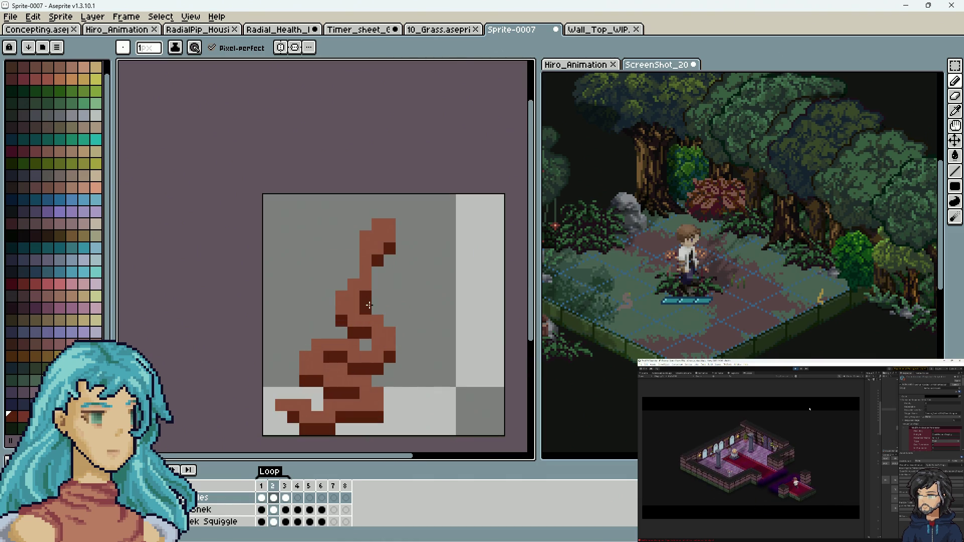
scroll(382, 312, down, 5)
scroll(396, 303, up, 4)
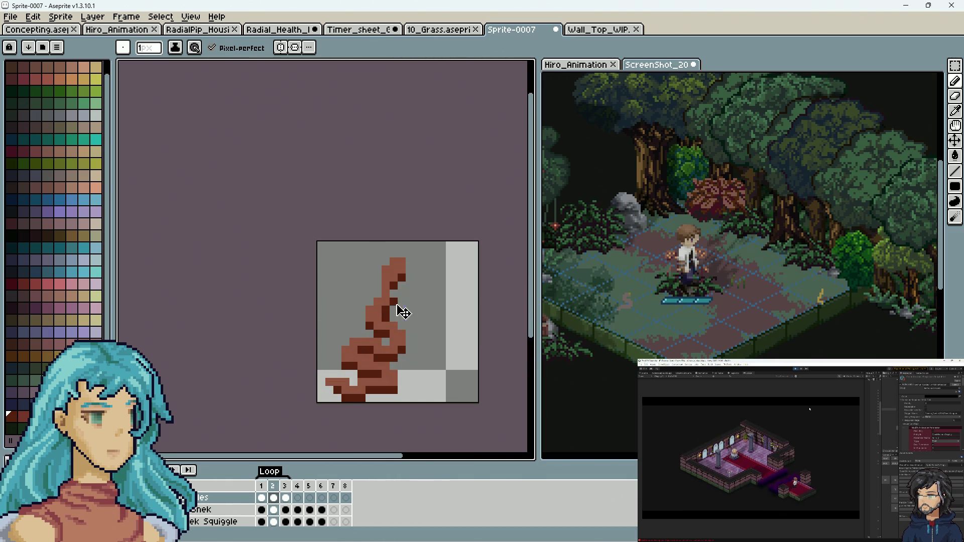
scroll(420, 317, down, 2)
scroll(431, 343, down, 3)
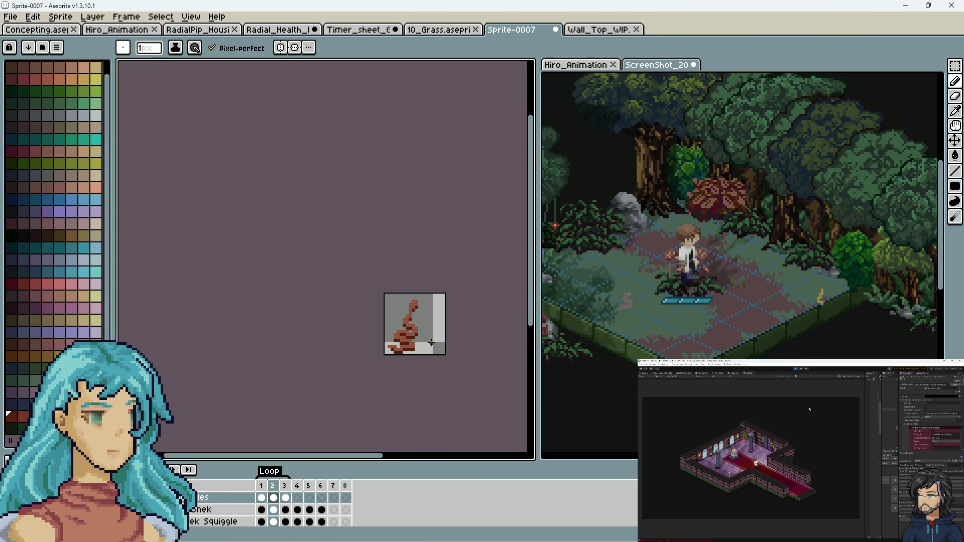
scroll(442, 346, up, 2)
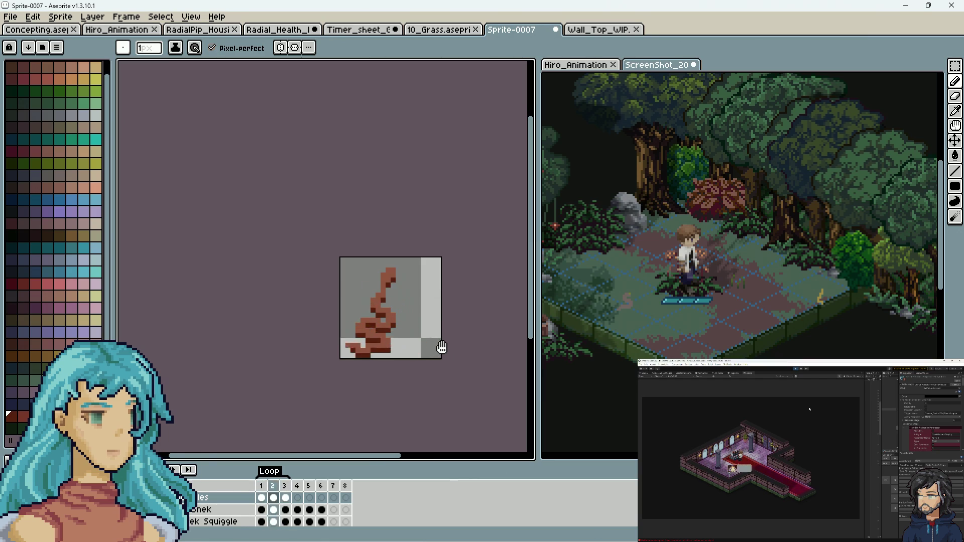
scroll(415, 318, up, 2)
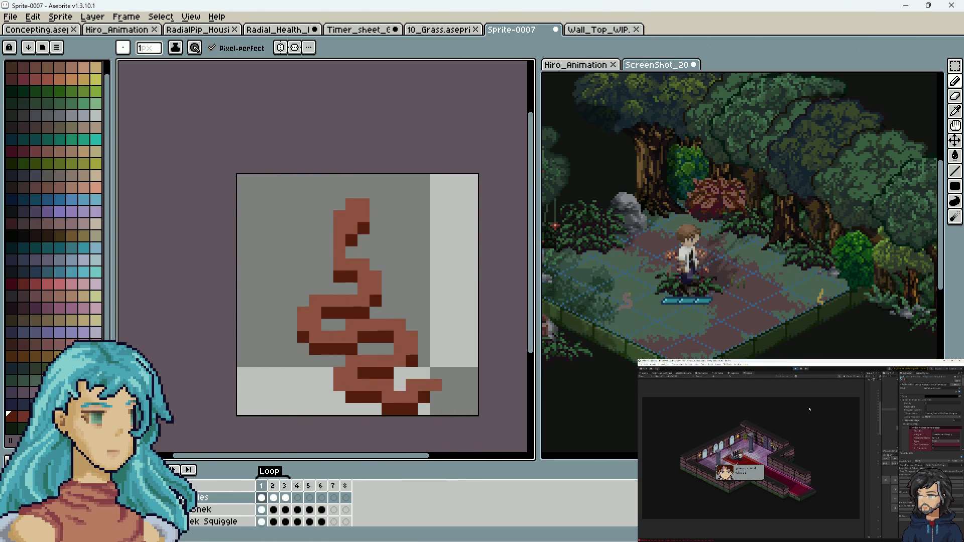
click(350, 240)
click(359, 236)
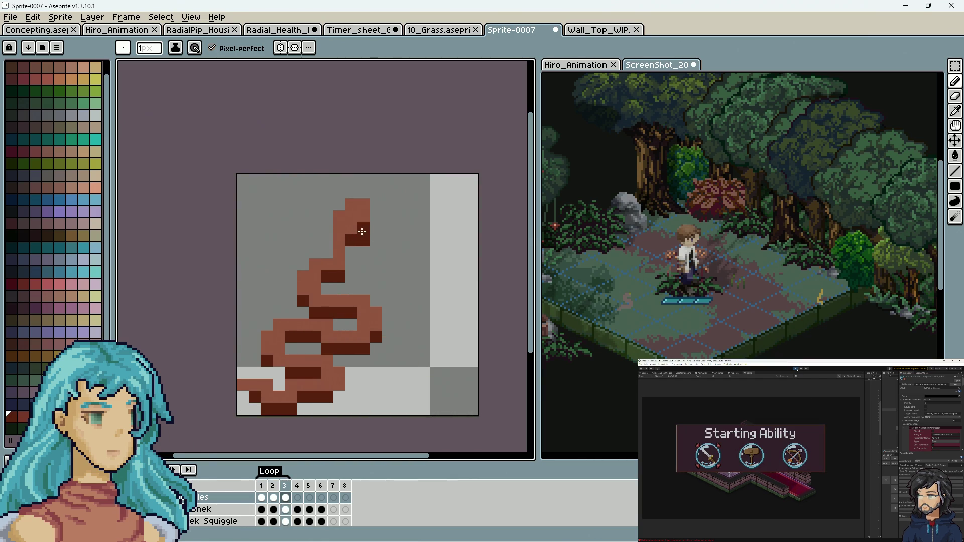
click(375, 240)
key(e)
scroll(387, 273, down, 2)
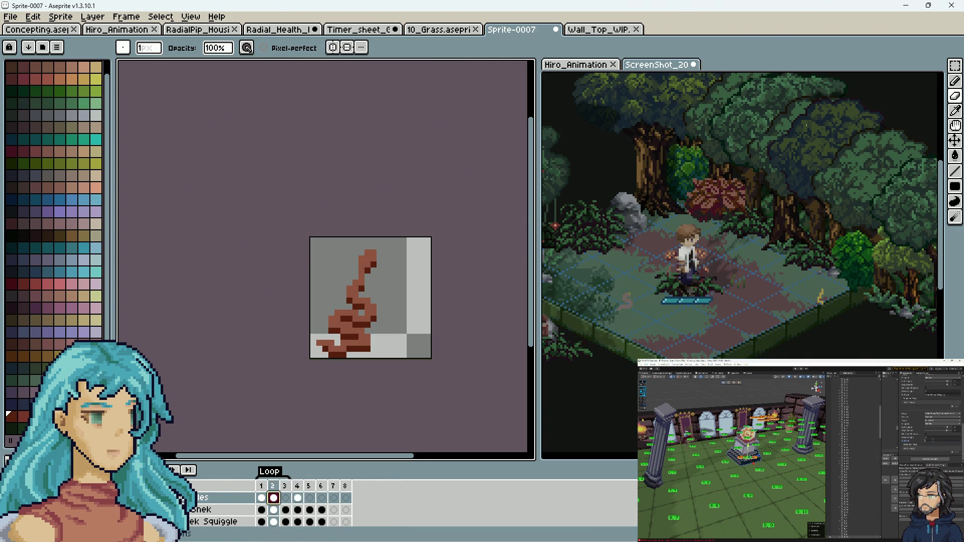
click(956, 68)
Copy the squiggle's lower part and paste it into frame 3.
drag(434, 360, 311, 285)
key(ctrl+c)
click(285, 497)
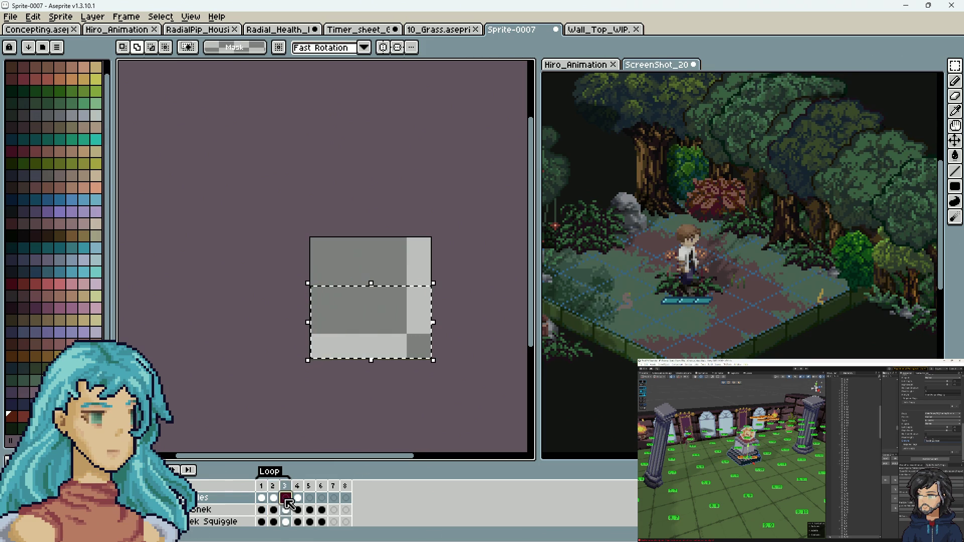
key(ctrl+v)
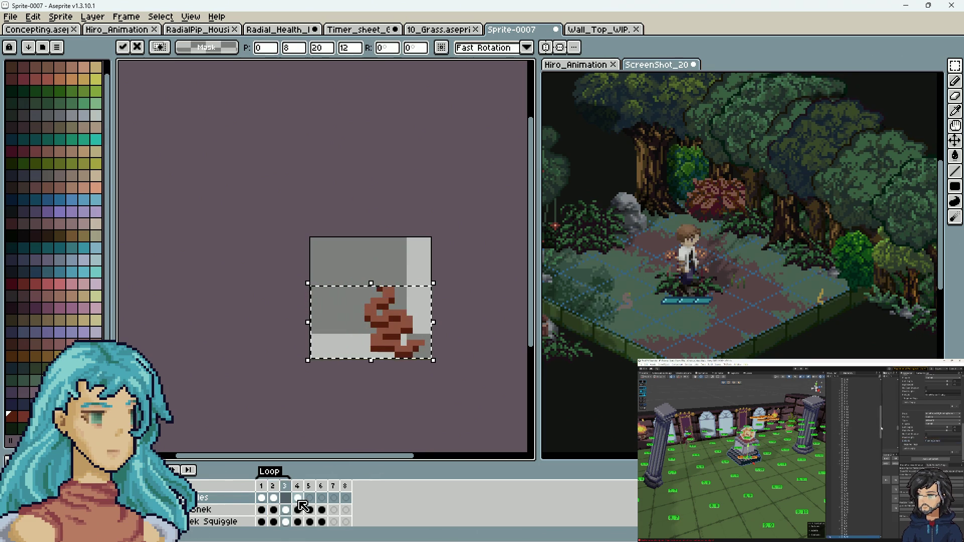
click(276, 498)
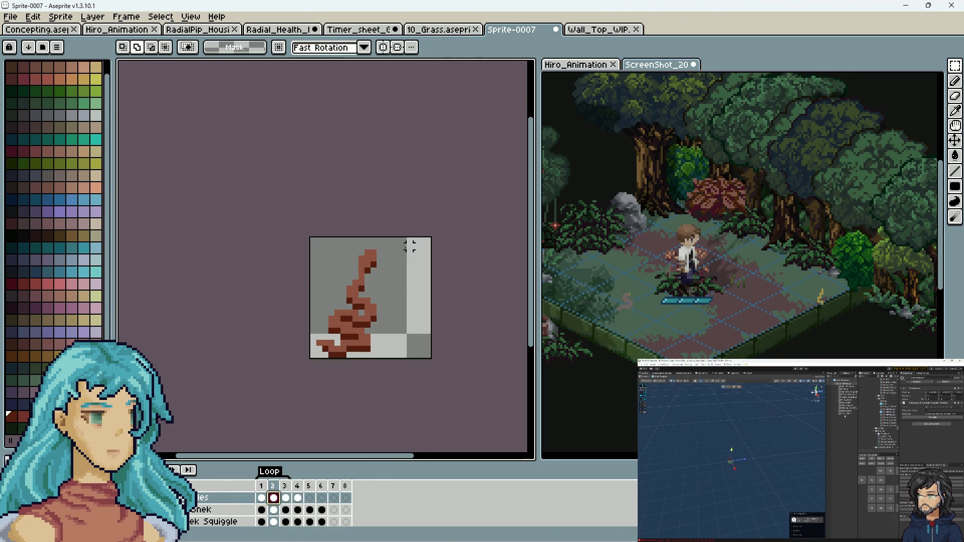
Select the snake's upper part and nudge it two pixels right on frame 3.
drag(331, 288, 328, 293)
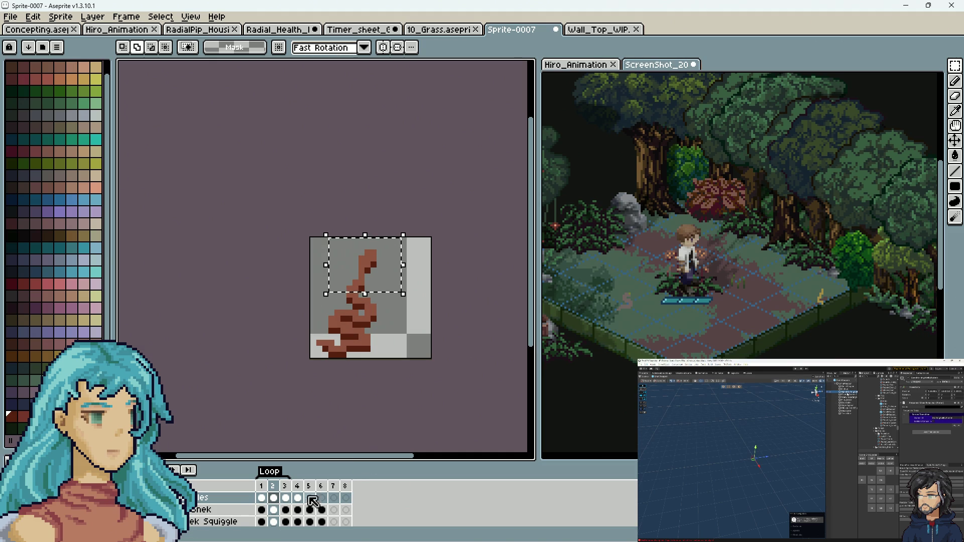
click(290, 499)
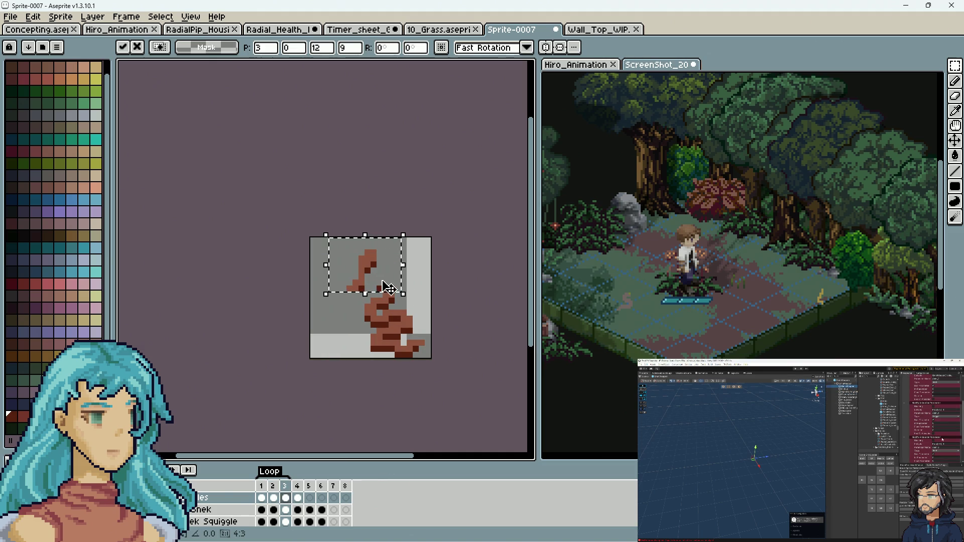
key(Right)
key(Right)
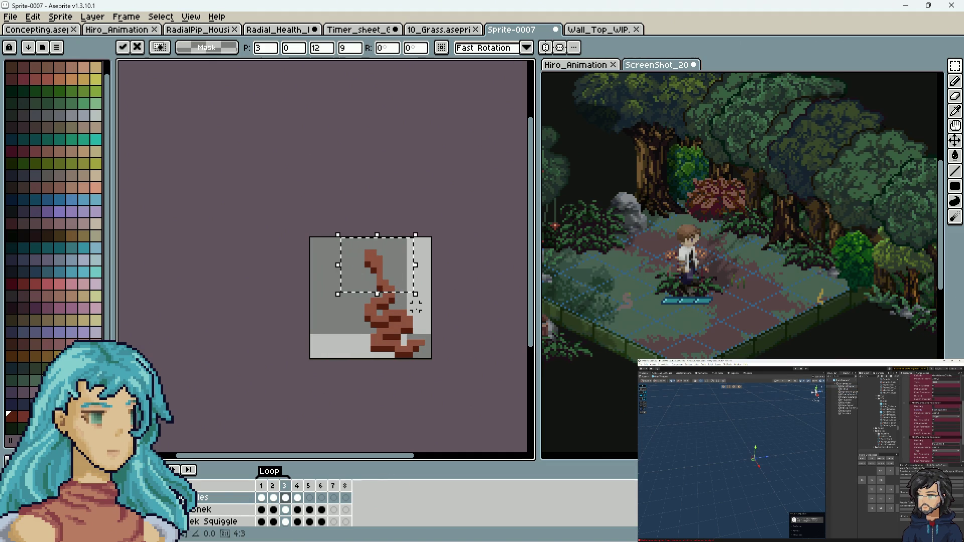
key(ctrl+d)
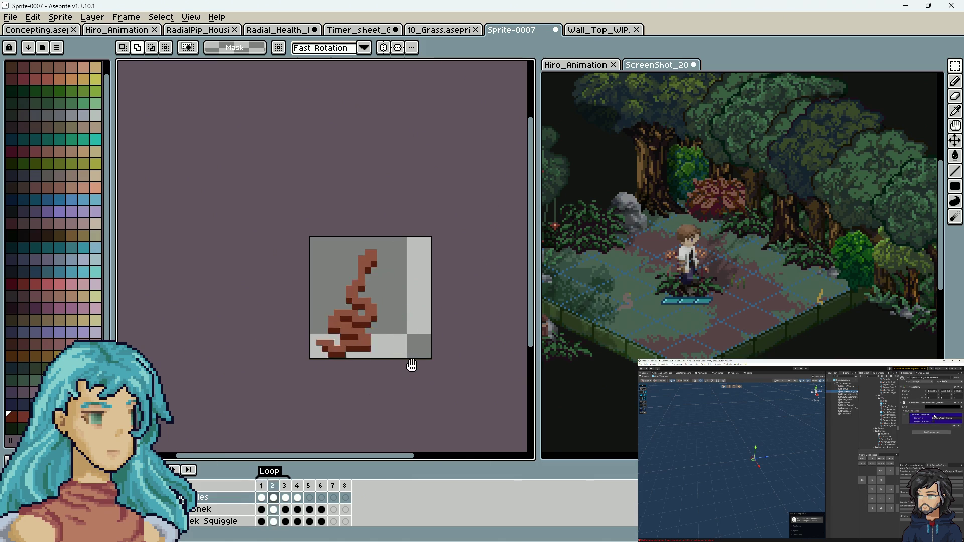
scroll(410, 366, down, 5)
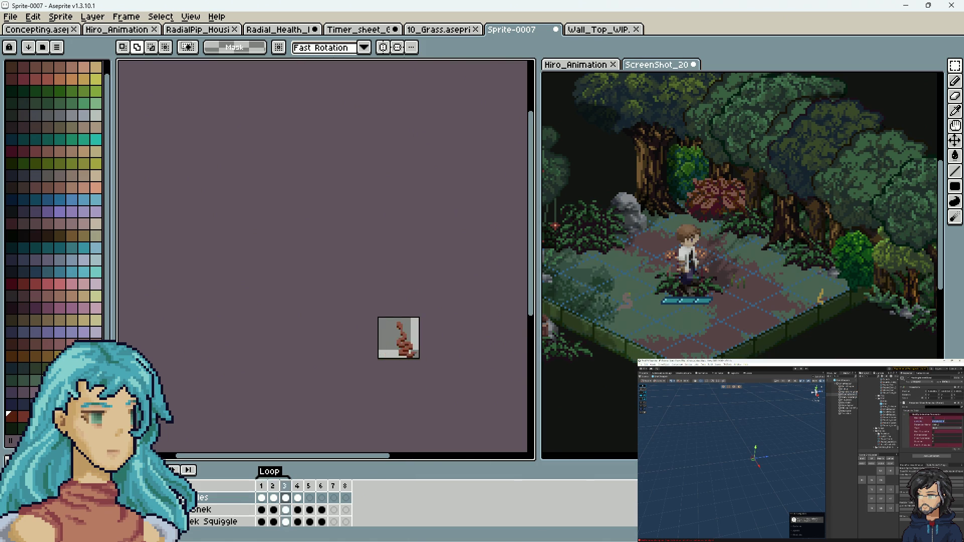
scroll(424, 316, up, 4)
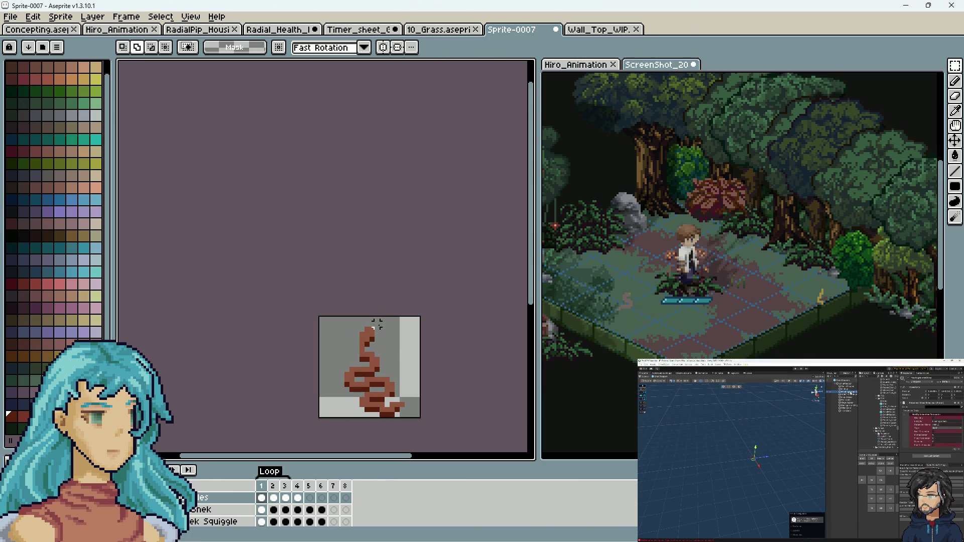
drag(351, 344, 354, 354)
Move the selected snake head one pixel left and play the animation.
key(ctrl+t)
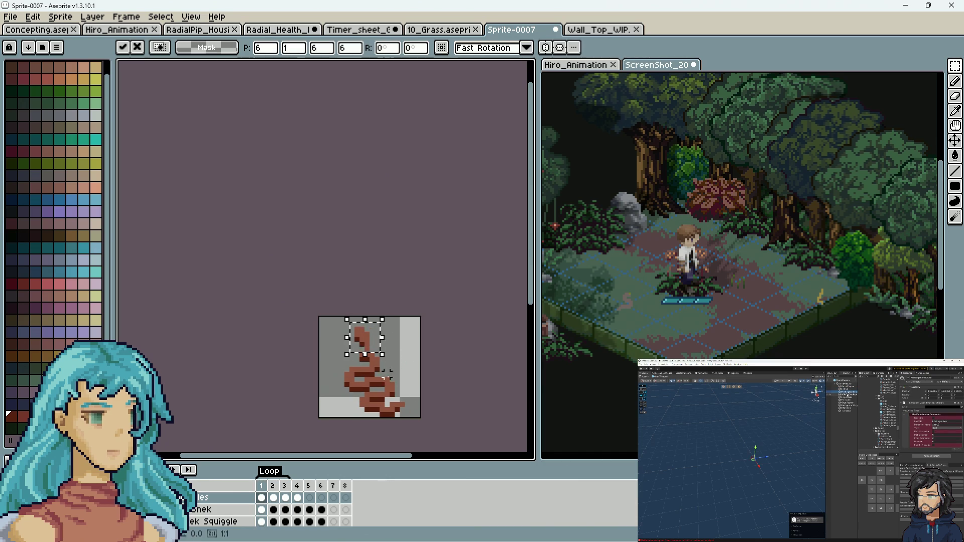
key(Left)
key(ctrl+d)
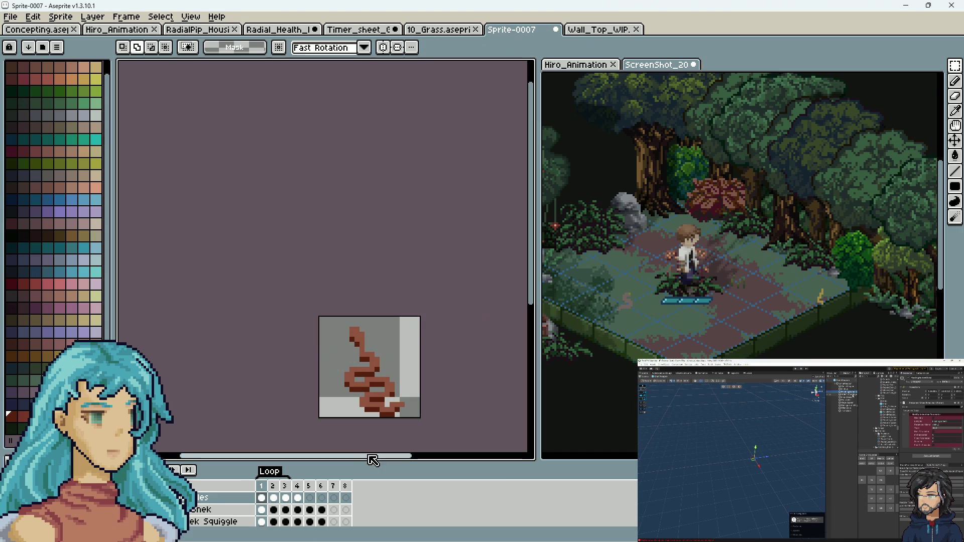
key(Return)
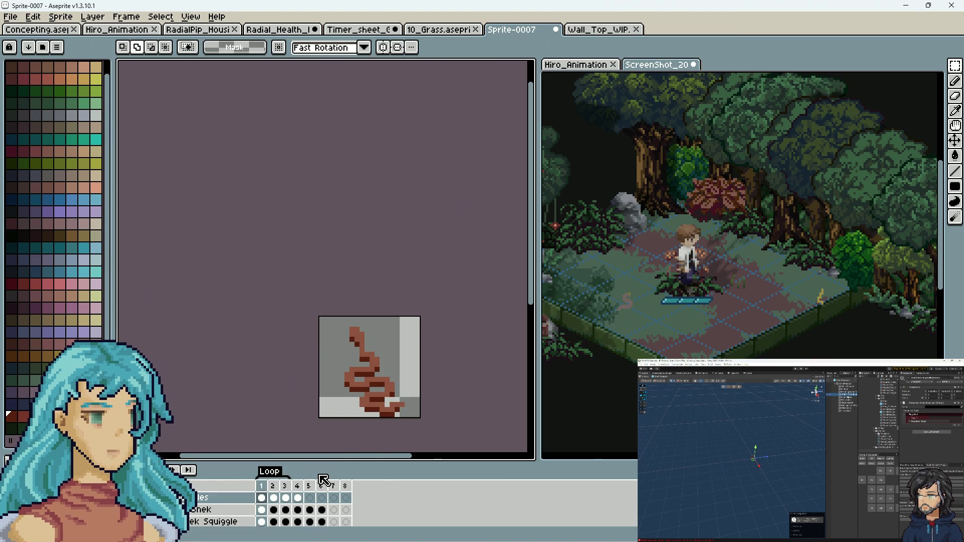
scroll(407, 359, up, 3)
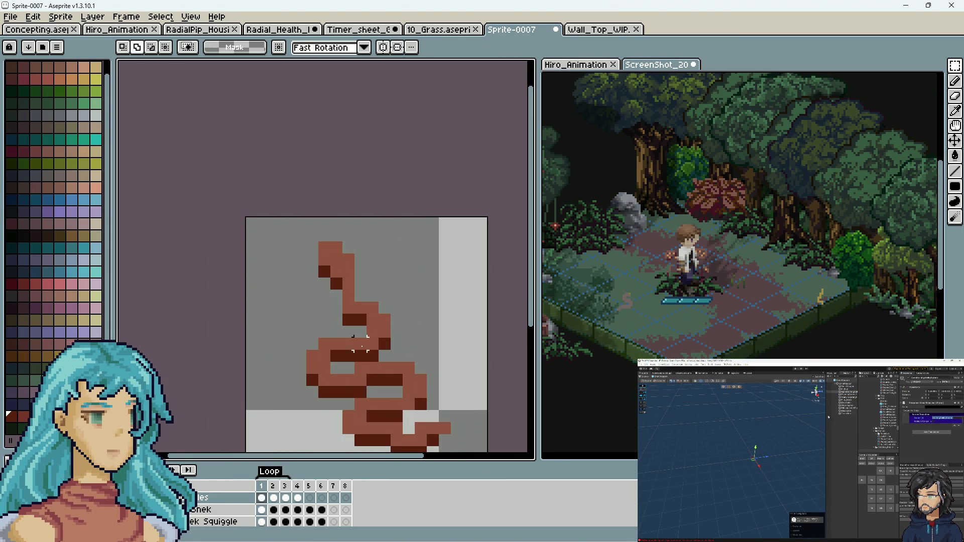
Step through frames 1 to 4 to compare the squiggle's poses.
drag(368, 327, 316, 239)
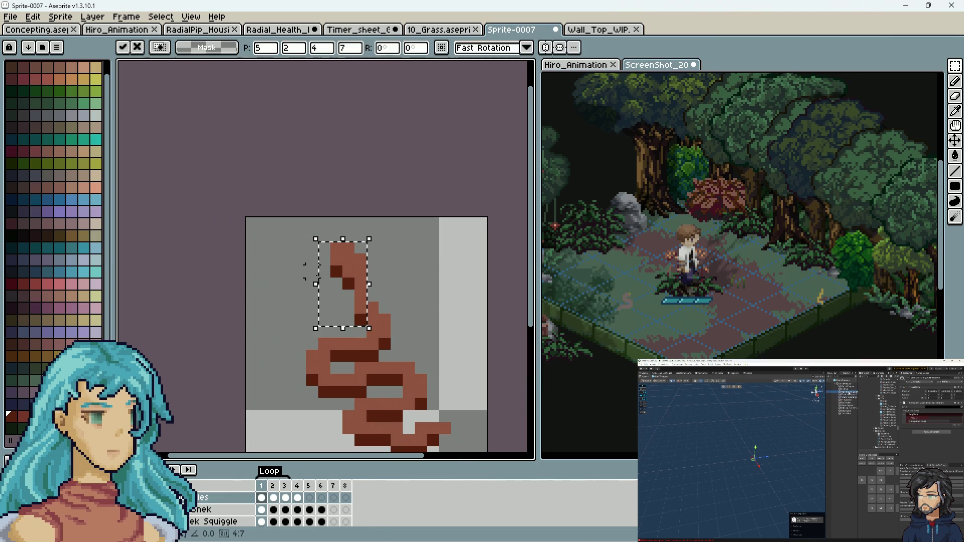
key(ctrl+d)
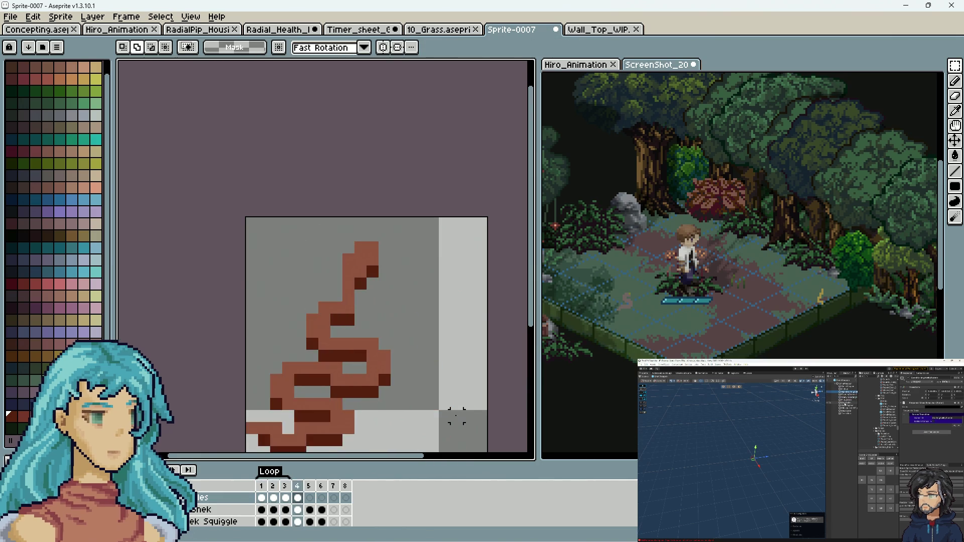
scroll(449, 413, down, 3)
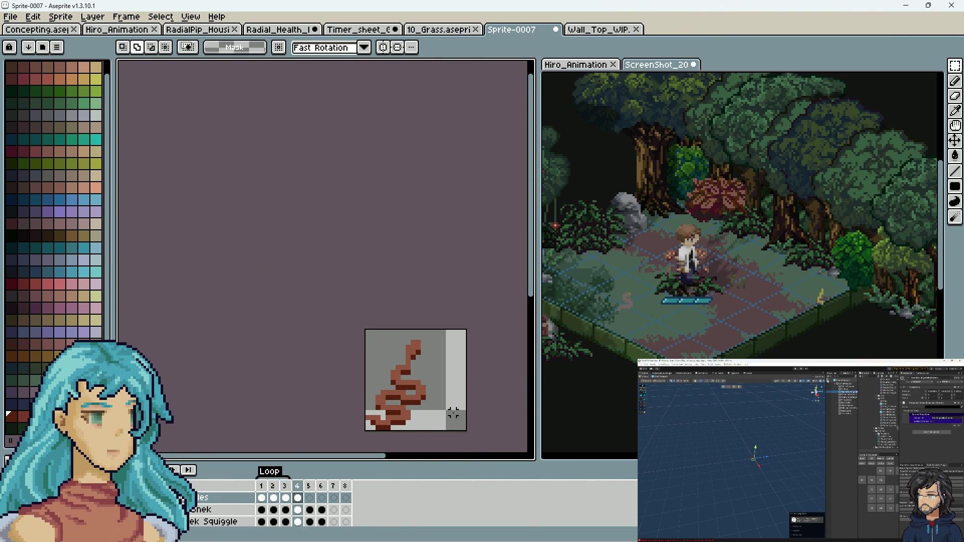
click(263, 499)
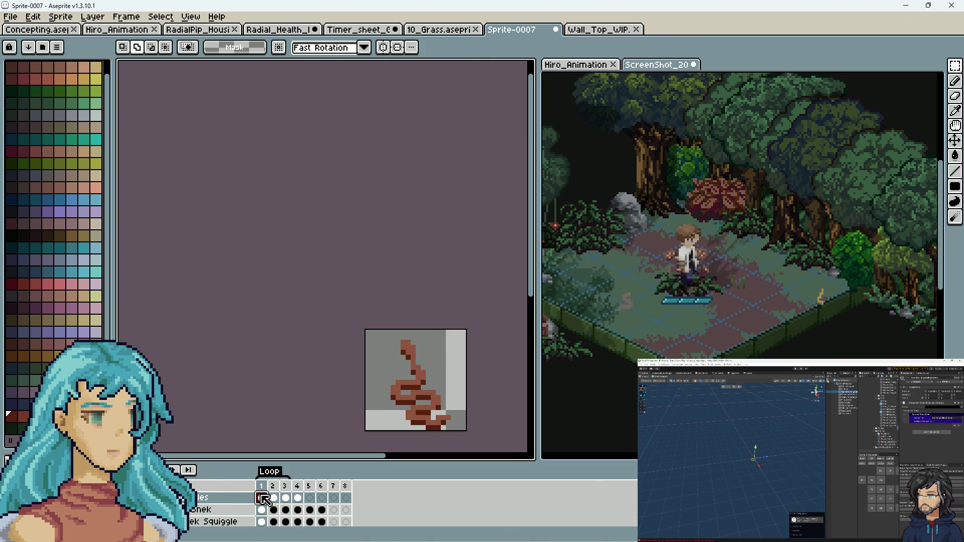
click(274, 498)
click(287, 499)
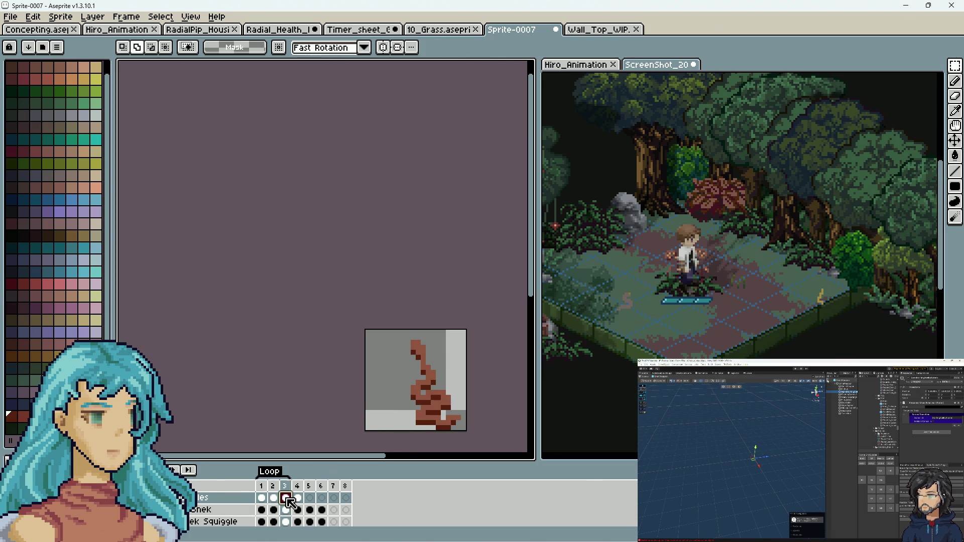
click(300, 499)
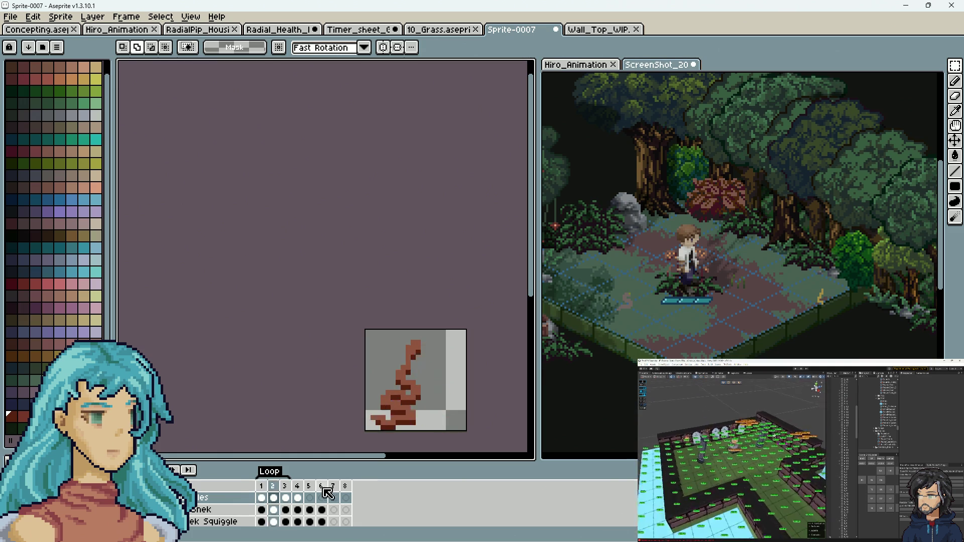
scroll(484, 426, down, 2)
Set the Loop tag's To frame to 5 so the ping-pong spans frames 1–5.
drag(484, 426, 436, 354)
scroll(436, 354, up, 1)
scroll(437, 354, up, 1)
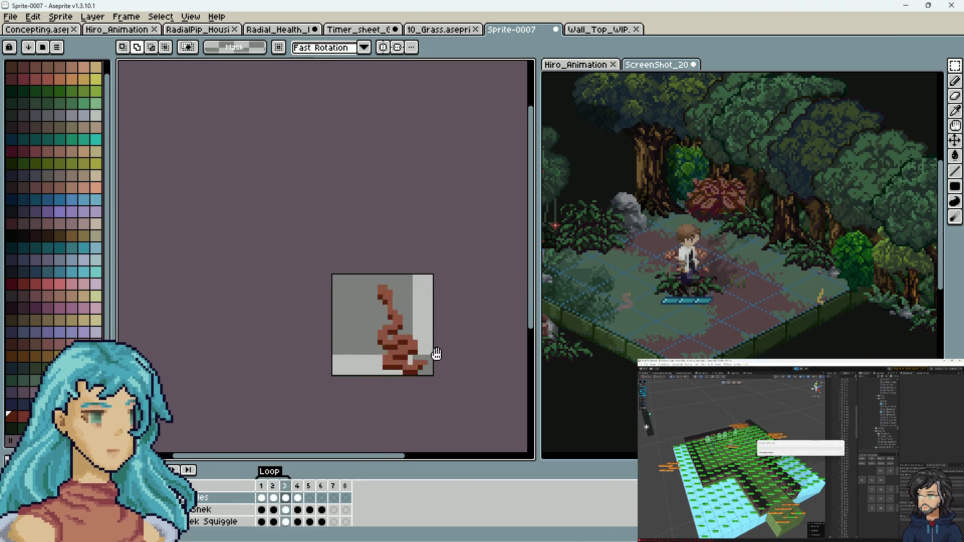
double_click(279, 473)
click(499, 265)
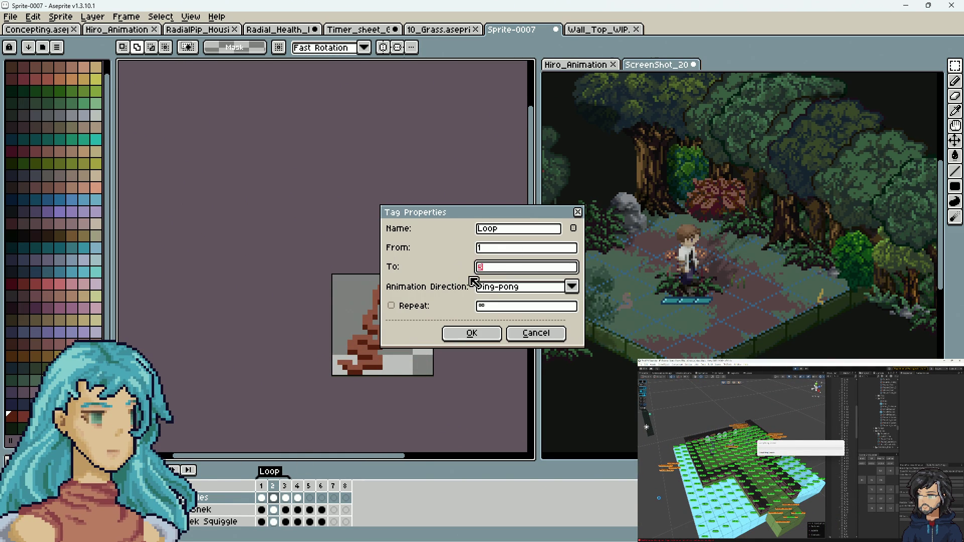
click(497, 334)
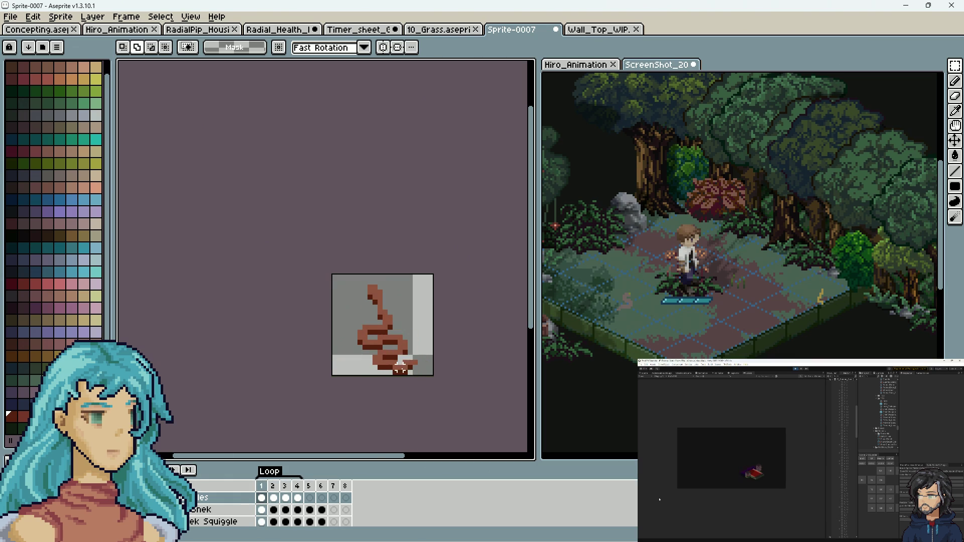
Select the snake's upper body and nudge it one pixel right.
scroll(395, 279, up, 2)
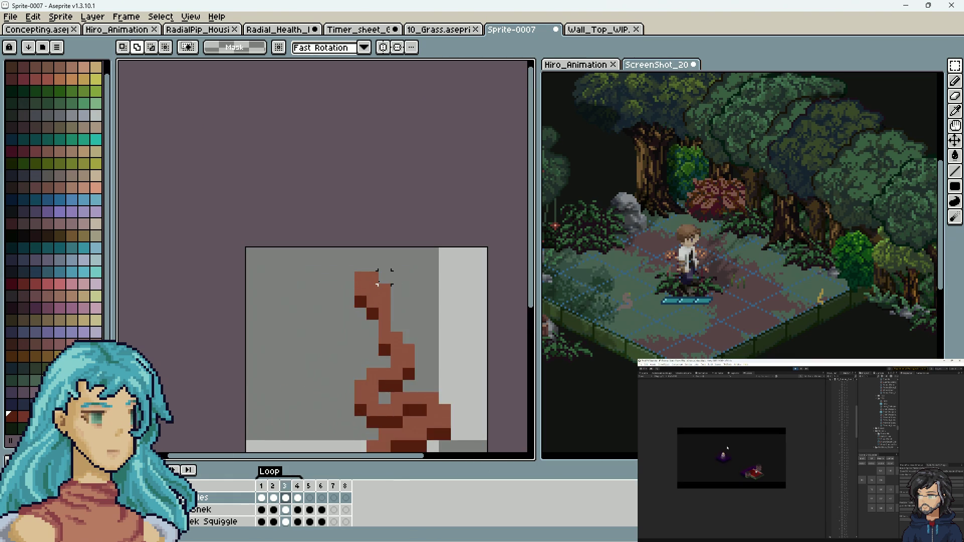
drag(376, 279, 296, 350)
mouse_move(416, 271)
mouse_down()
mouse_move(297, 340)
mouse_move(302, 354)
mouse_up()
key(Right)
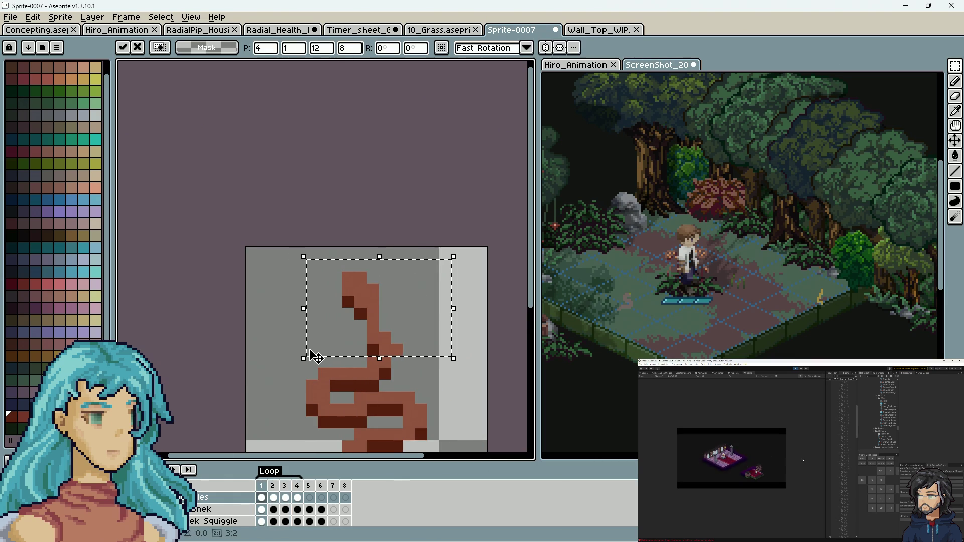
click(408, 397)
drag(364, 354, 417, 370)
click(420, 397)
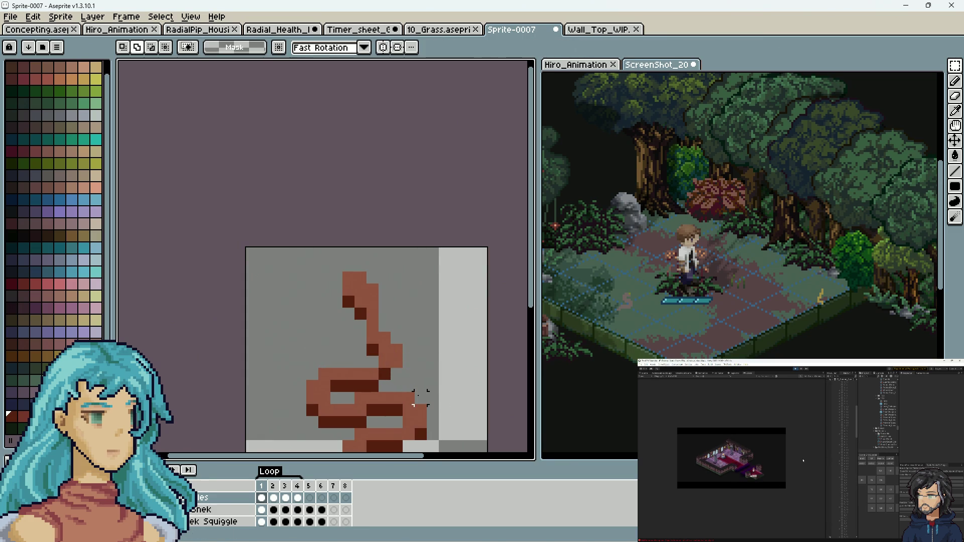
Step back and forth through the frames to compare the poses.
key(Right)
key(Right)
key(Right)
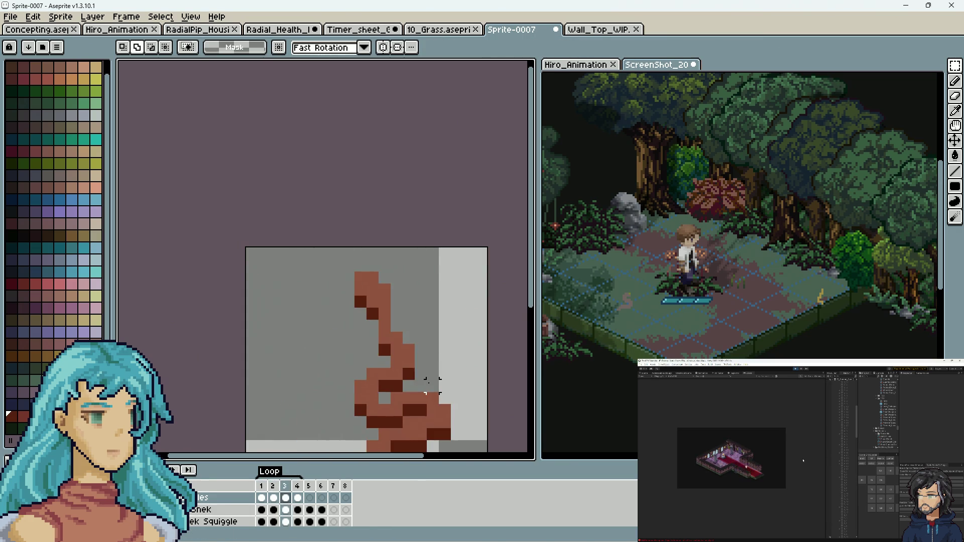
key(Left)
key(Left)
key(Left)
key(Right)
key(Left)
key(Right)
key(Right)
key(Right)
Shift the upper body three pixels right on frame 1, then view frame 4.
drag(416, 258, 280, 395)
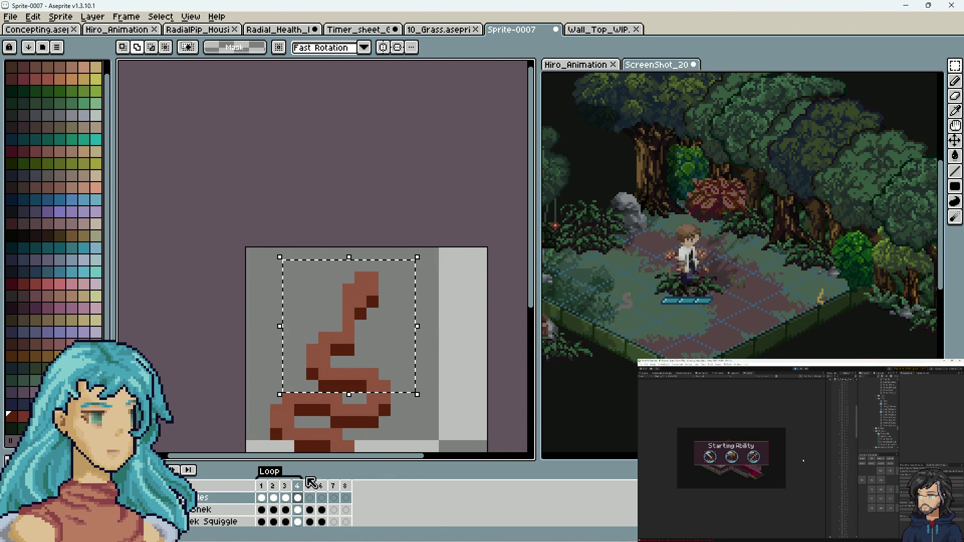
click(273, 505)
key(Left)
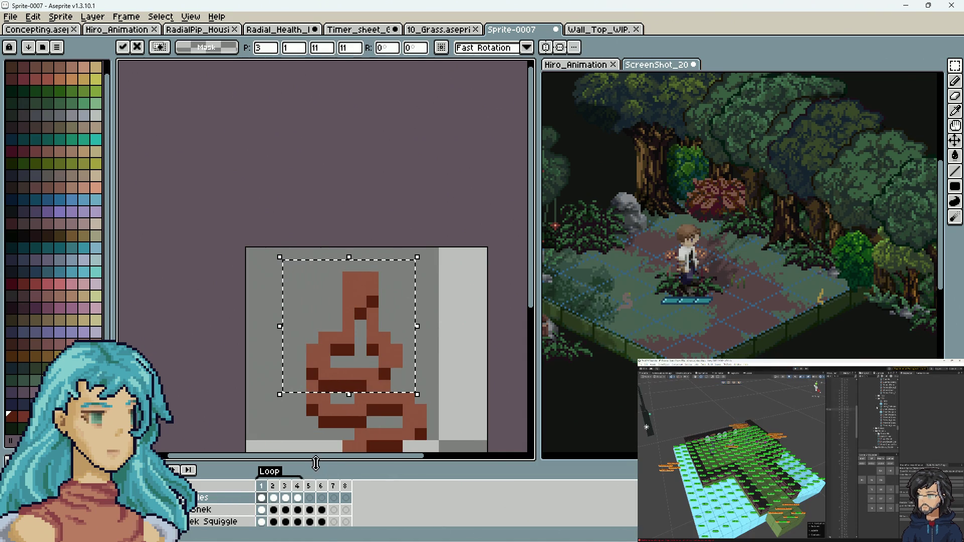
key(Right)
key(Right)
key(Right)
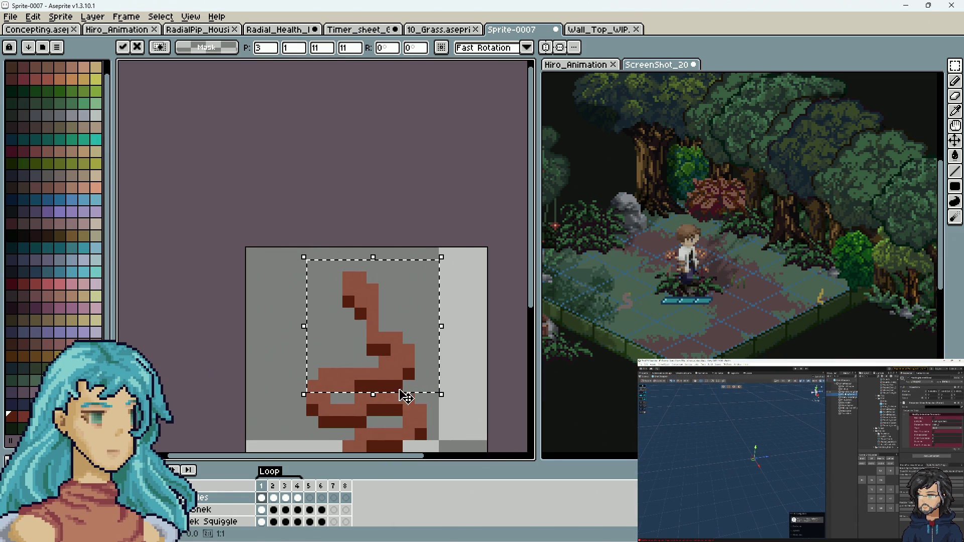
key(Return)
scroll(387, 363, down, 2)
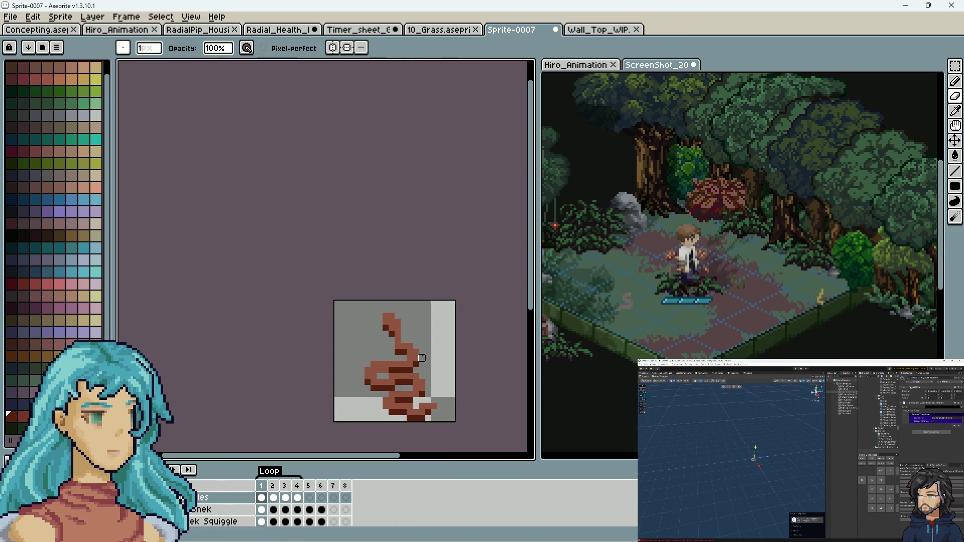
click(298, 498)
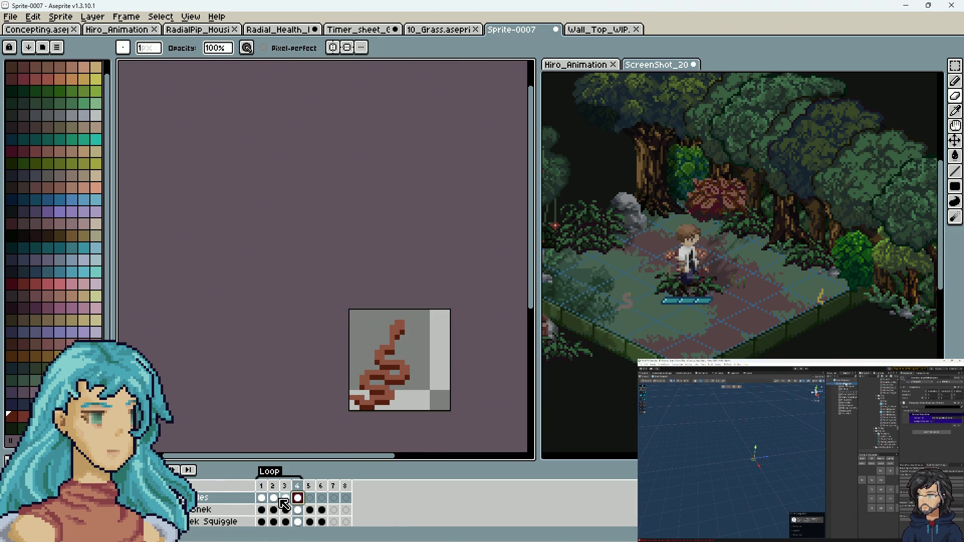
Review the squiggle on frames 1 and 2 at different zoom levels.
click(261, 498)
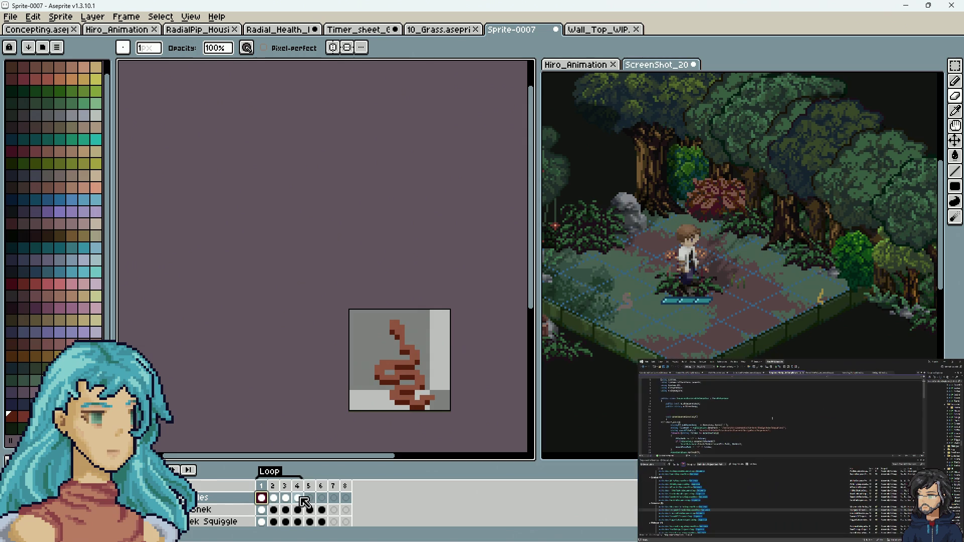
click(273, 499)
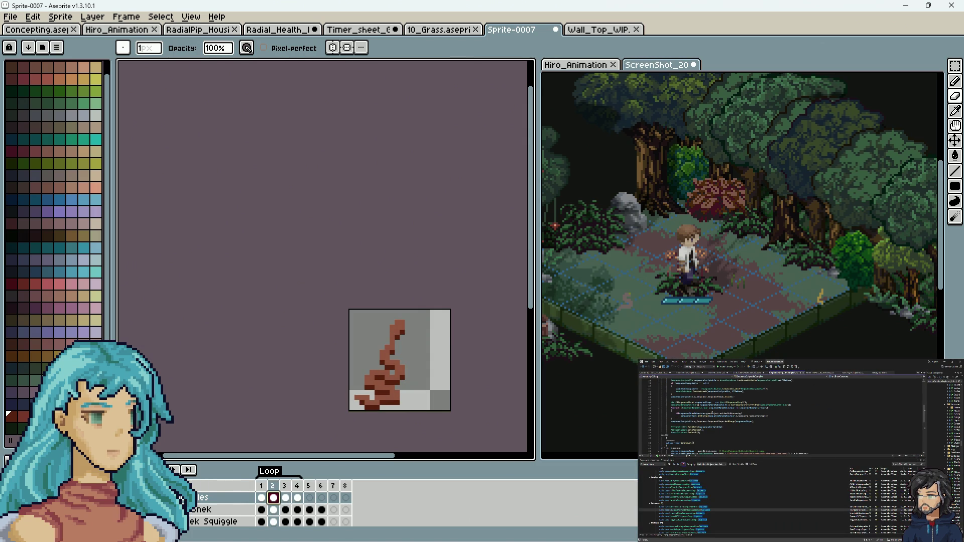
scroll(459, 404, down, 1)
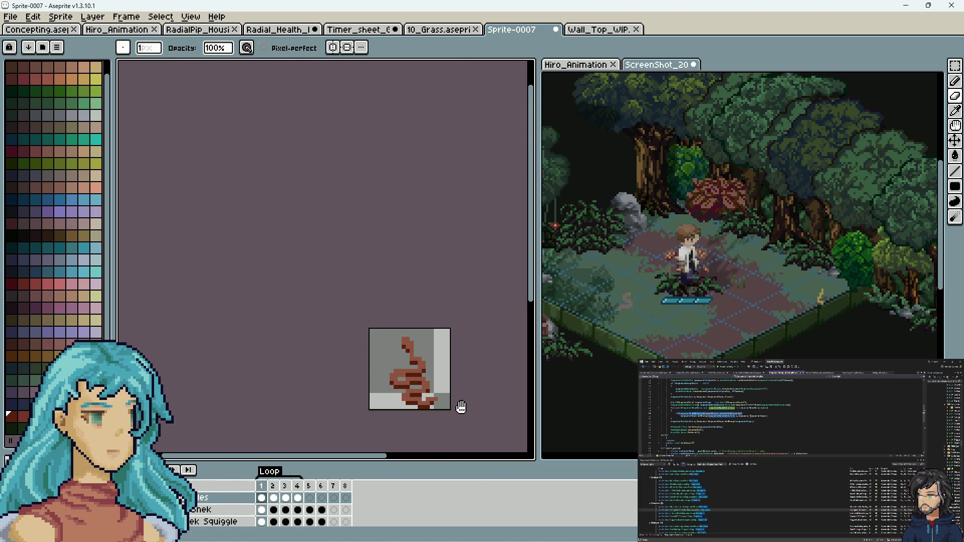
scroll(415, 365, up, 3)
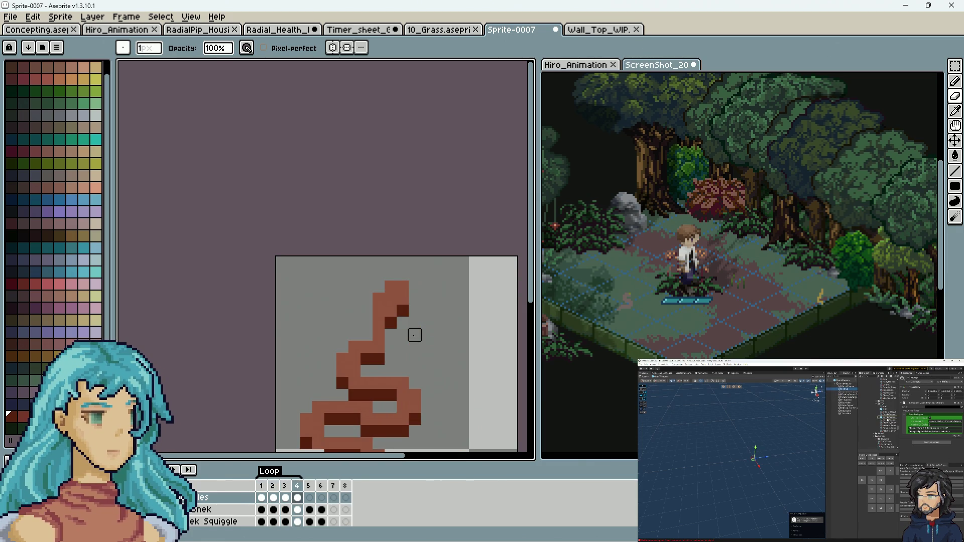
scroll(442, 356, down, 3)
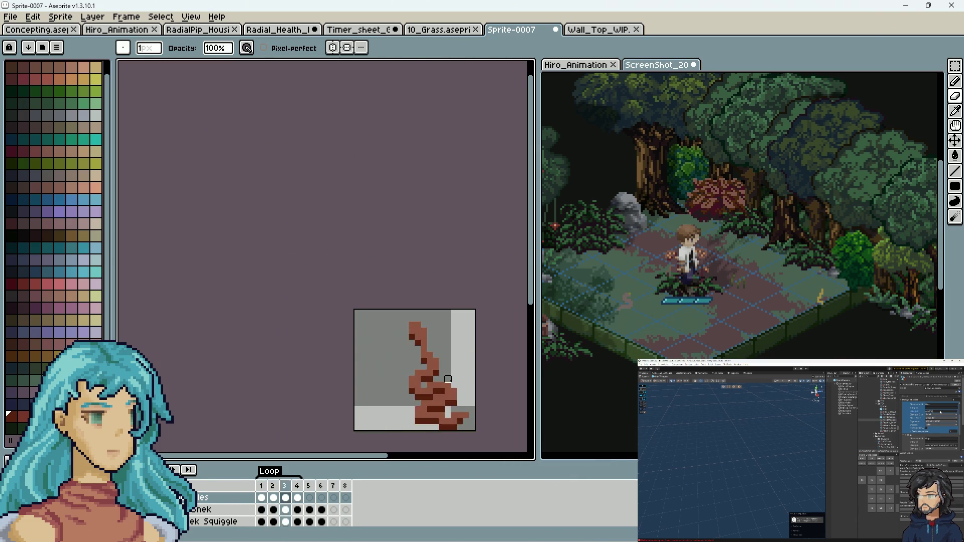
scroll(429, 349, up, 5)
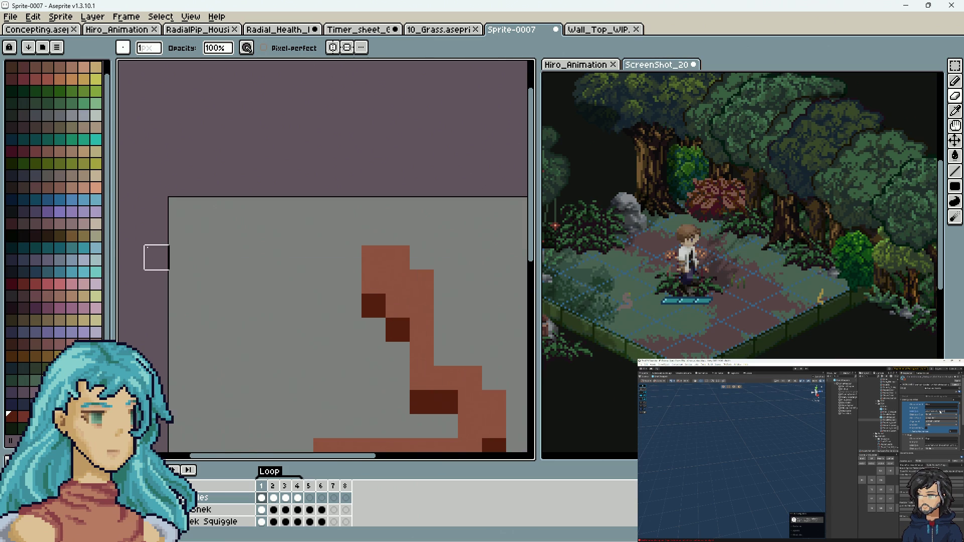
Pick a new drawing colour from the palette and switch to the Rectangular Marquee.
click(97, 238)
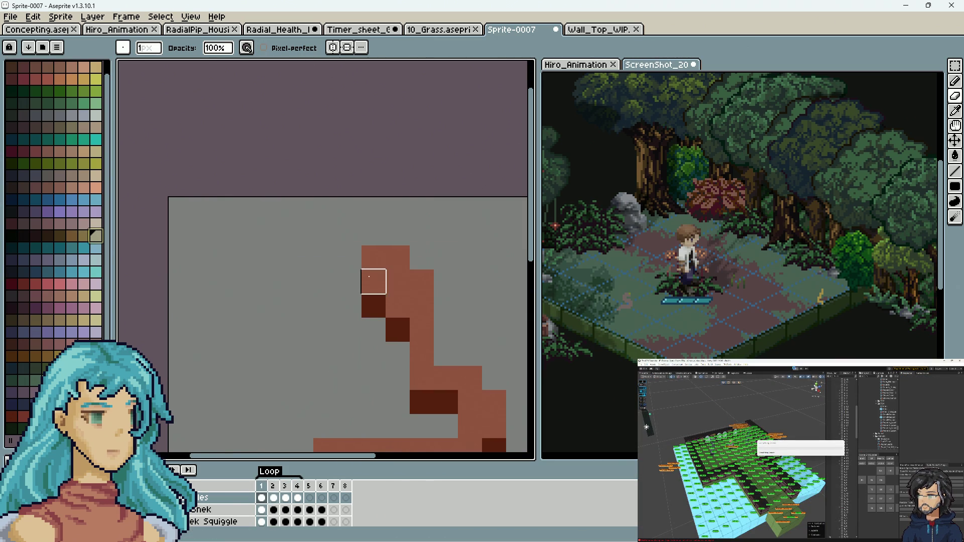
scroll(372, 281, down, 2)
drag(408, 378, 400, 344)
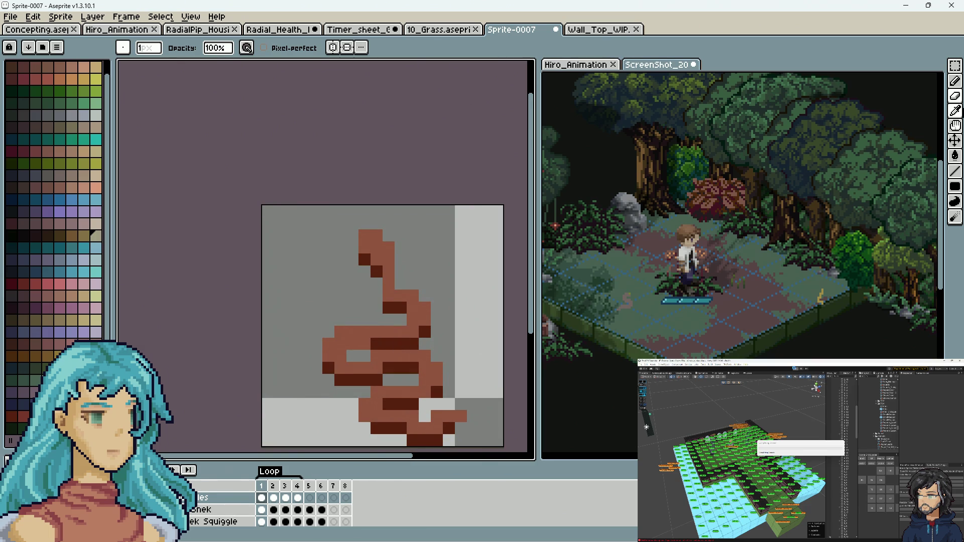
click(955, 65)
scroll(441, 334, down, 1)
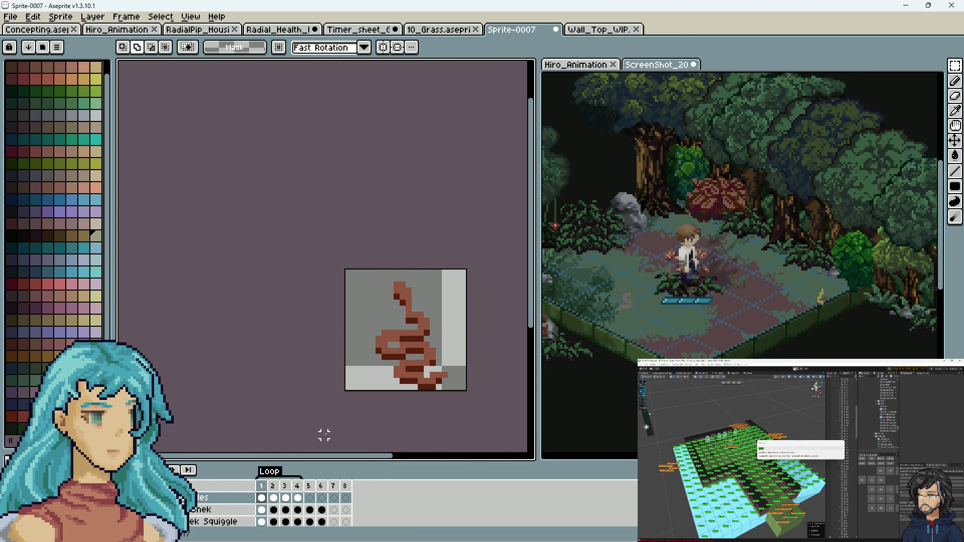
Clear the selection and centre the 20x20 squiggle sprite in view.
key(ctrl+a)
key(ctrl+d)
scroll(388, 312, up, 2)
drag(457, 329, 407, 290)
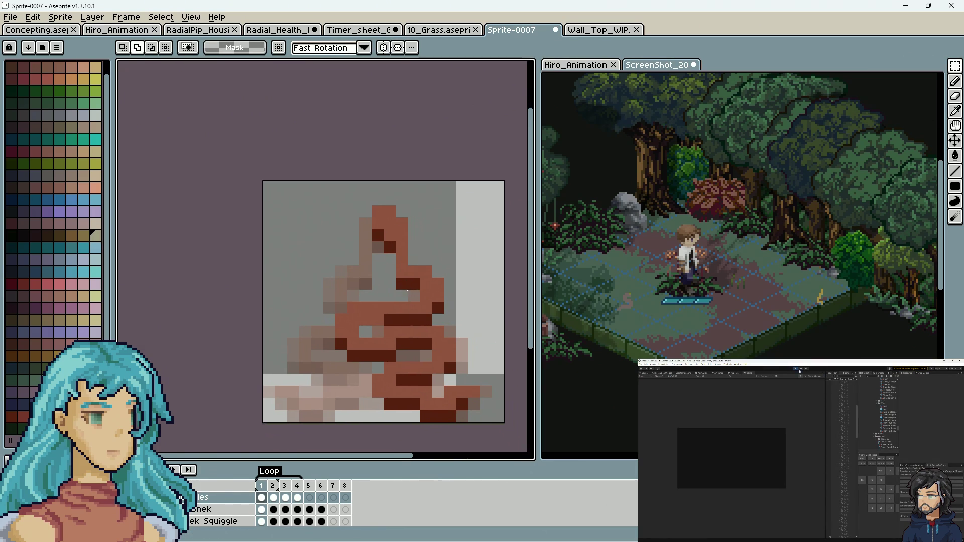
Step through squiggle frames 1–4 to check the motion, then select those four frames.
click(278, 498)
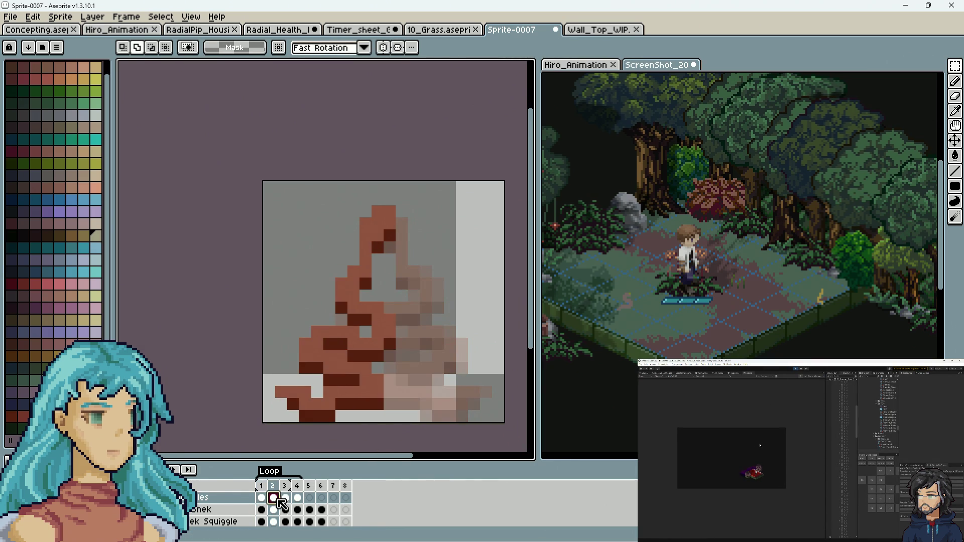
key(Right)
key(Right)
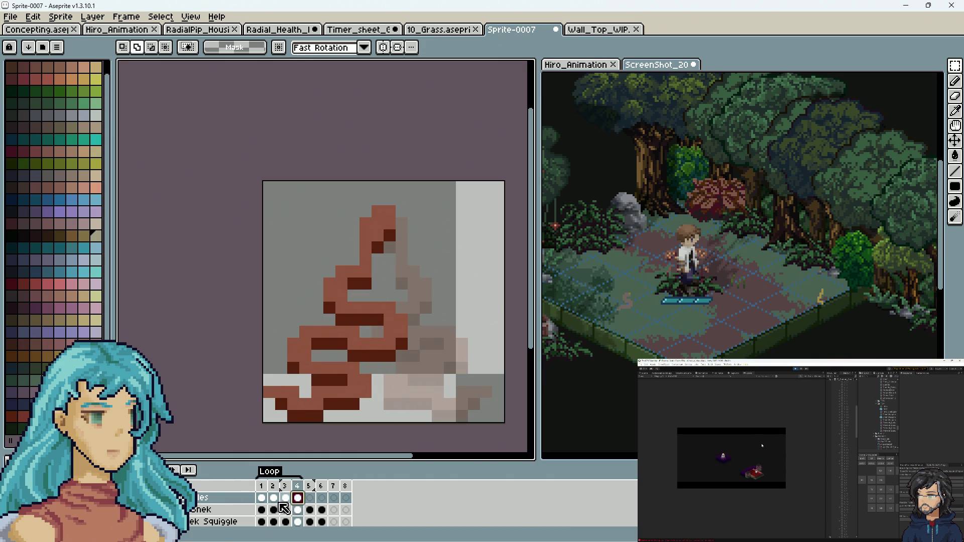
click(261, 498)
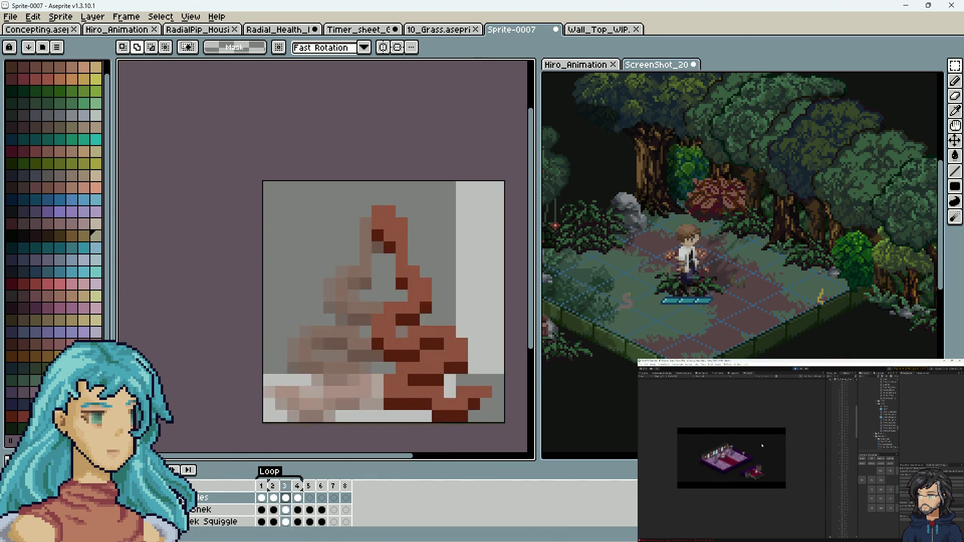
click(273, 486)
scroll(344, 422, down, 1)
scroll(343, 423, down, 1)
scroll(400, 432, down, 1)
scroll(402, 432, down, 1)
scroll(402, 432, up, 1)
scroll(401, 433, up, 1)
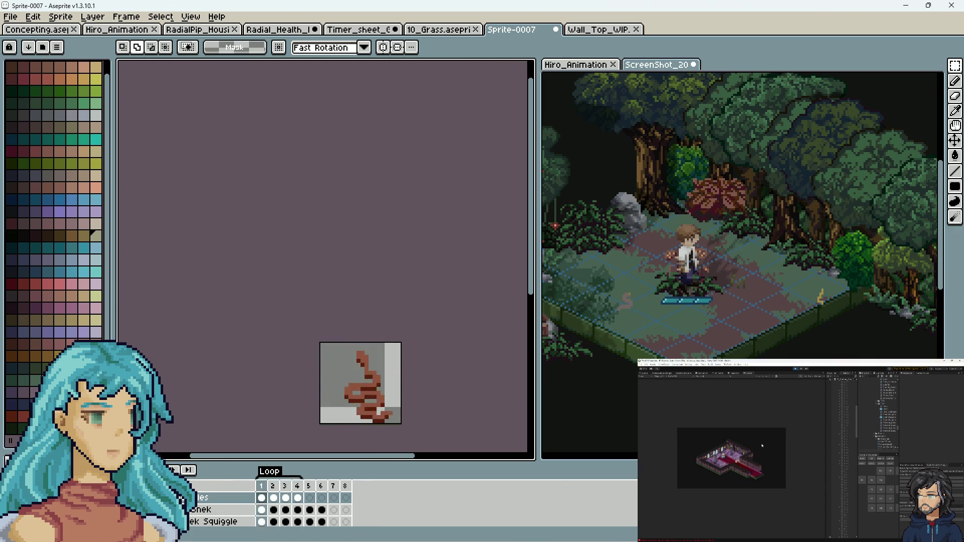
scroll(388, 386, up, 2)
scroll(387, 387, down, 1)
scroll(407, 286, up, 1)
scroll(382, 351, down, 1)
scroll(351, 426, up, 1)
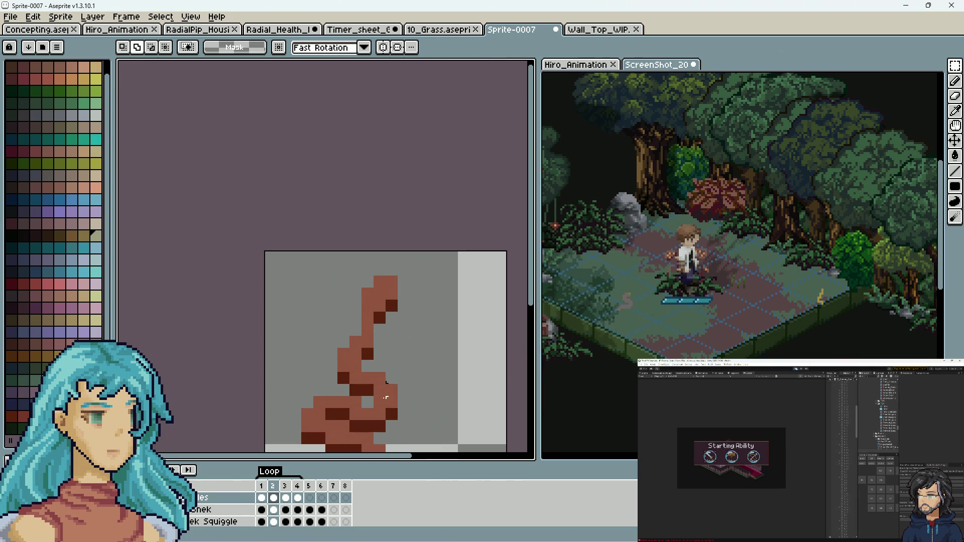
scroll(402, 370, down, 5)
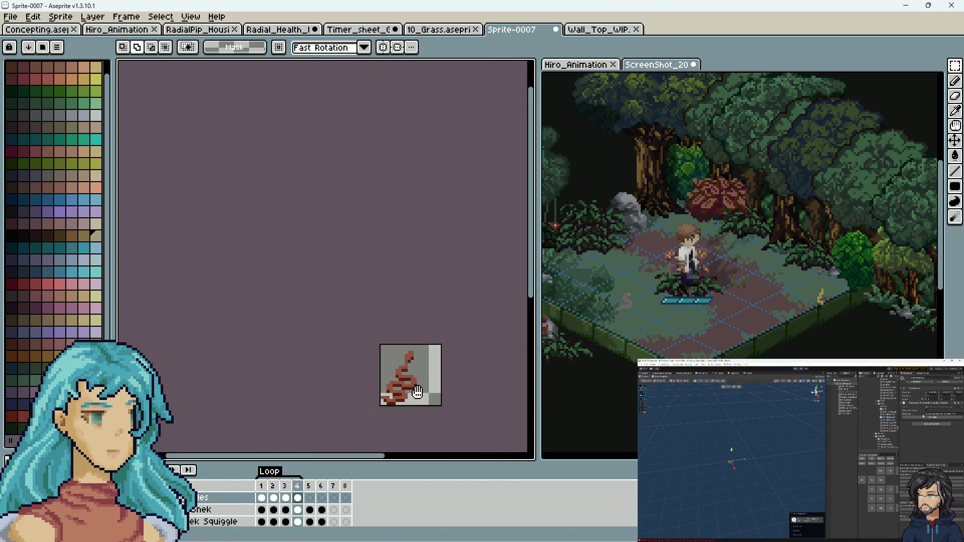
scroll(441, 407, up, 4)
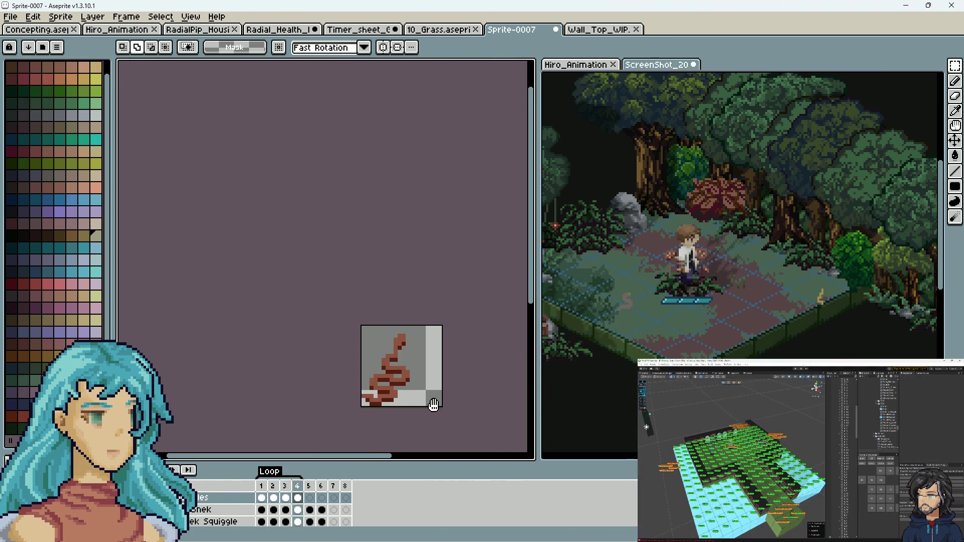
scroll(452, 412, up, 4)
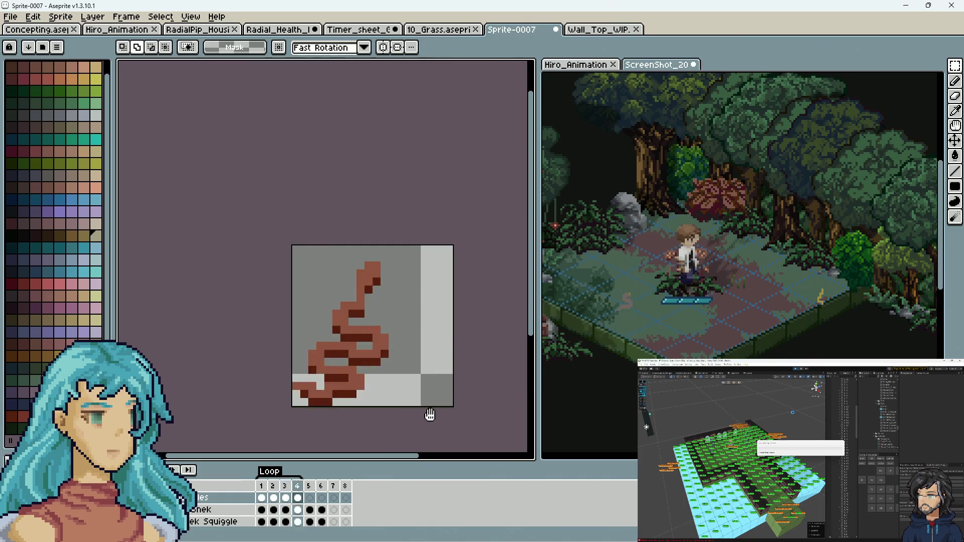
scroll(464, 341, down, 1)
scroll(472, 347, down, 4)
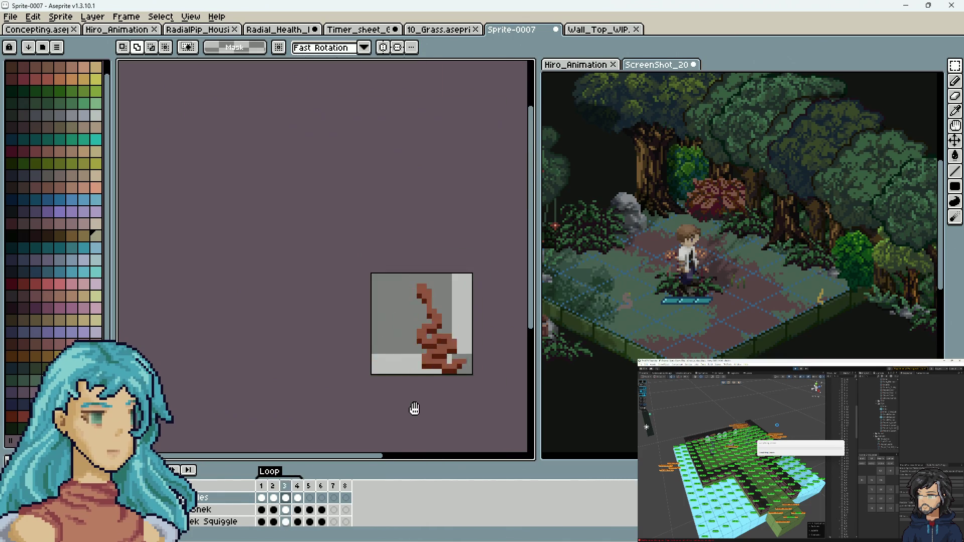
drag(262, 498, 304, 501)
Add a new layer named Sir Squiggles to the forest ScreenShot document.
click(541, 422)
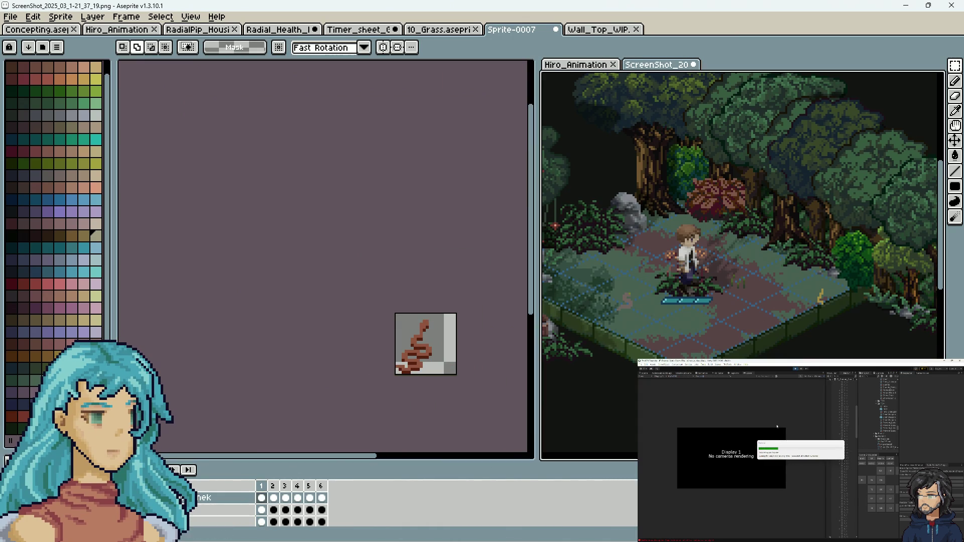
right_click(218, 508)
mouse_move(229, 461)
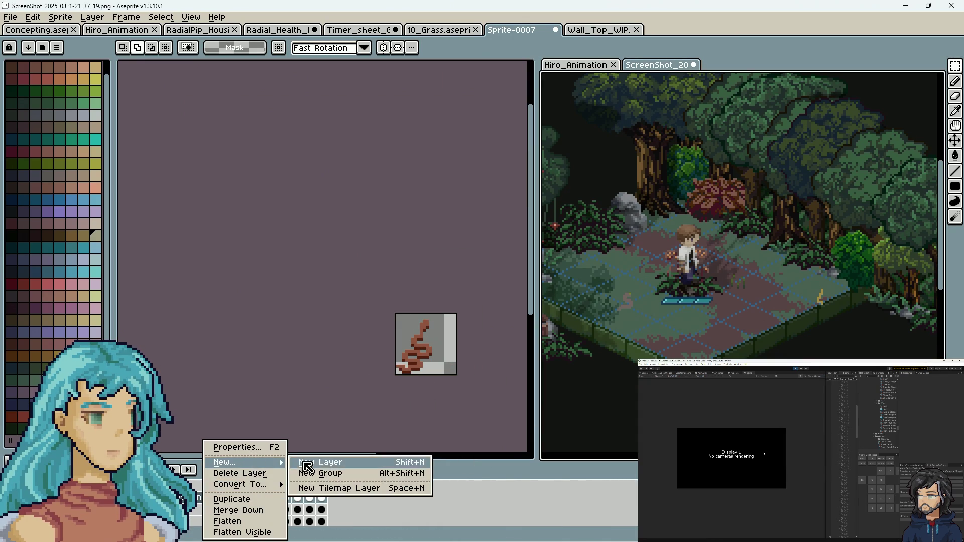
click(308, 461)
key(i)
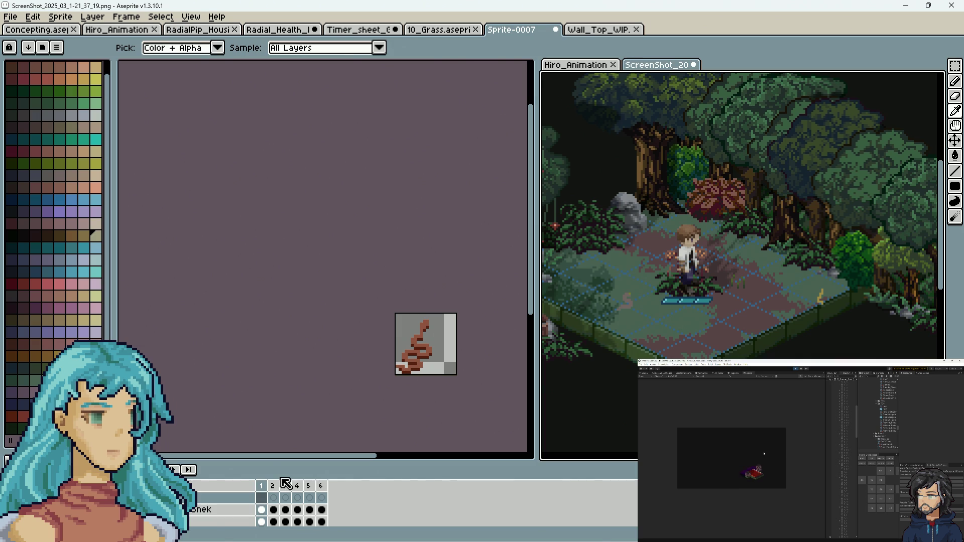
double_click(211, 504)
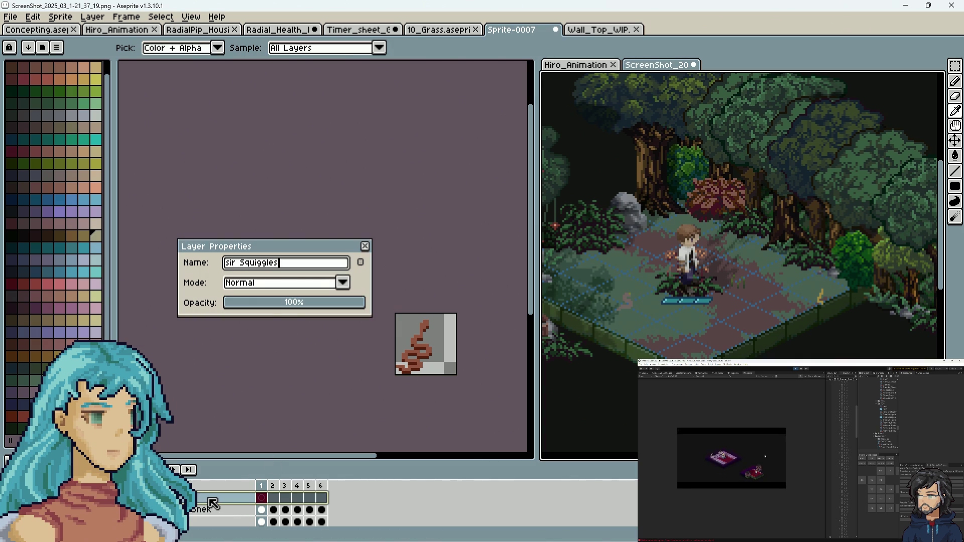
key(Return)
Position the squiggle in the forest clearing beside the character and play the animation preview.
scroll(387, 407, down, 2)
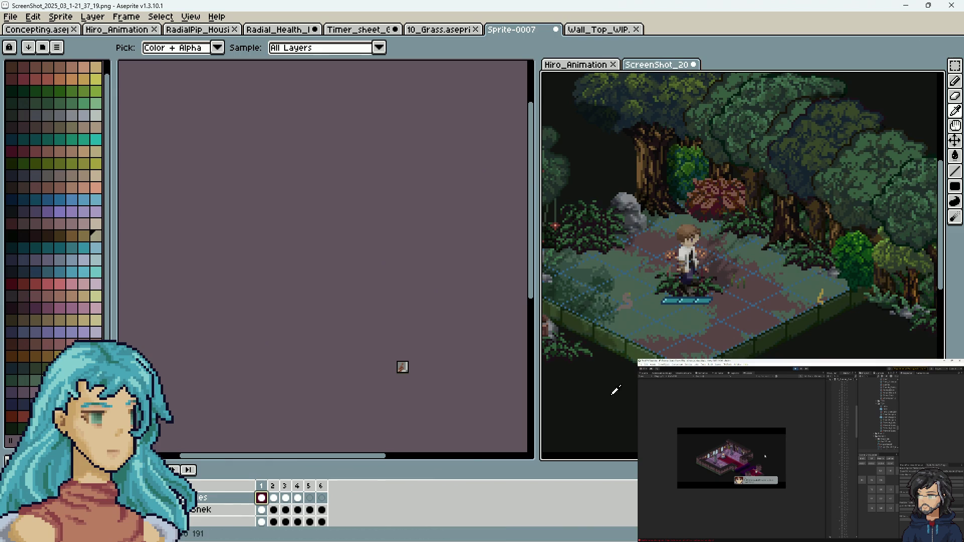
scroll(652, 280, down, 3)
scroll(709, 351, up, 2)
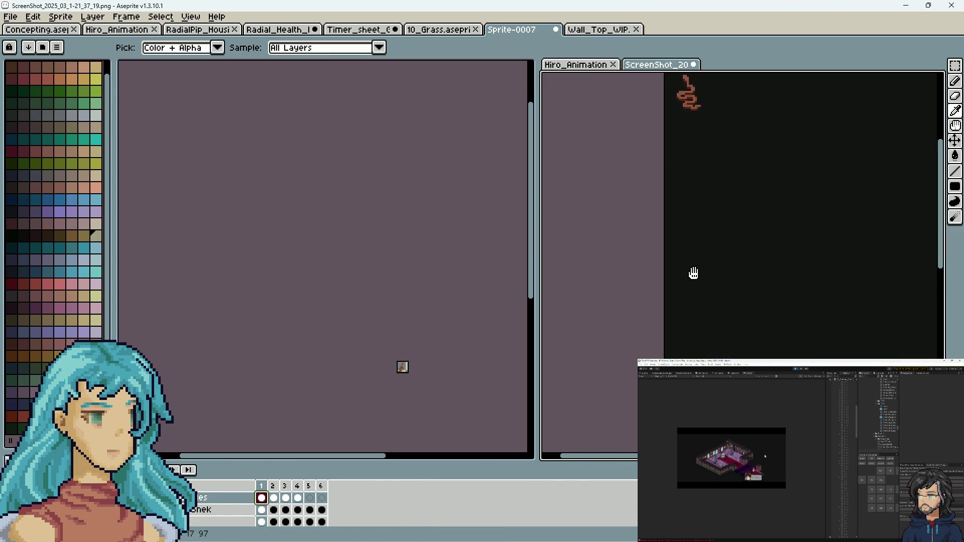
scroll(610, 342, up, 2)
drag(262, 499, 297, 502)
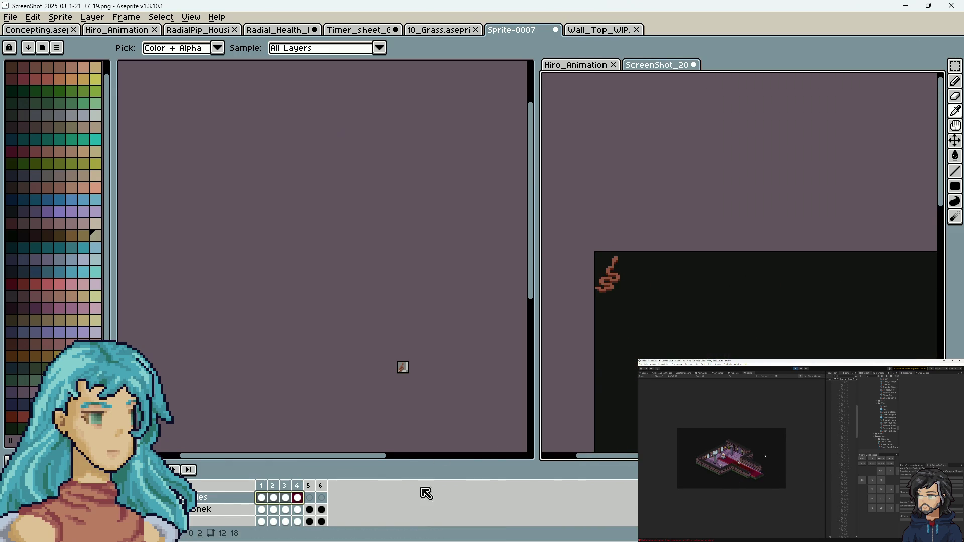
click(954, 143)
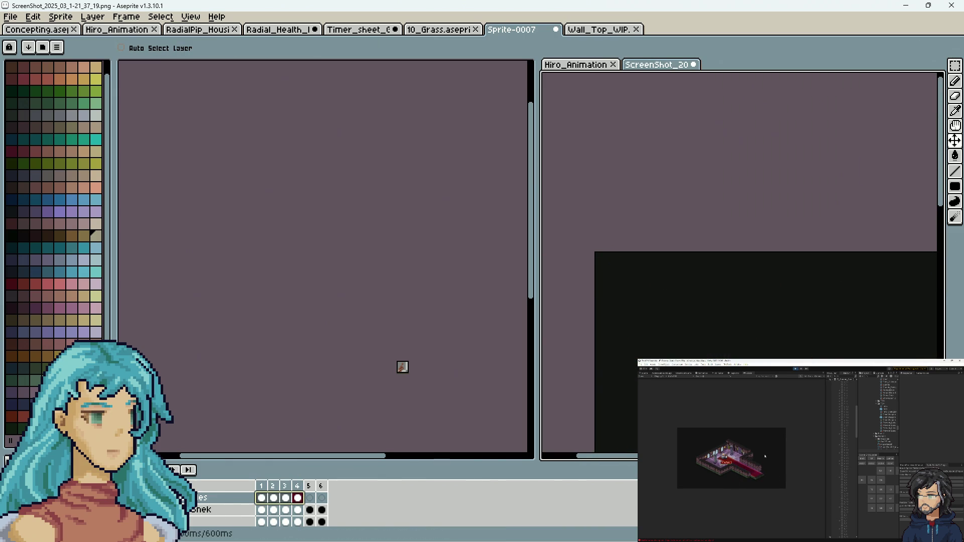
drag(728, 401, 618, 144)
drag(842, 268, 630, 283)
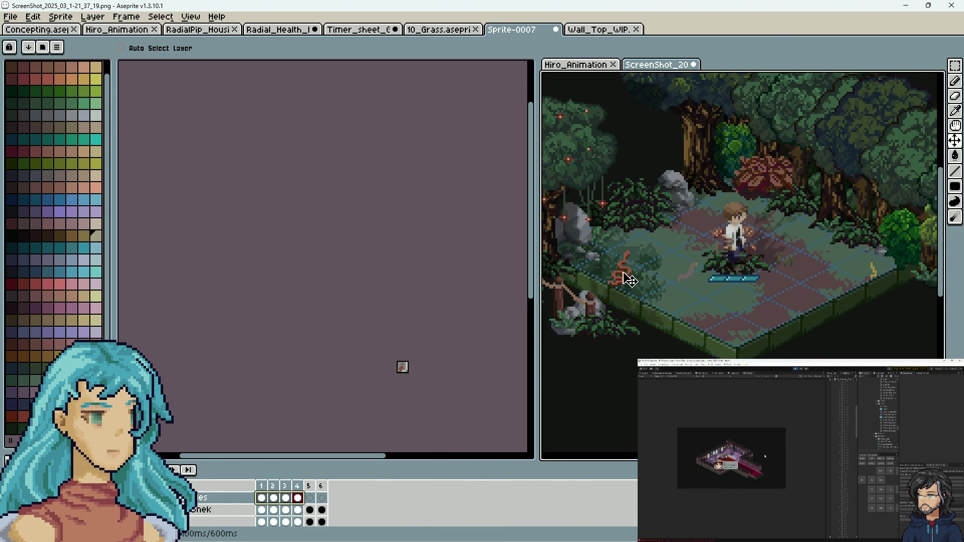
key(Return)
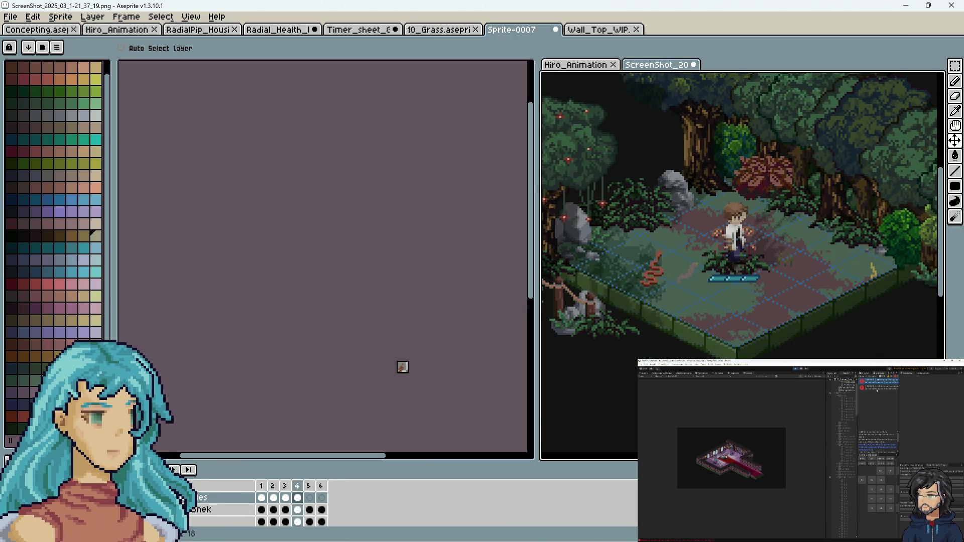
scroll(811, 356, down, 2)
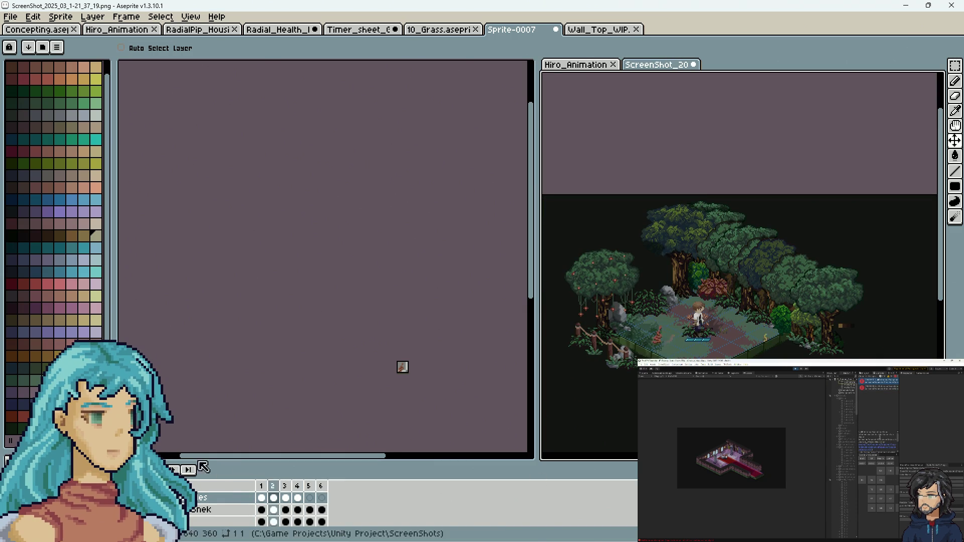
scroll(677, 344, up, 2)
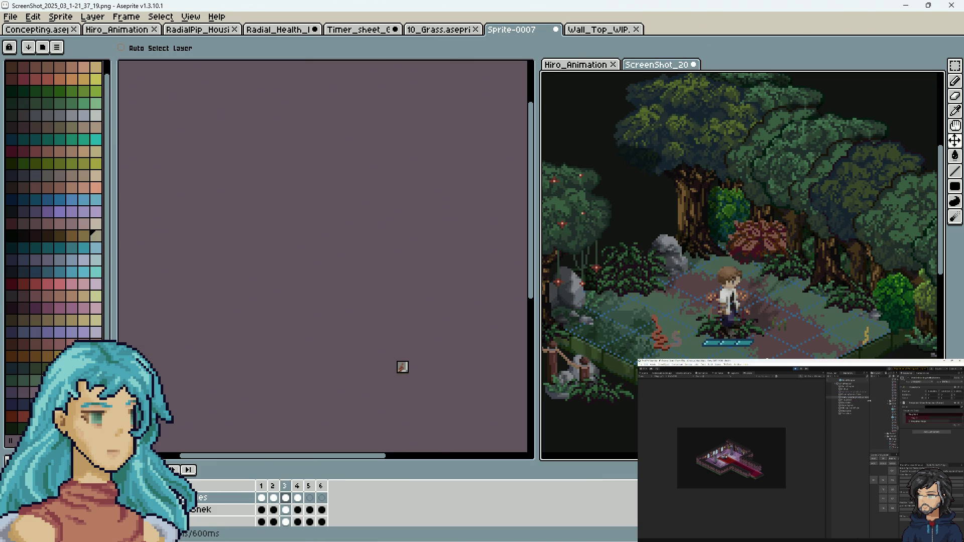
Return to the Sprite-0007 document and zoom in on its red squiggle sprite.
click(440, 29)
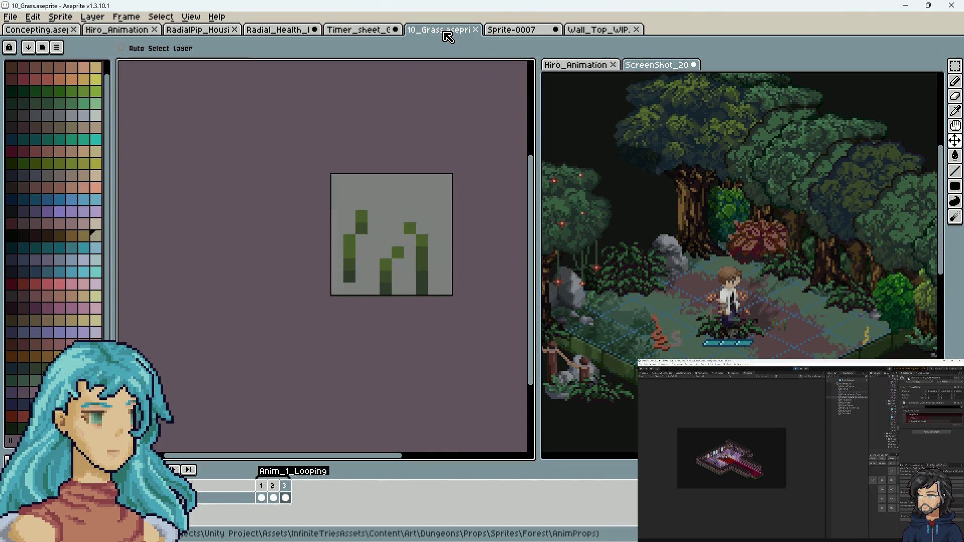
click(505, 30)
drag(378, 381, 366, 301)
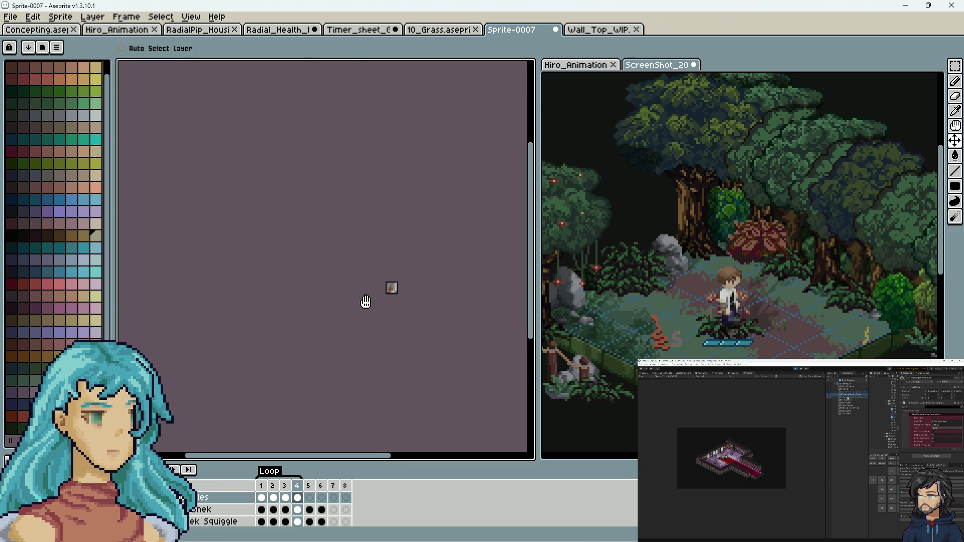
scroll(420, 286, up, 5)
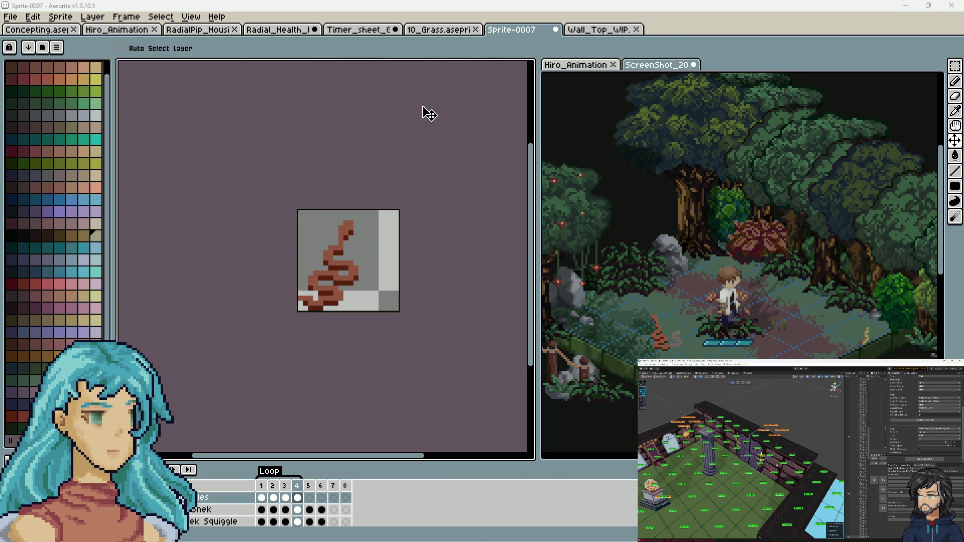
Create a new empty top layer in Sprite-0007, review its settings, and select frame 1.
right_click(171, 510)
mouse_move(194, 462)
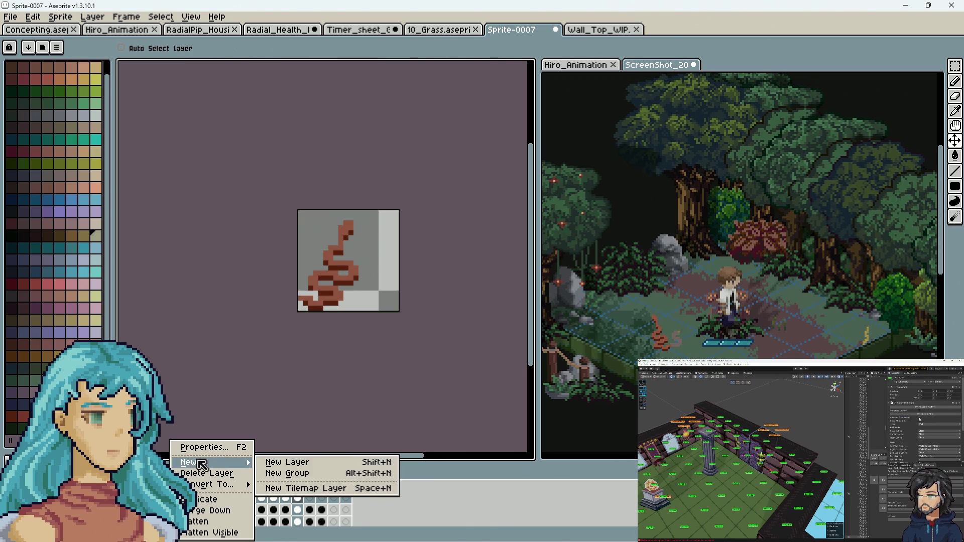
click(284, 460)
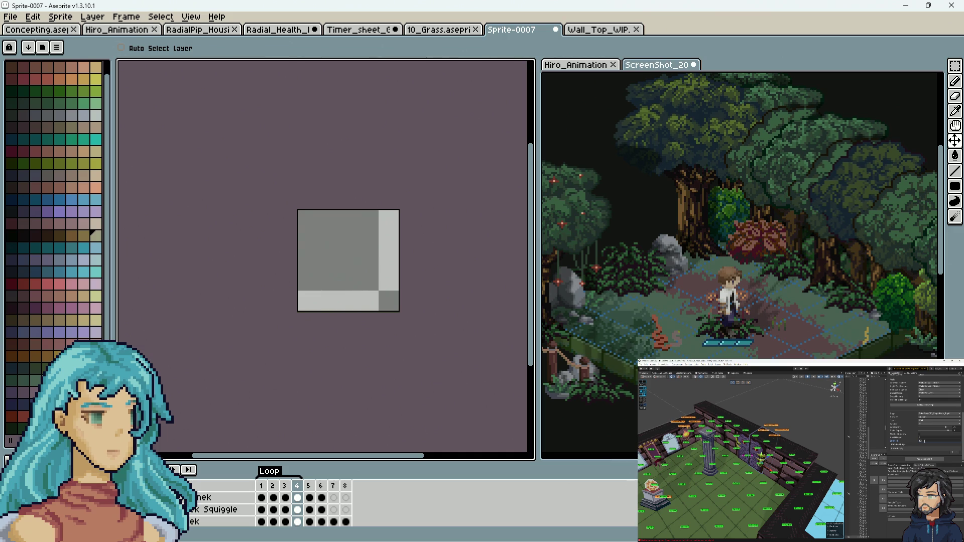
key(shift+n)
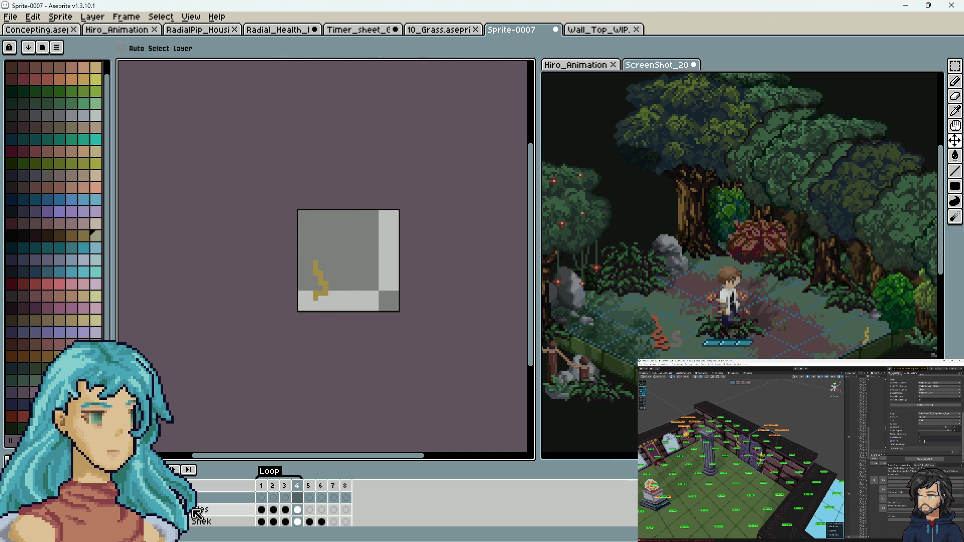
double_click(216, 521)
click(312, 302)
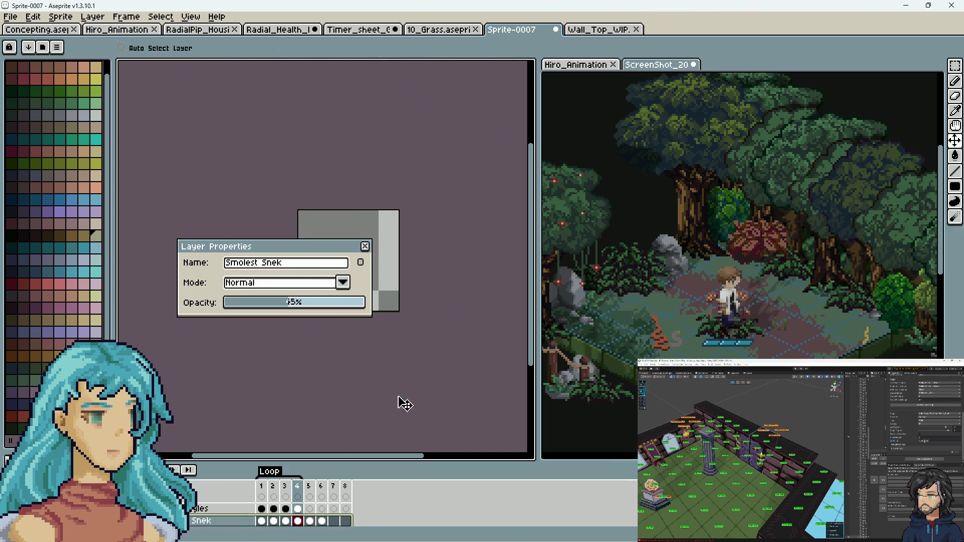
click(365, 246)
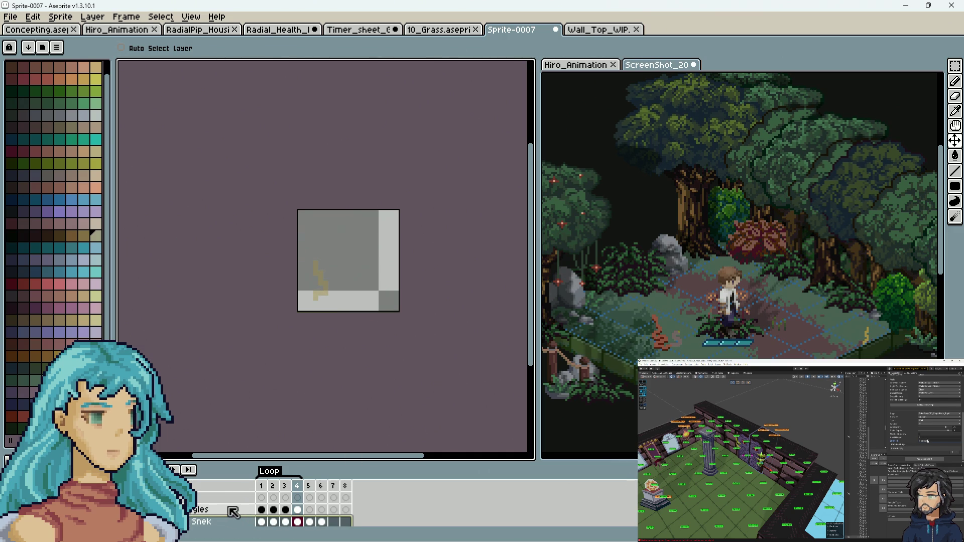
click(261, 498)
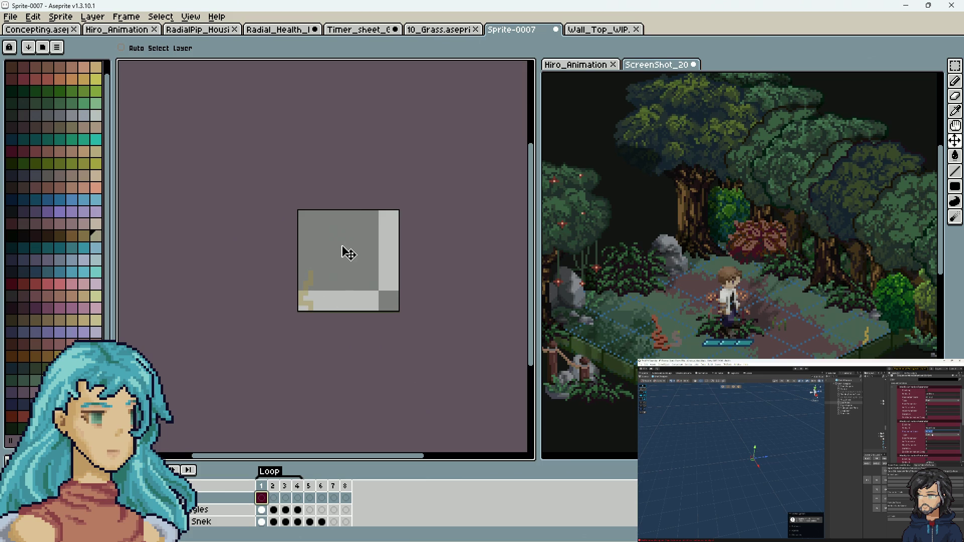
Draw the yellow snake's head and body on frame 1 with the Pencil.
key(b)
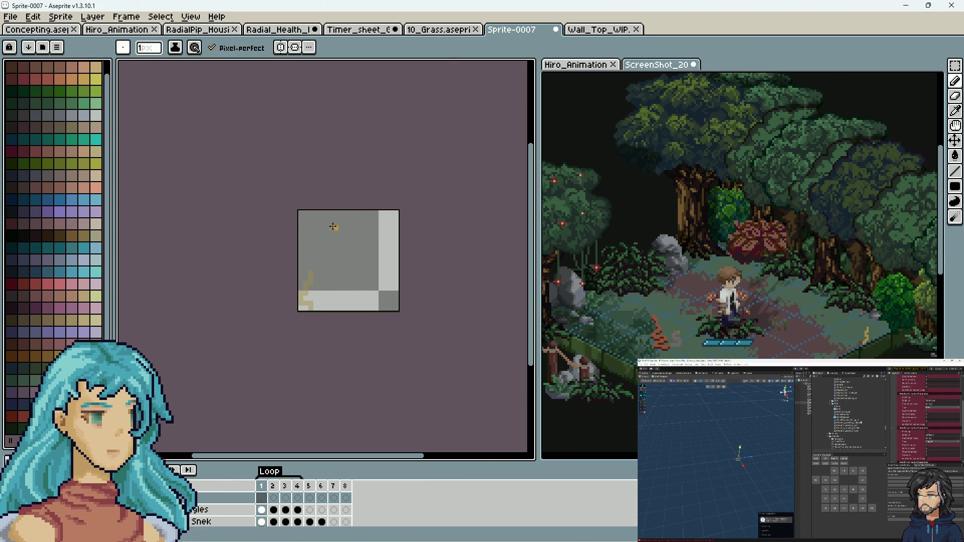
drag(325, 232, 335, 238)
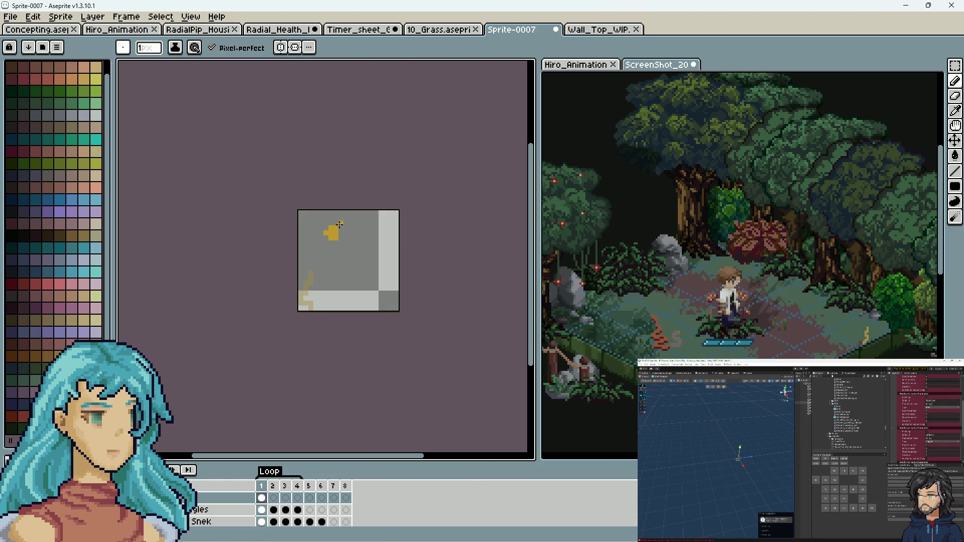
mouse_move(324, 241)
mouse_down()
mouse_move(316, 254)
mouse_move(331, 274)
mouse_move(329, 298)
mouse_move(315, 308)
mouse_up()
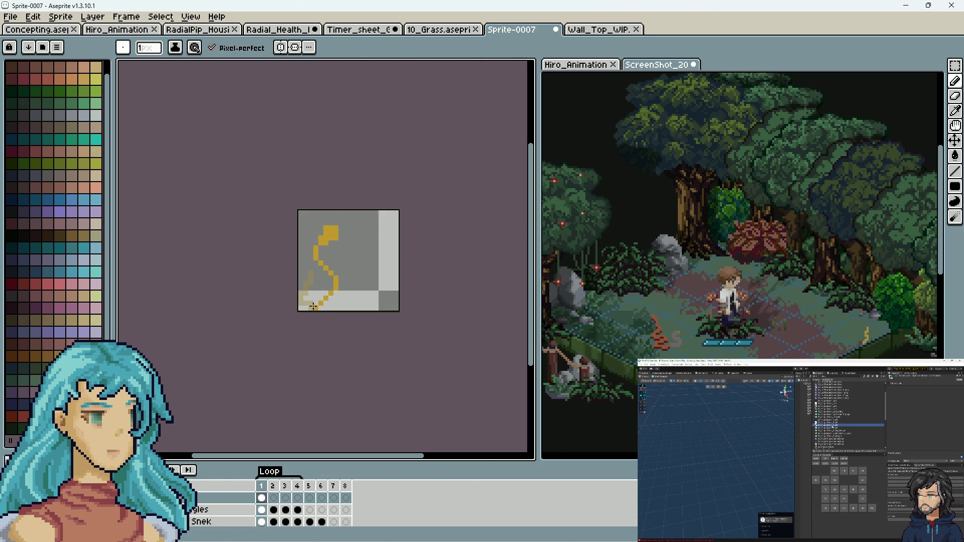
mouse_move(324, 246)
mouse_down()
mouse_move(333, 284)
mouse_move(311, 307)
mouse_move(331, 265)
mouse_up()
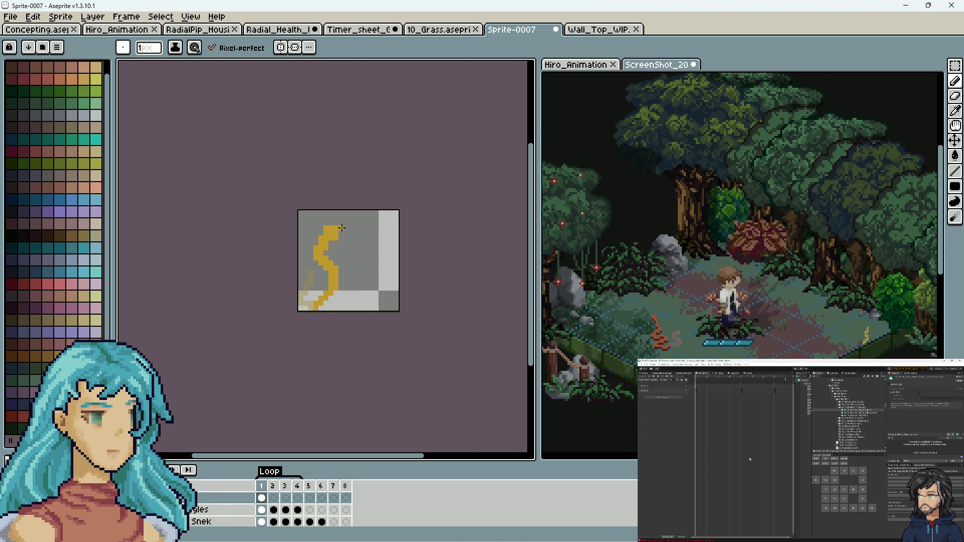
Redraw the yellow snake in new poses on frames 2, 3 and 4.
click(274, 498)
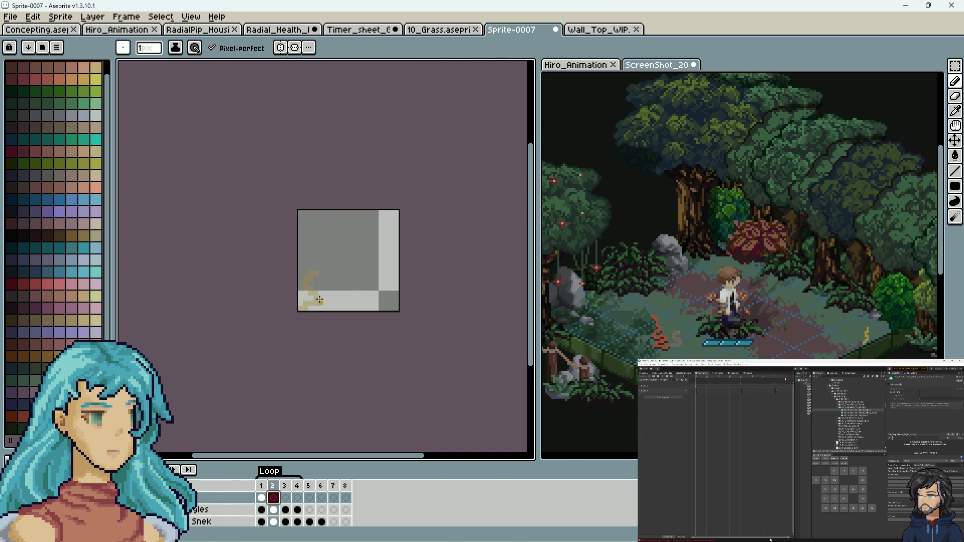
click(333, 236)
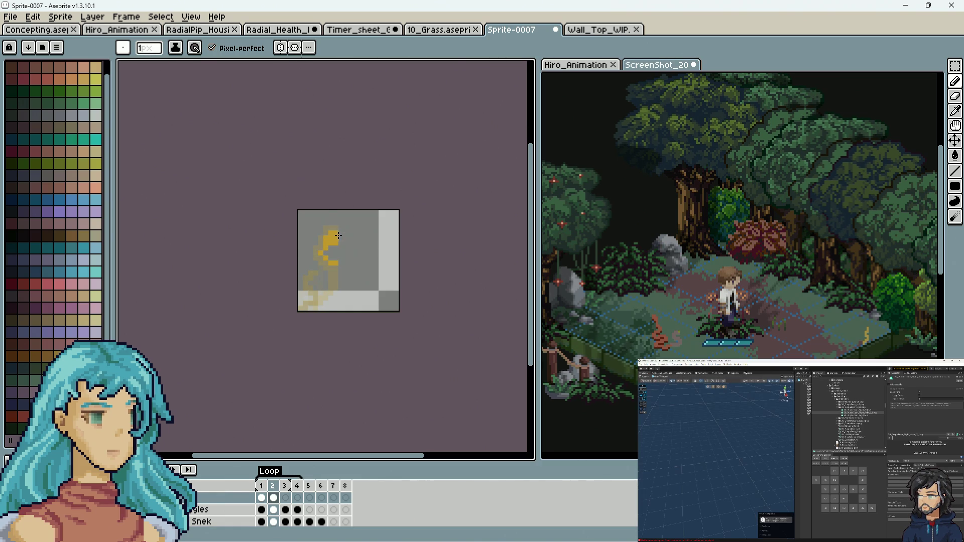
drag(332, 279, 330, 295)
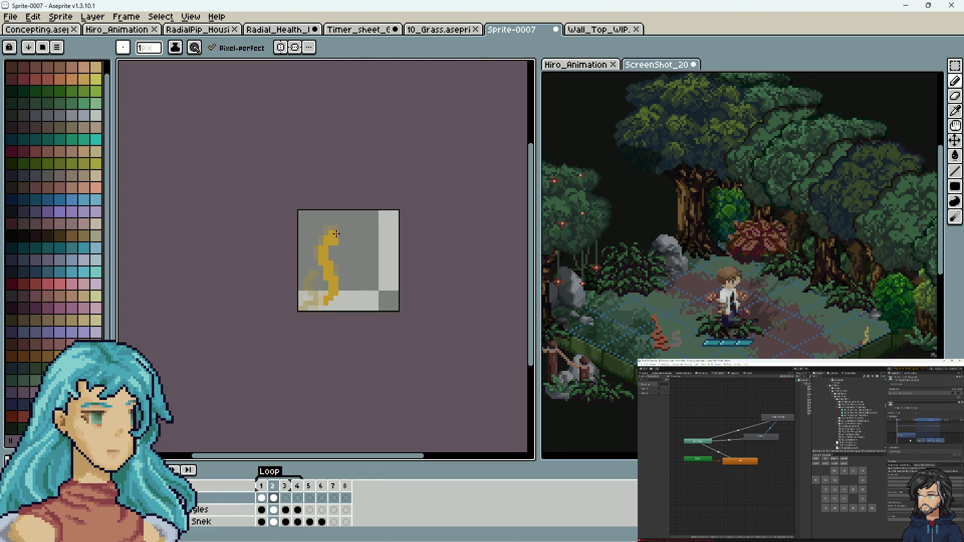
click(290, 499)
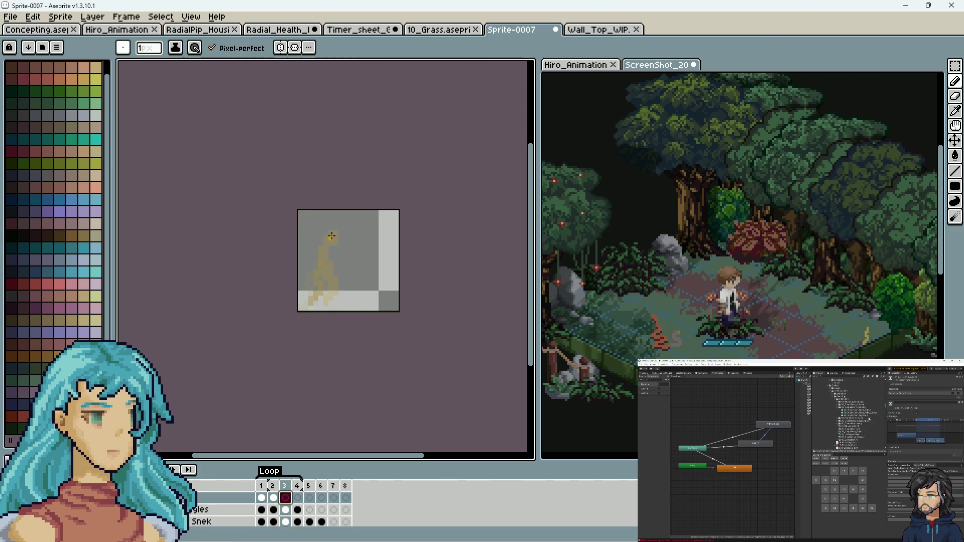
drag(332, 237, 335, 259)
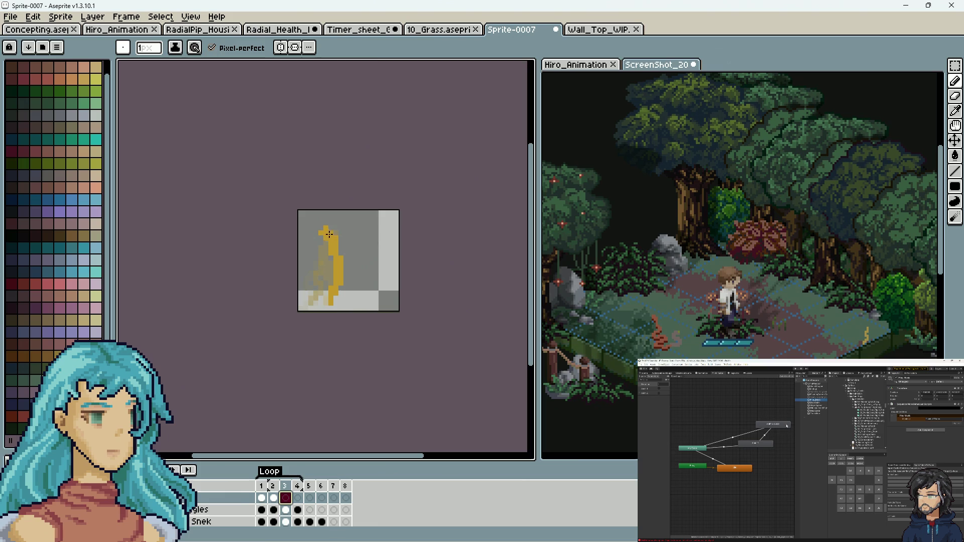
drag(327, 229, 321, 227)
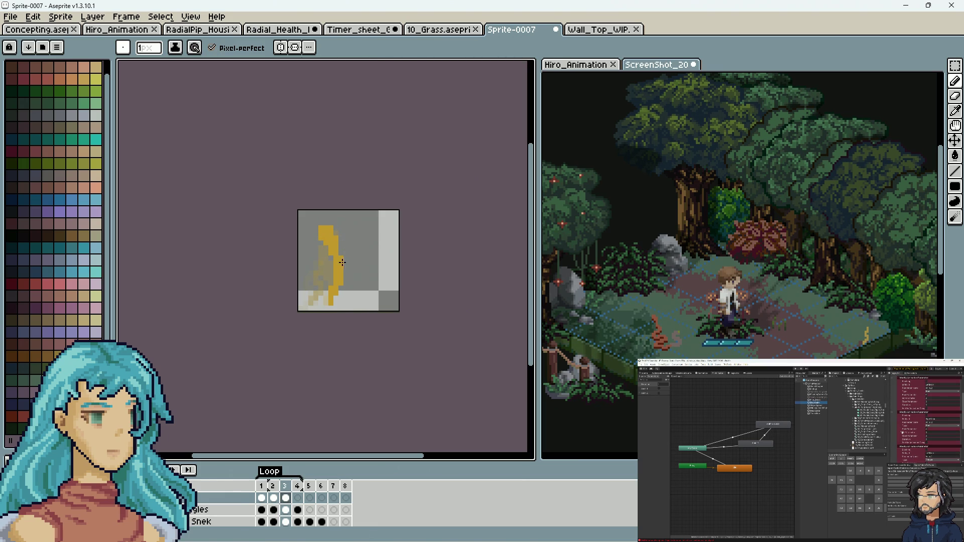
click(303, 501)
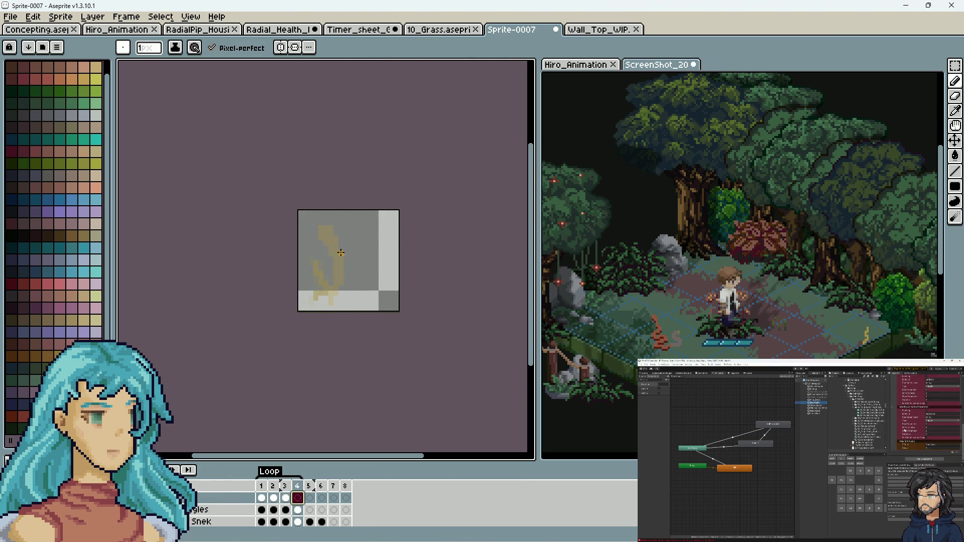
mouse_move(326, 234)
mouse_down()
mouse_move(341, 249)
mouse_move(341, 300)
mouse_up()
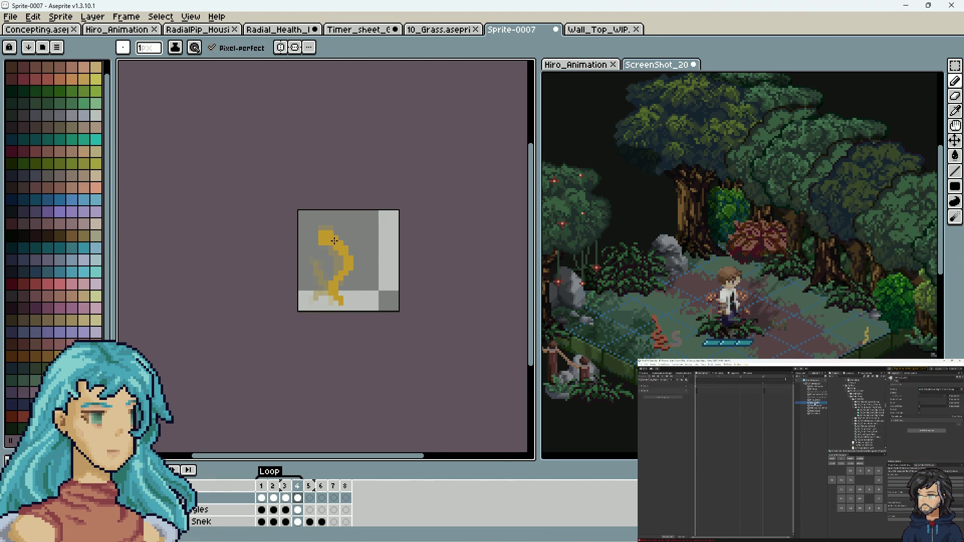
click(309, 497)
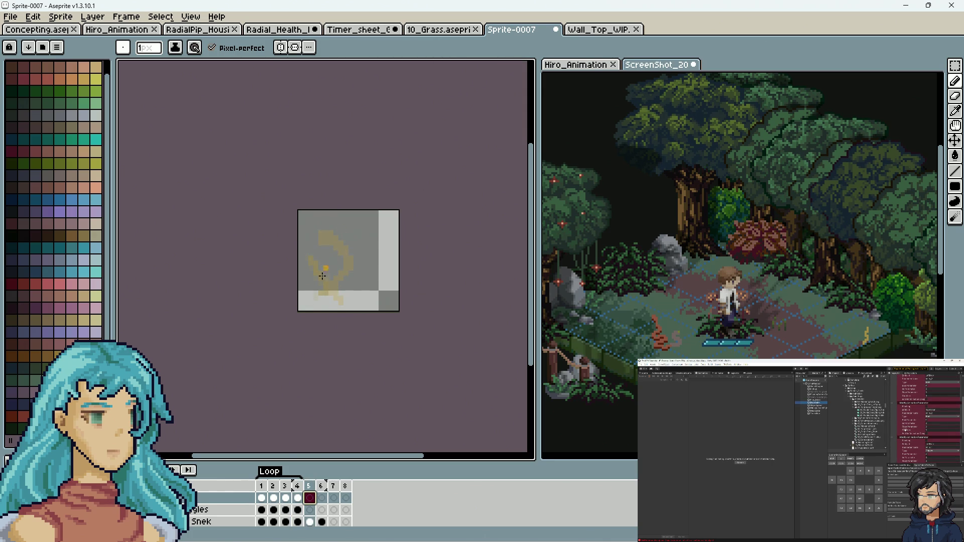
Paint the snake's head and body as a new pose on frame 5.
click(261, 498)
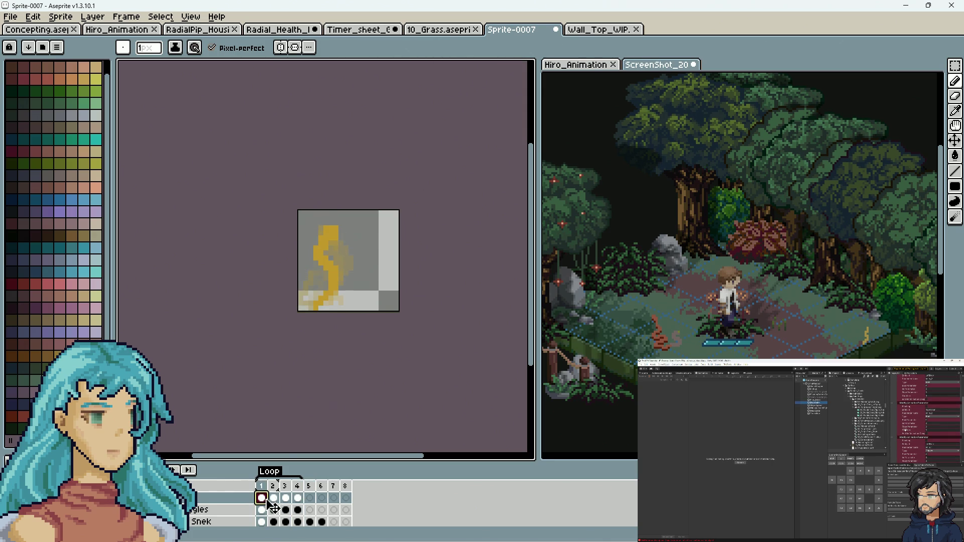
click(313, 498)
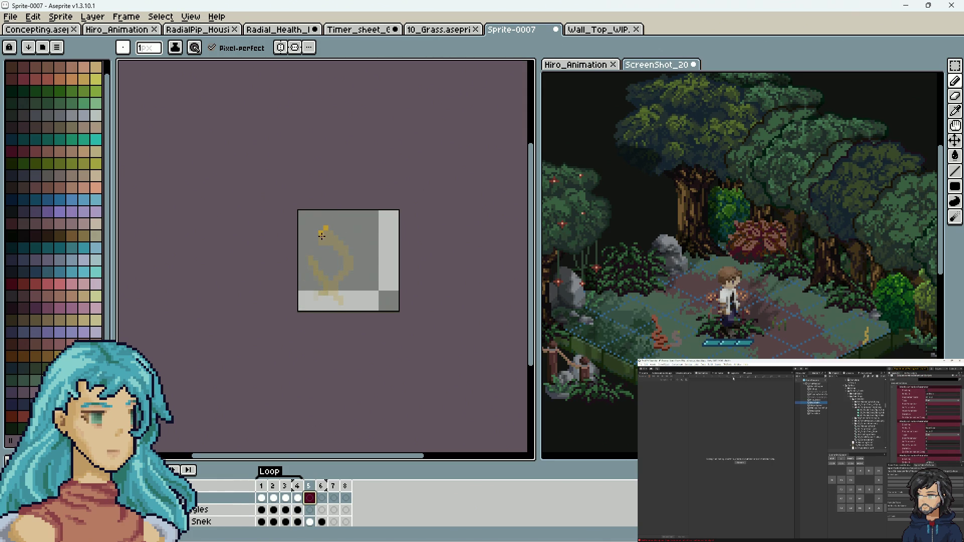
mouse_move(334, 232)
mouse_down()
mouse_move(326, 229)
mouse_move(338, 240)
mouse_up()
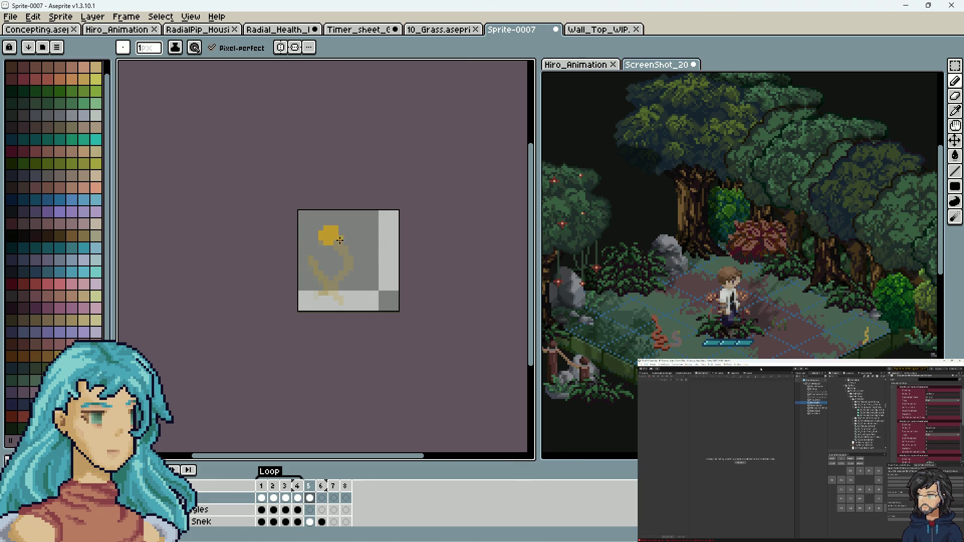
click(321, 497)
key(Left)
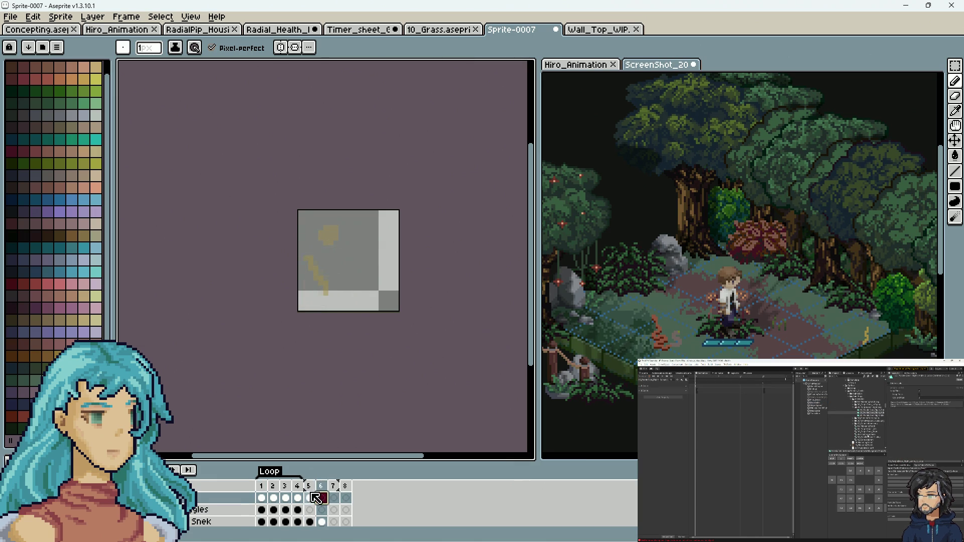
mouse_move(334, 240)
mouse_down()
mouse_move(347, 257)
mouse_move(337, 298)
mouse_up()
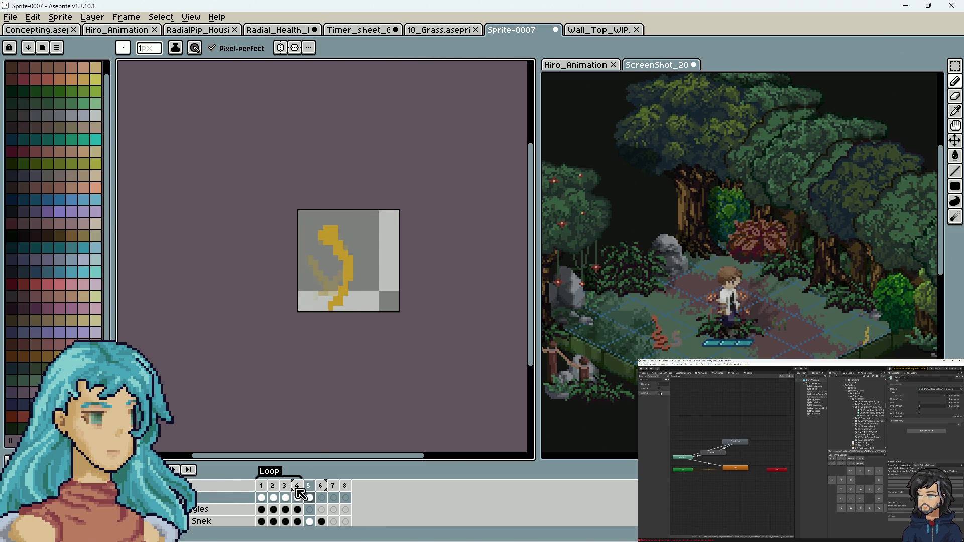
Play the Loop animation, compare frames 2 and 5, and open the Loop tag settings.
key(Return)
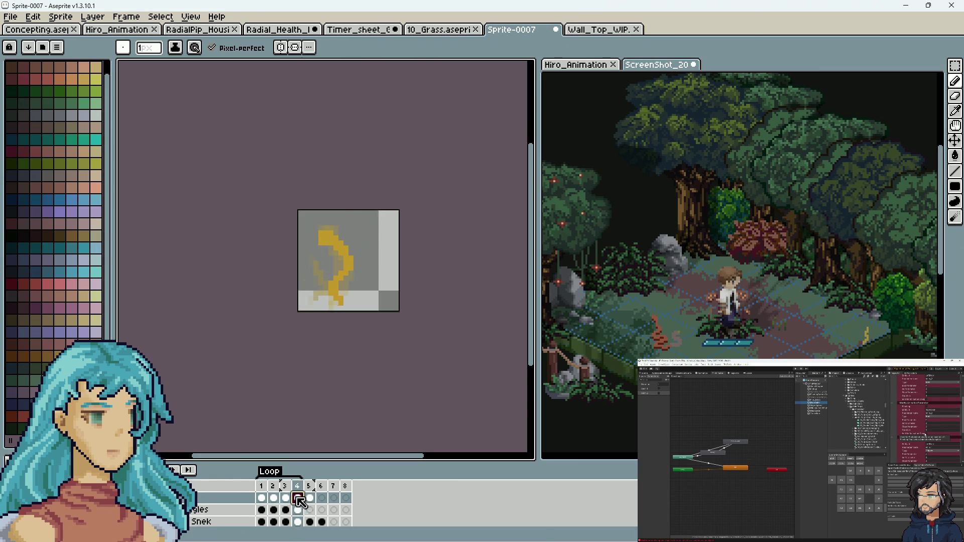
click(276, 500)
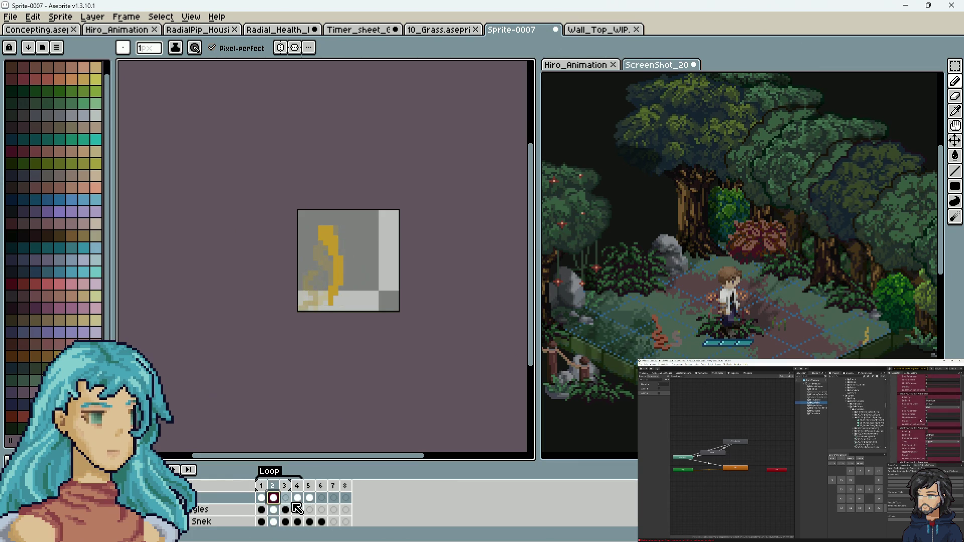
click(310, 499)
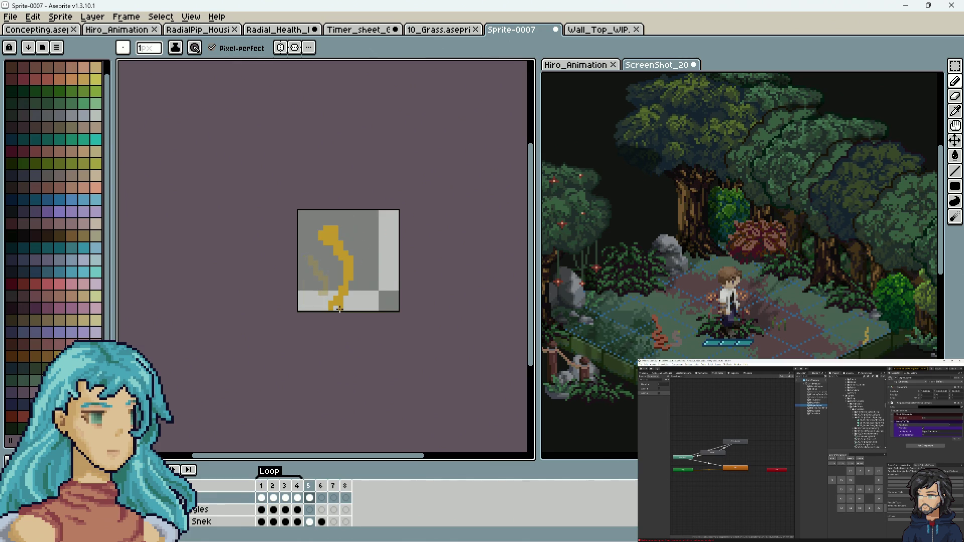
double_click(270, 473)
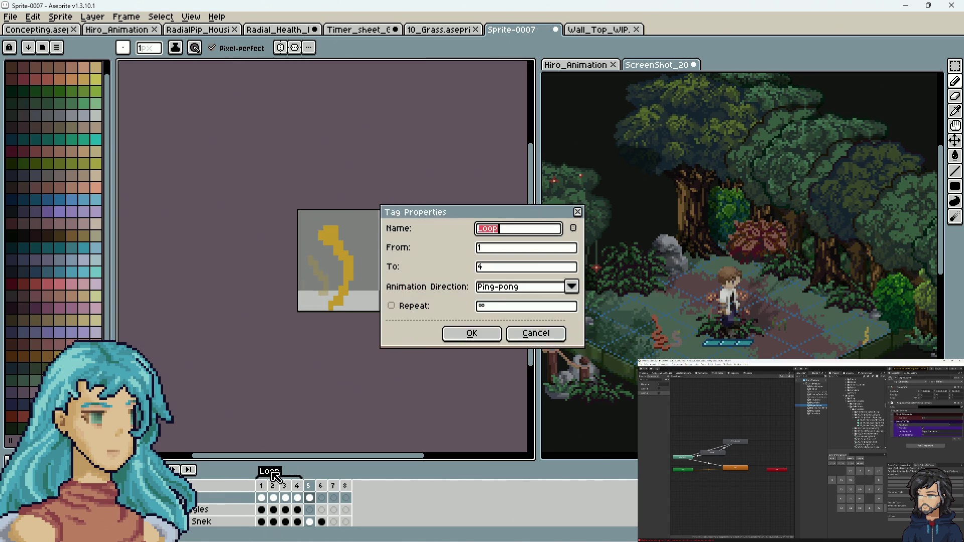
Confirm the Loop tag as frames 1–5 with ping-pong playback, then return to frame 1.
click(472, 333)
scroll(394, 294, down, 5)
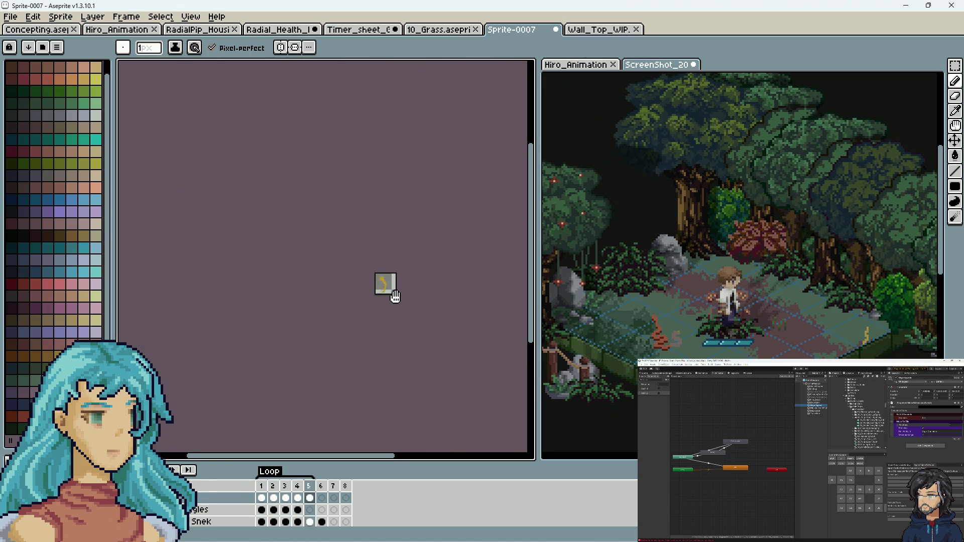
scroll(395, 296, up, 4)
scroll(297, 291, down, 1)
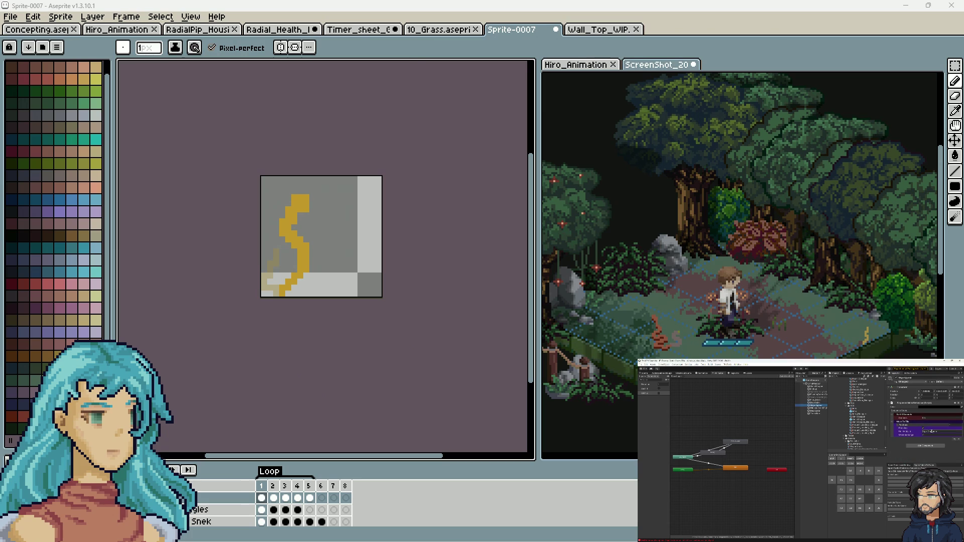
click(265, 498)
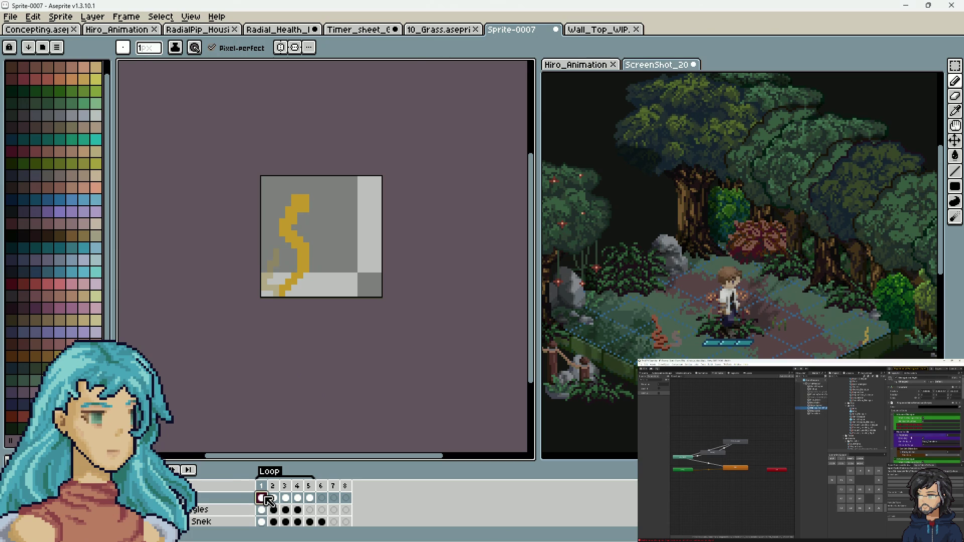
Preview the loop and paint dark red-brown shading along the snake on frames 1 to 3.
key(Return)
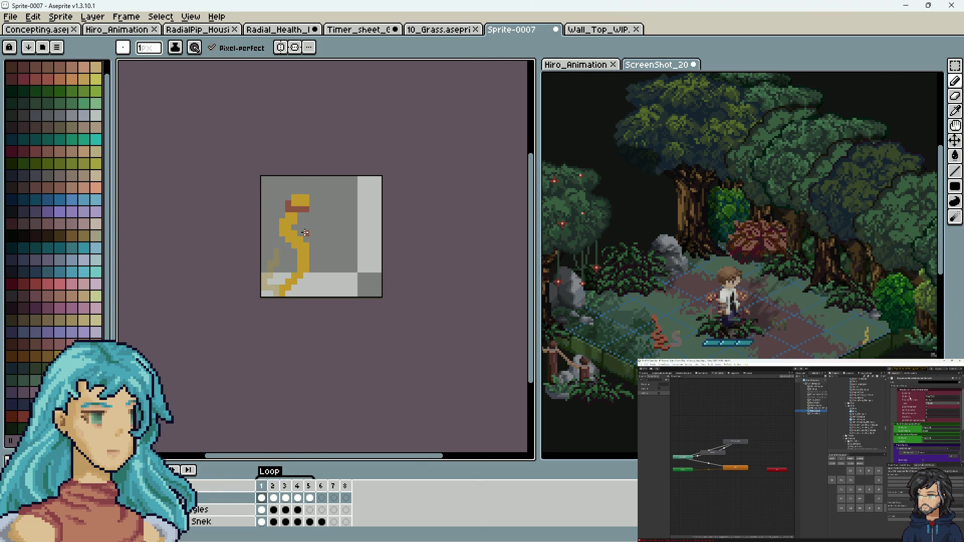
drag(290, 246, 299, 277)
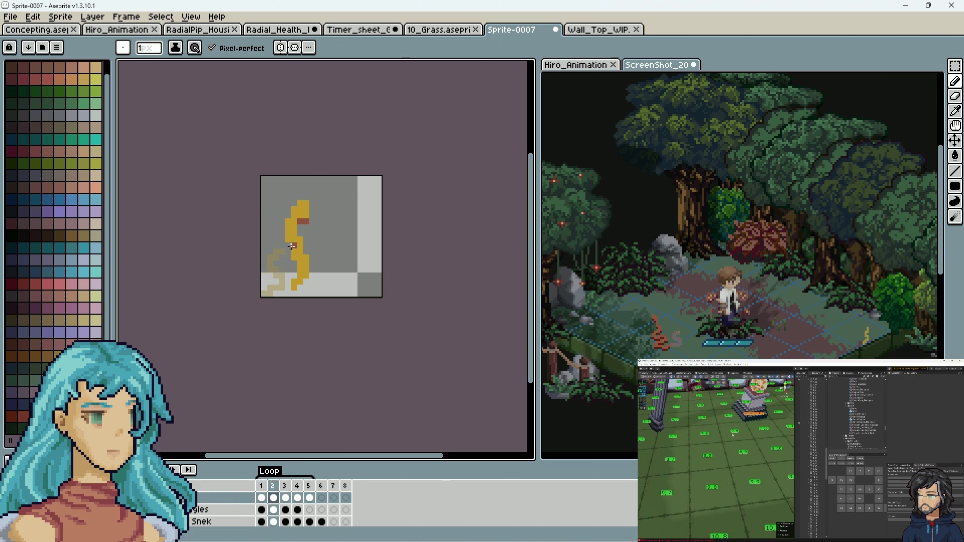
drag(288, 248, 296, 279)
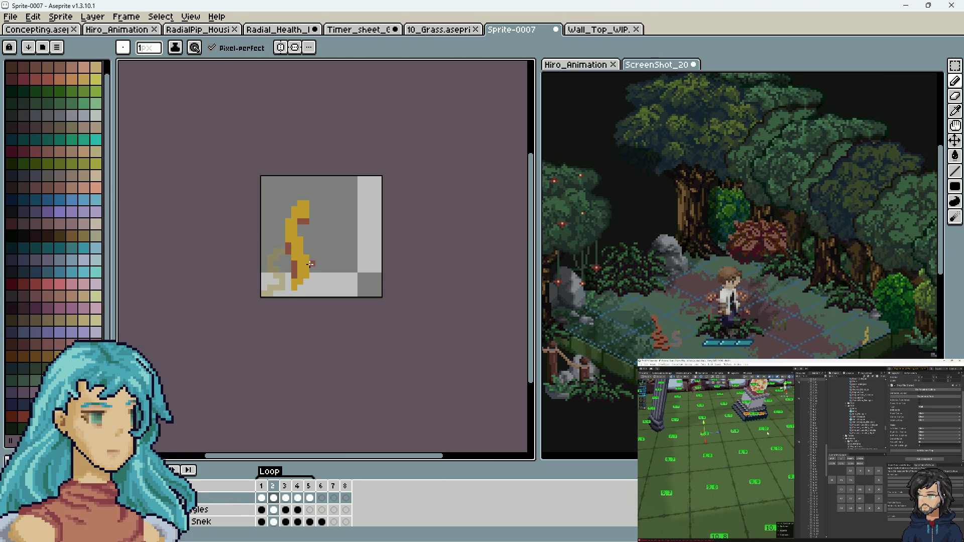
key(Right)
drag(295, 213, 300, 266)
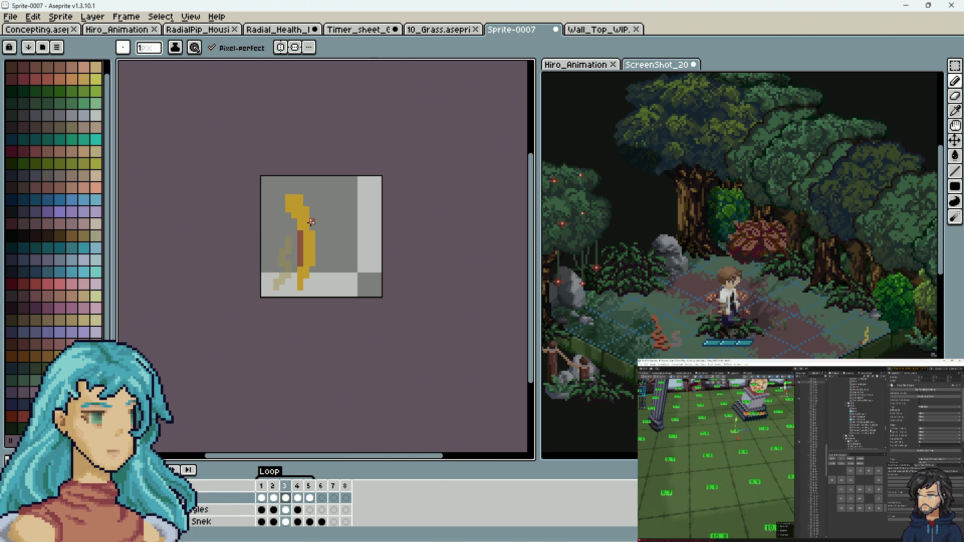
Add dark shading along the snake's inner edge on frames 4 and 5.
key(Left)
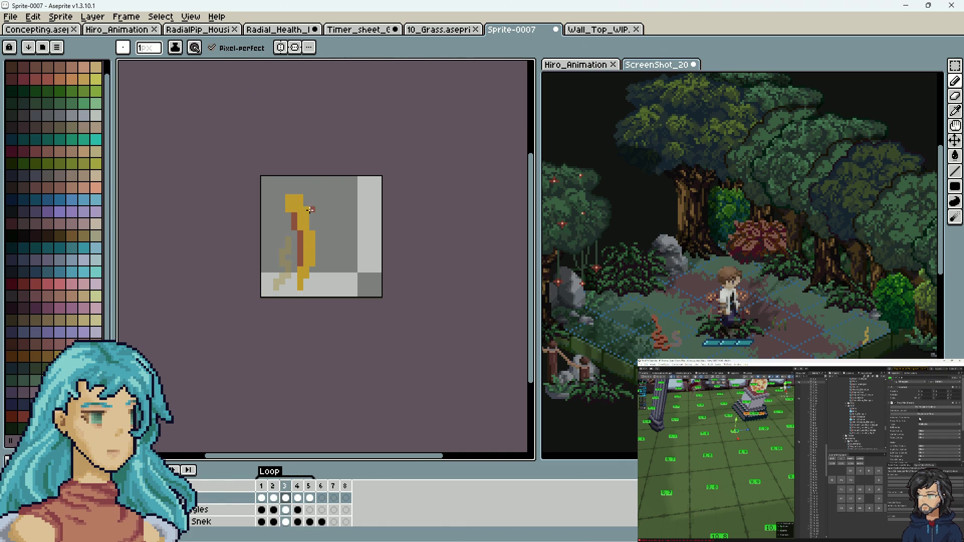
key(Left)
key(Left)
key(Right)
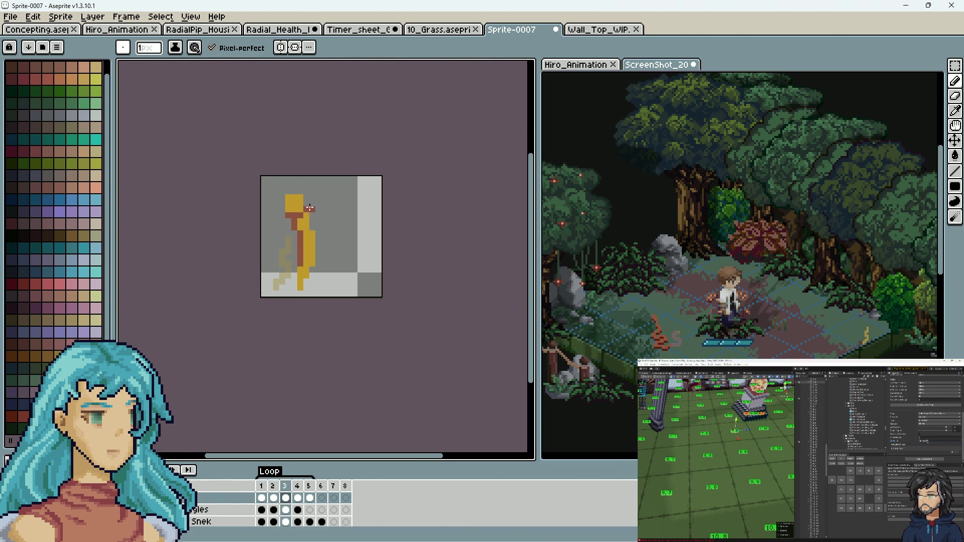
key(Right)
key(Right)
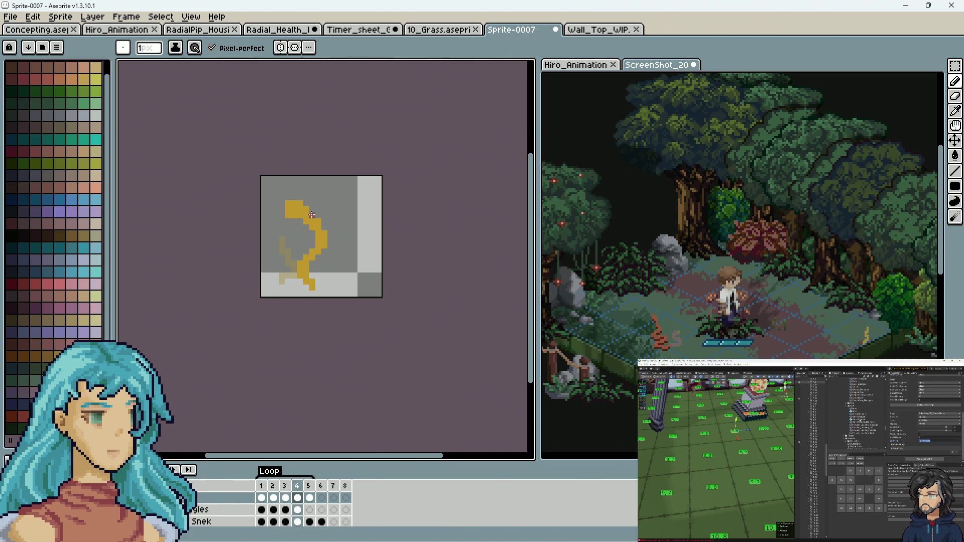
drag(305, 211, 316, 244)
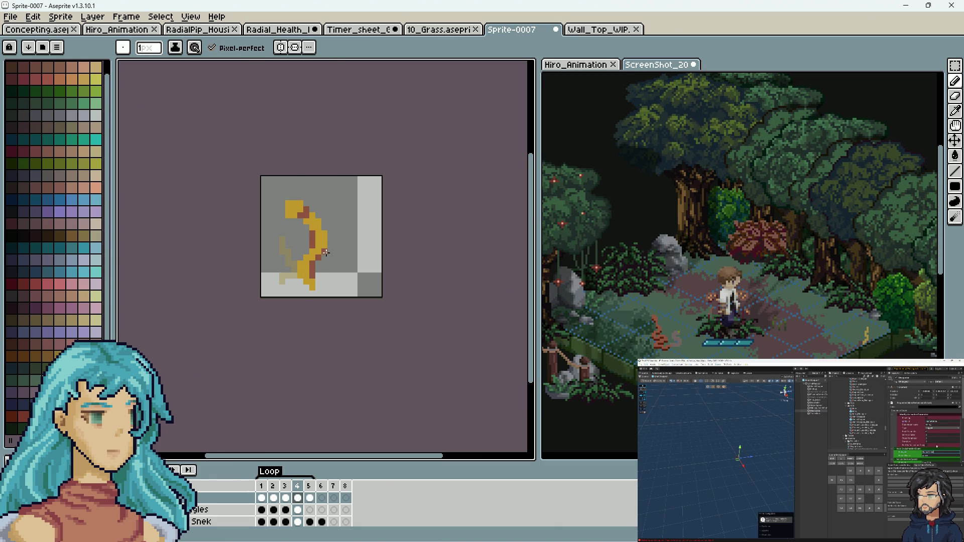
key(Right)
drag(316, 253, 307, 231)
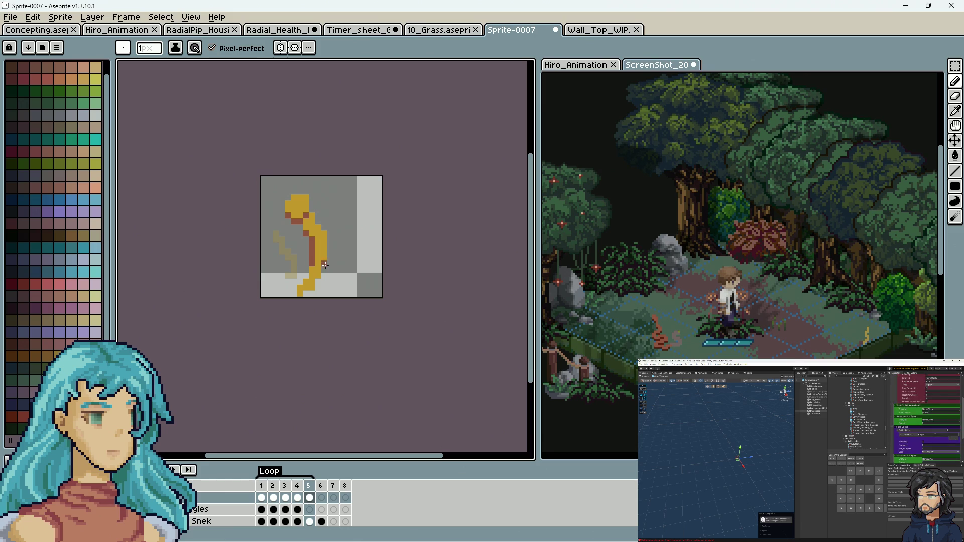
key(Right)
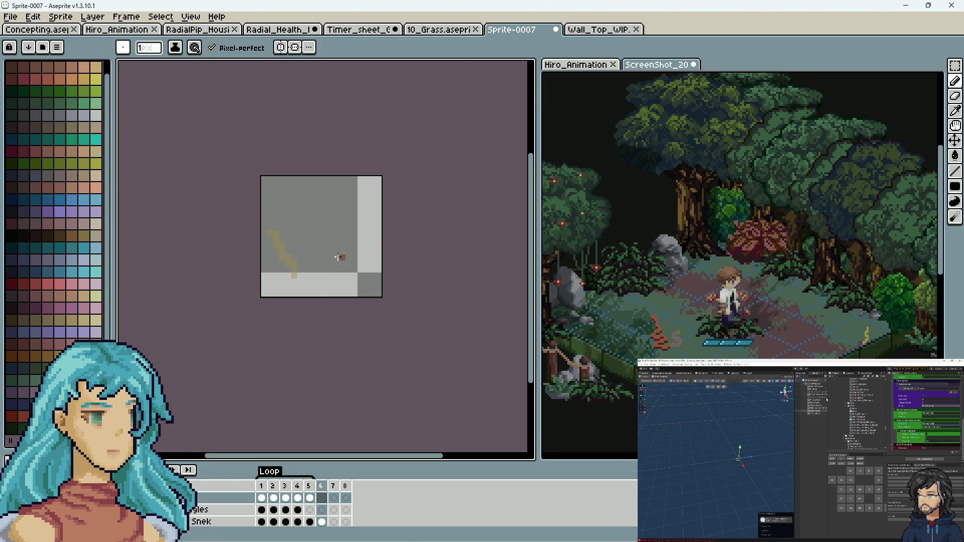
Play the shaded snake animation from frame 3.
click(292, 486)
key(Left)
key(Left)
key(Left)
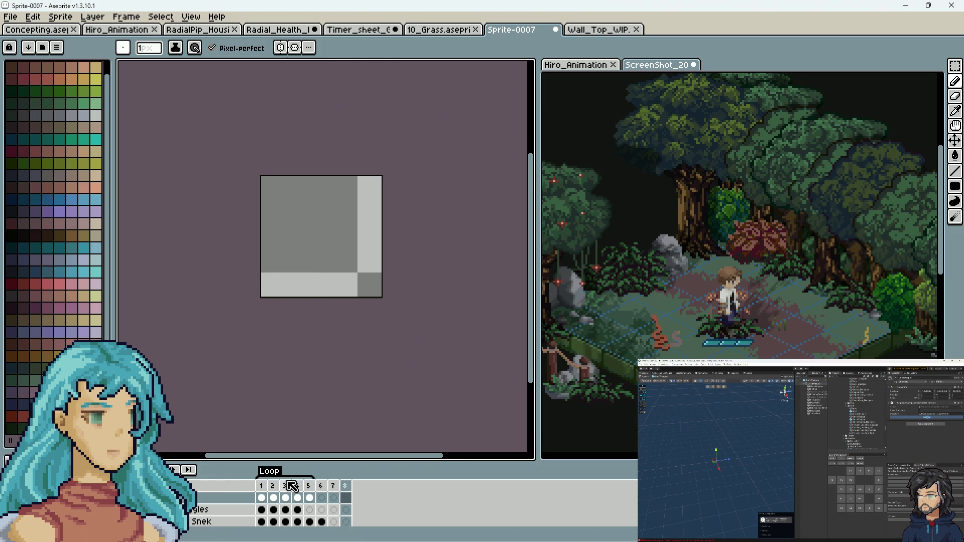
click(193, 470)
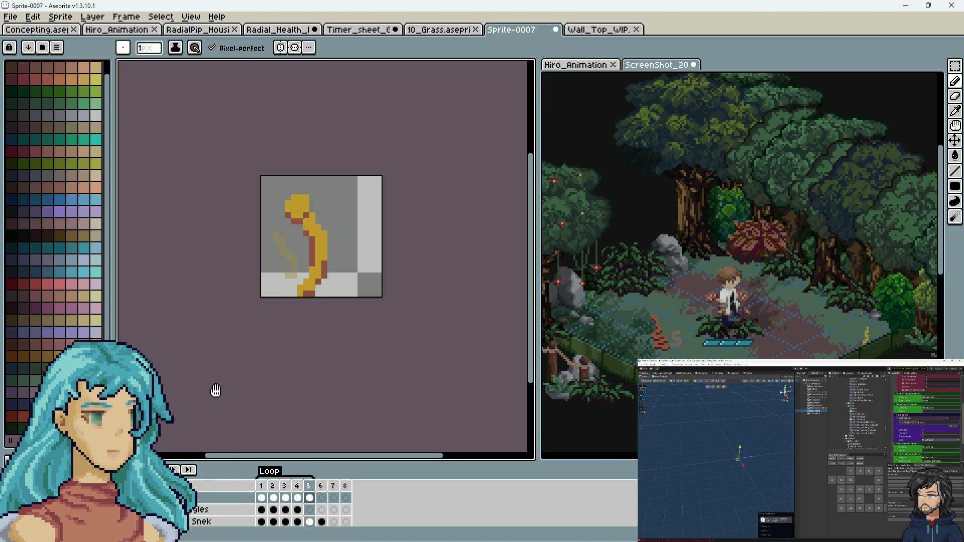
scroll(312, 281, down, 3)
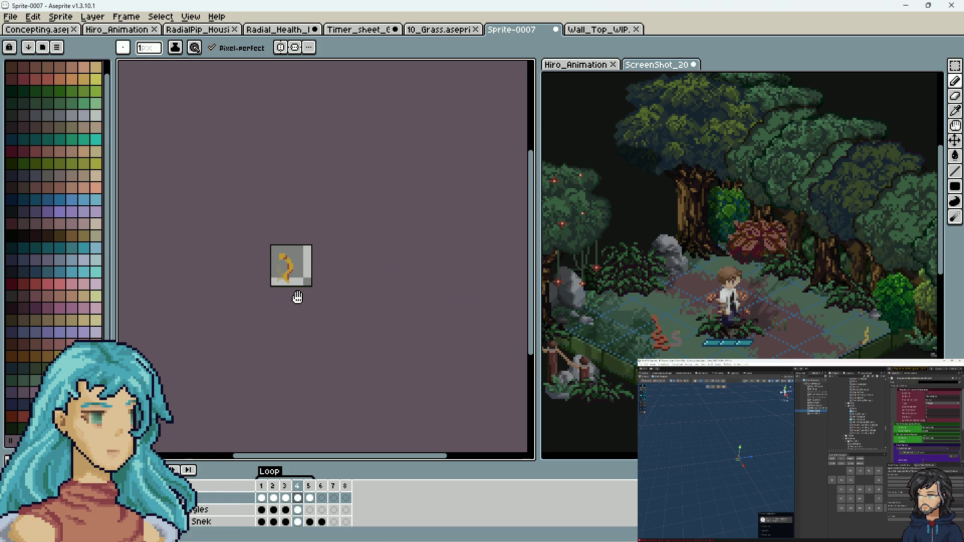
scroll(302, 301, up, 2)
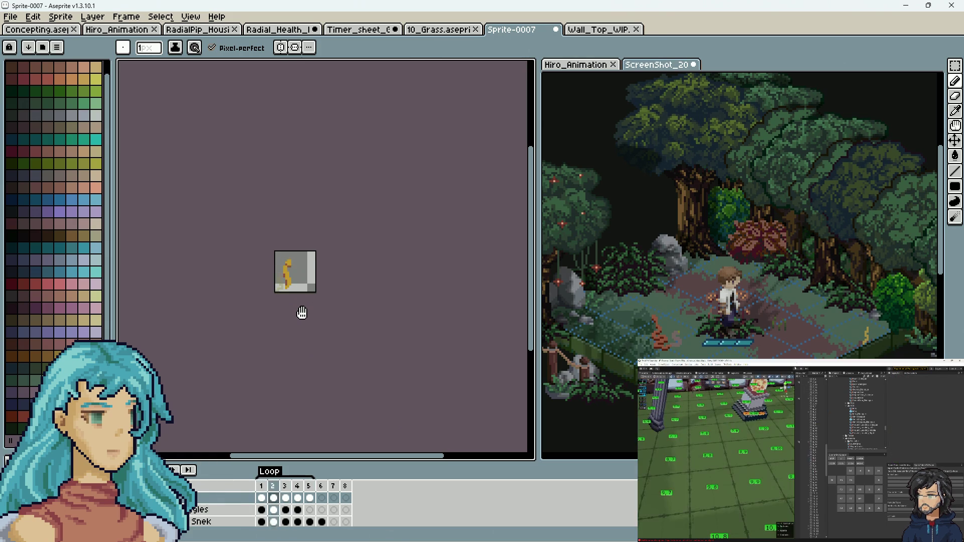
Choose a new animation direction for the Loop tag and confirm it.
double_click(271, 471)
click(517, 287)
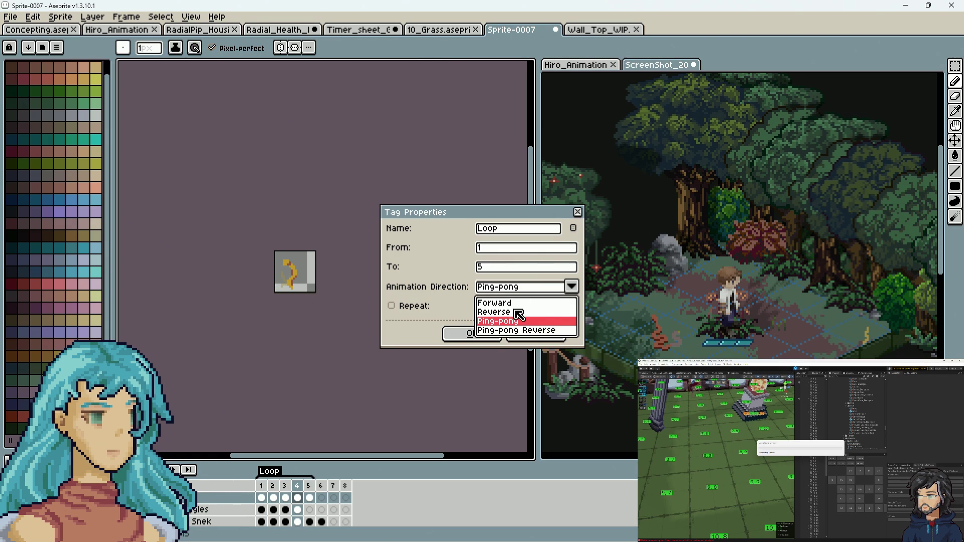
click(514, 304)
click(458, 334)
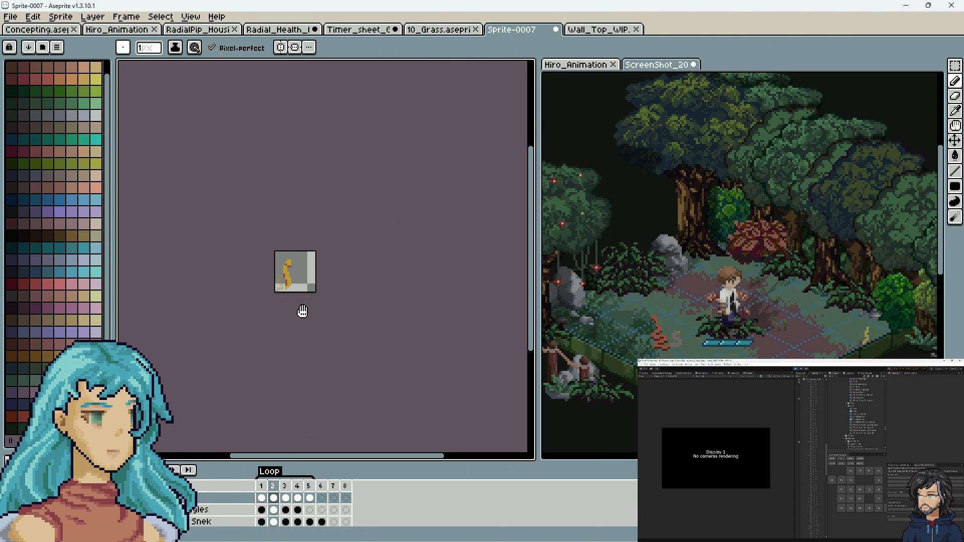
drag(302, 312, 354, 368)
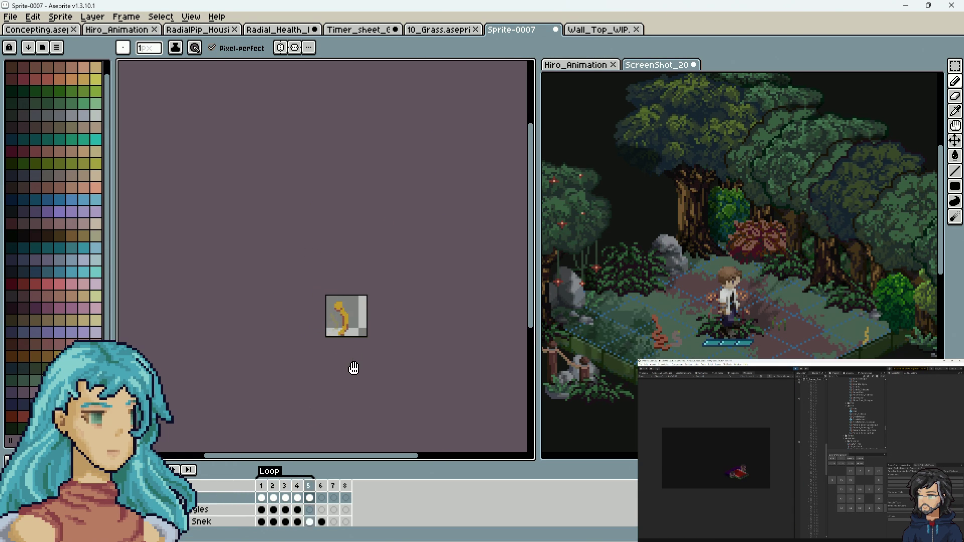
double_click(183, 500)
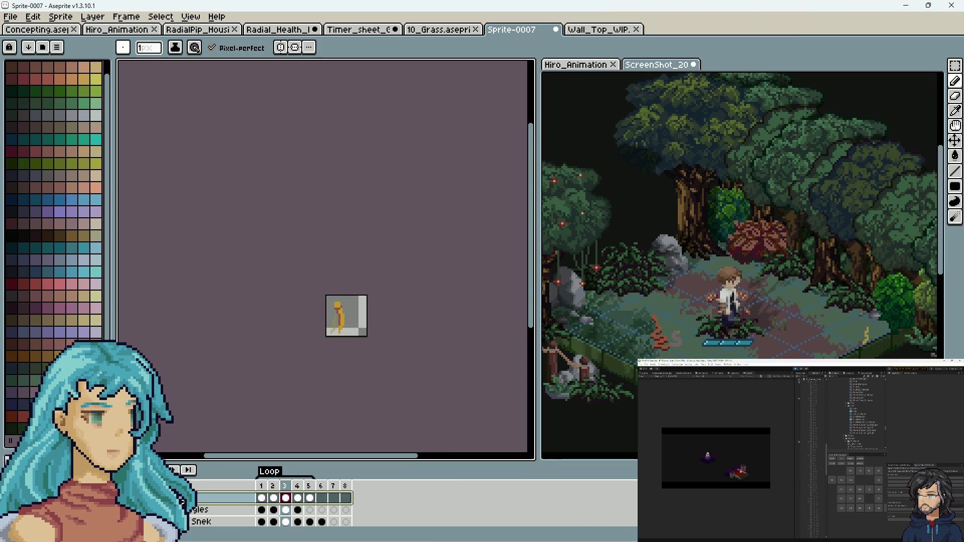
Rename the snake's layer to Worm and select frames 1–5 across all layers.
text(Worm)
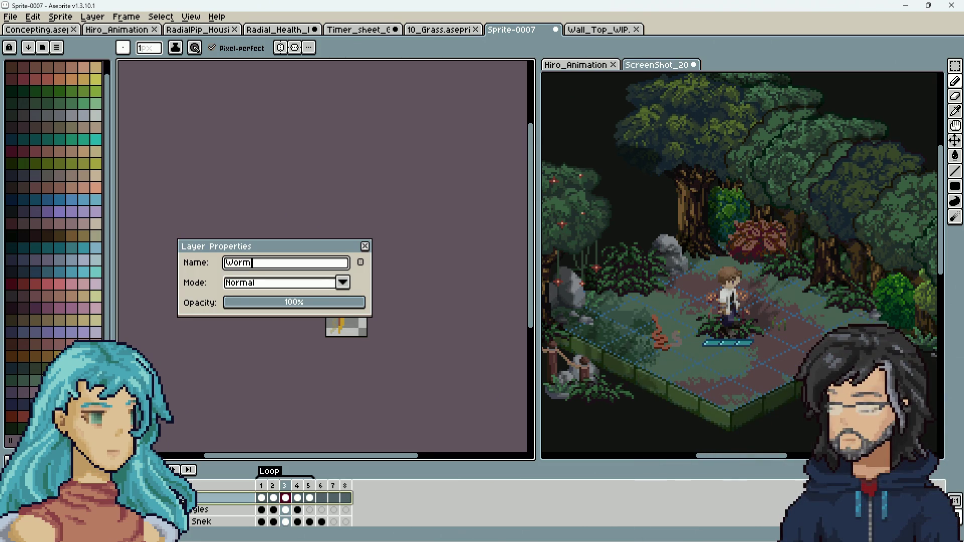
key(Return)
drag(261, 485, 309, 485)
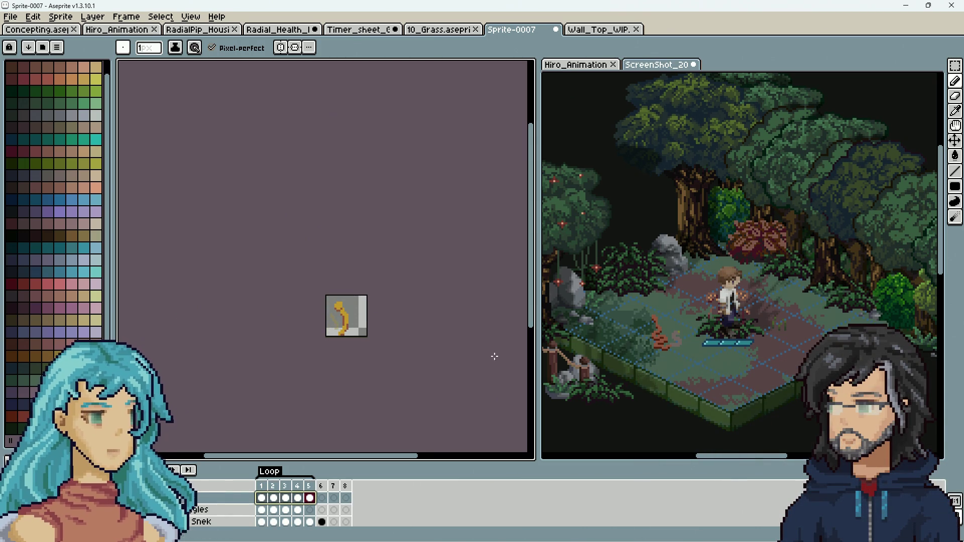
Select the snake's pixels with the Magic Wand, then switch to the forest screenshot.
key(m)
key(w)
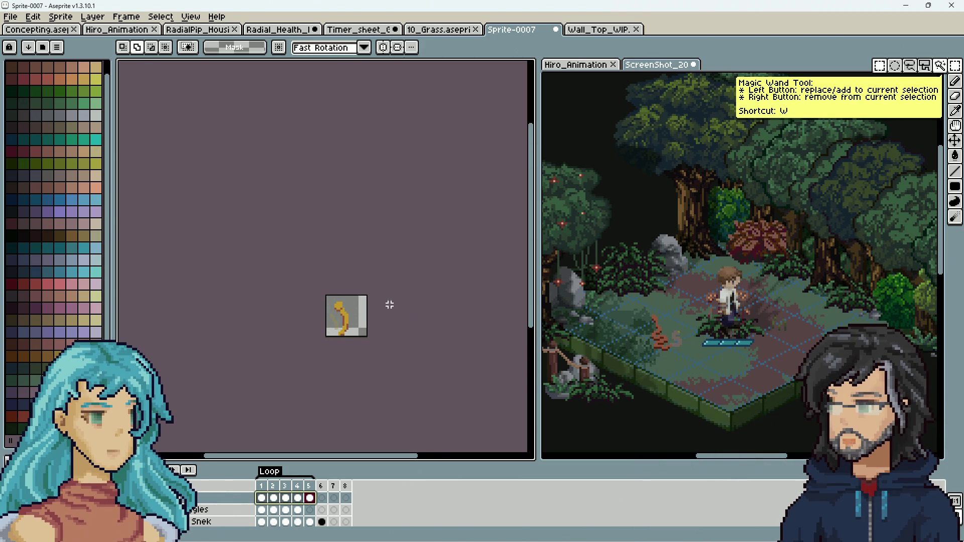
scroll(390, 312, up, 1)
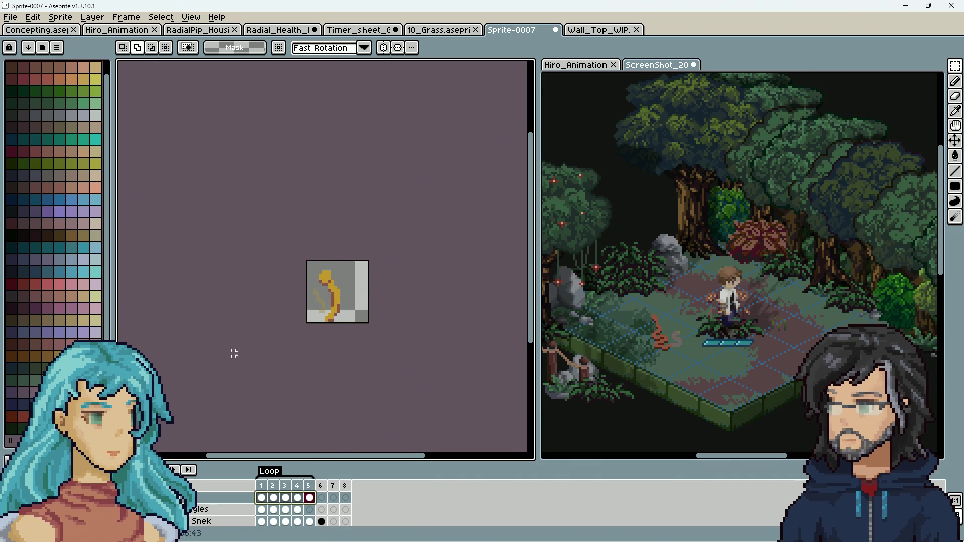
click(313, 317)
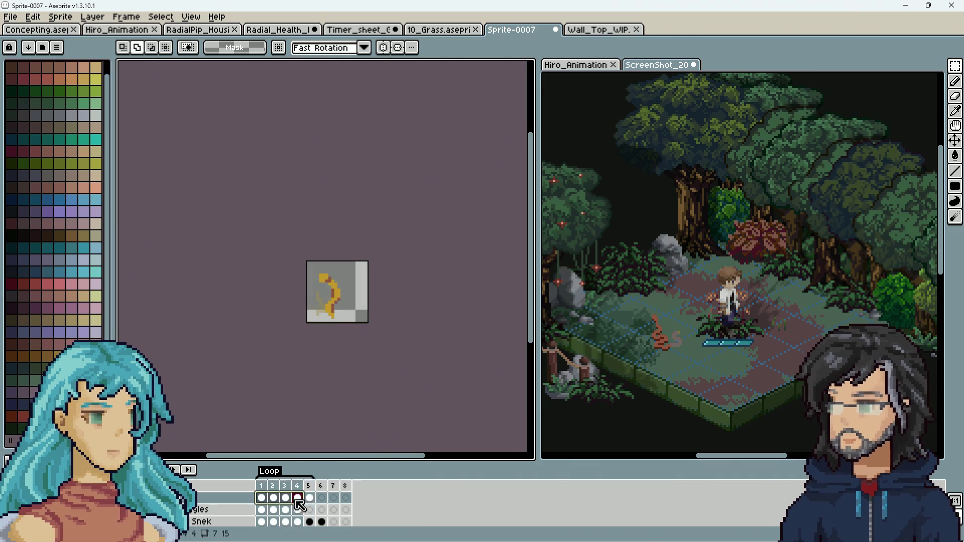
click(615, 430)
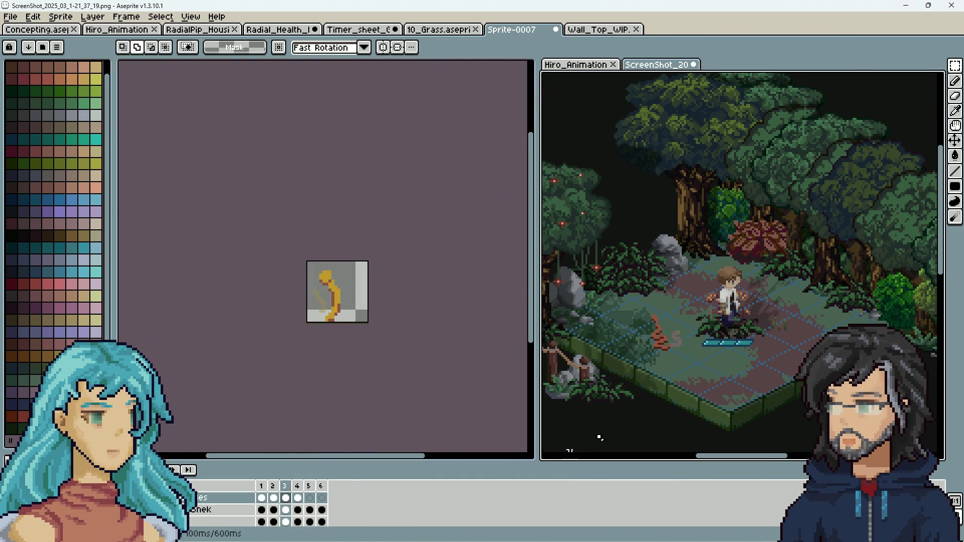
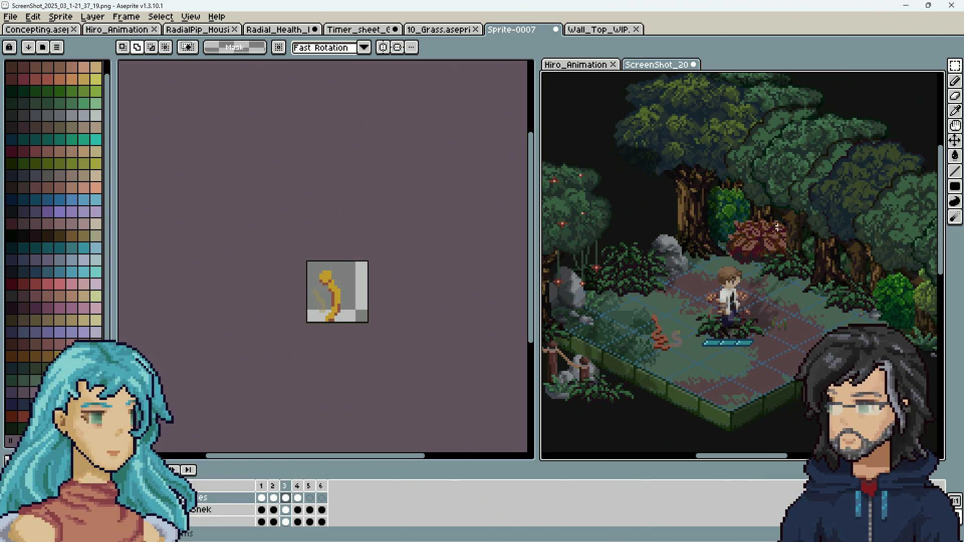
Add a new empty layer above the existing layers of the screenshot mockup.
scroll(696, 311, down, 3)
scroll(652, 319, up, 2)
scroll(594, 338, down, 2)
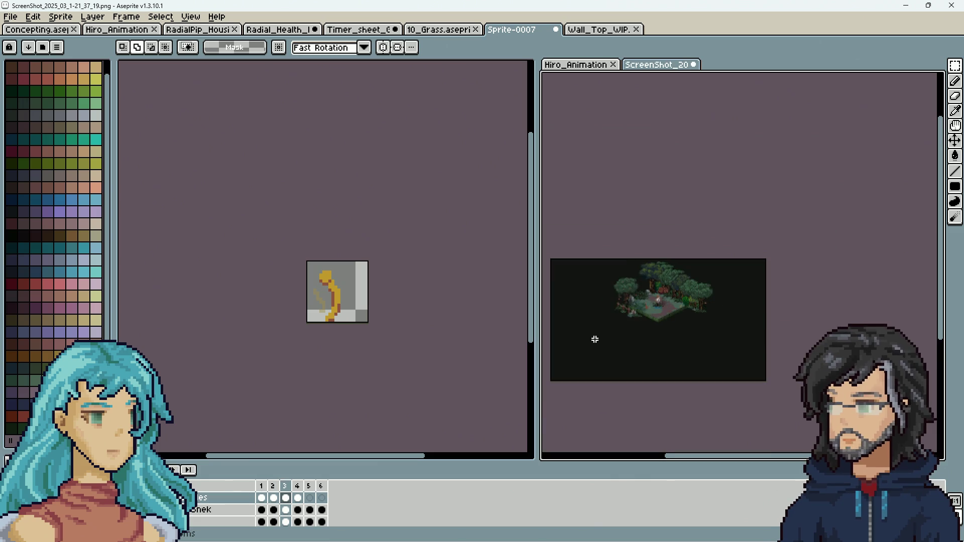
scroll(580, 402, up, 1)
right_click(197, 498)
click(188, 533)
right_click(167, 497)
mouse_move(211, 463)
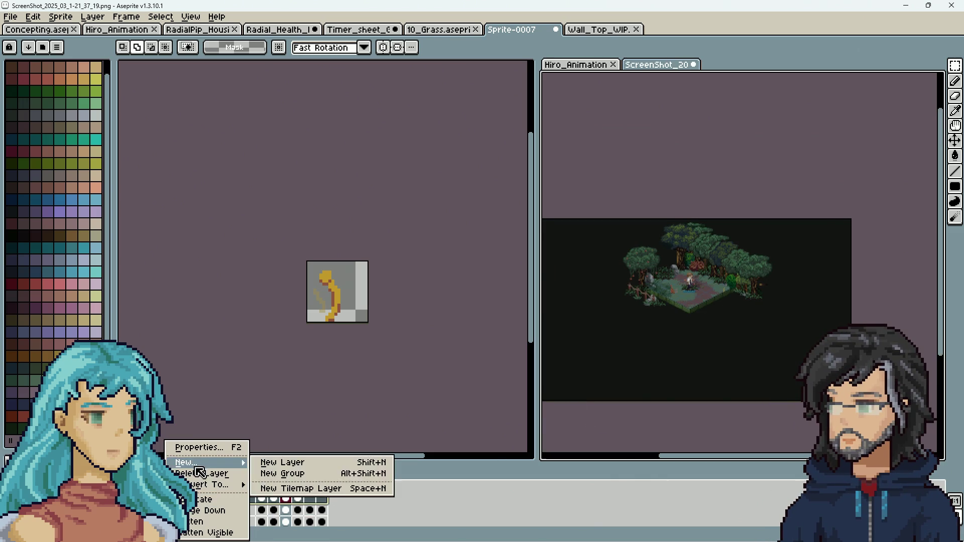
click(280, 462)
Undo an accidental extra frame and select frames 1 through 5 across the layers.
key(alt+n)
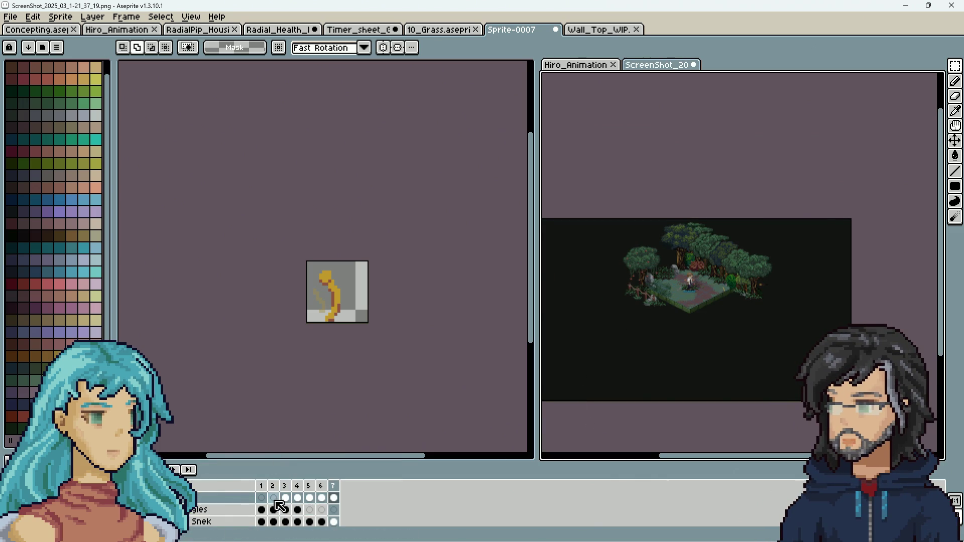
key(ctrl+z)
click(267, 503)
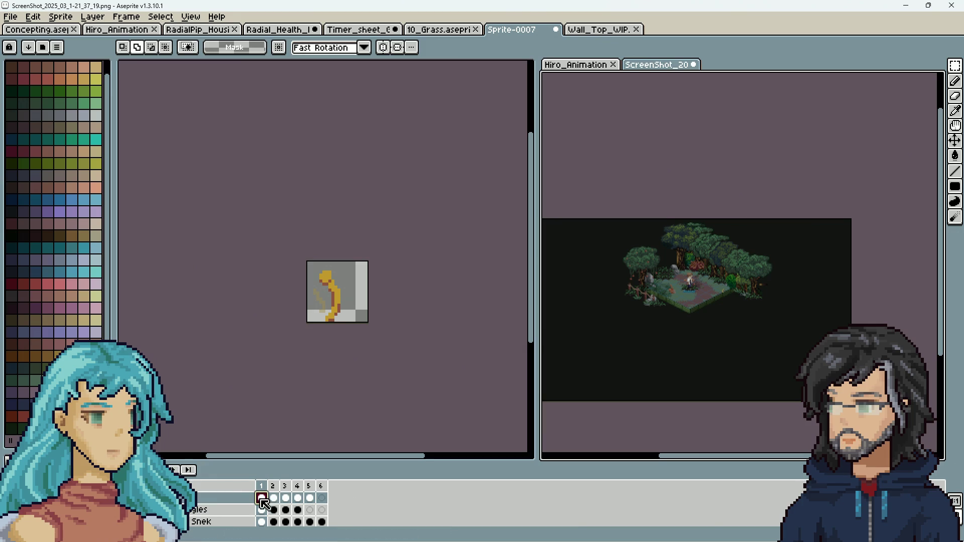
drag(617, 288, 719, 315)
drag(261, 498, 312, 500)
Move the yellow snake onto the forest floor tiles with the Move tool.
click(955, 150)
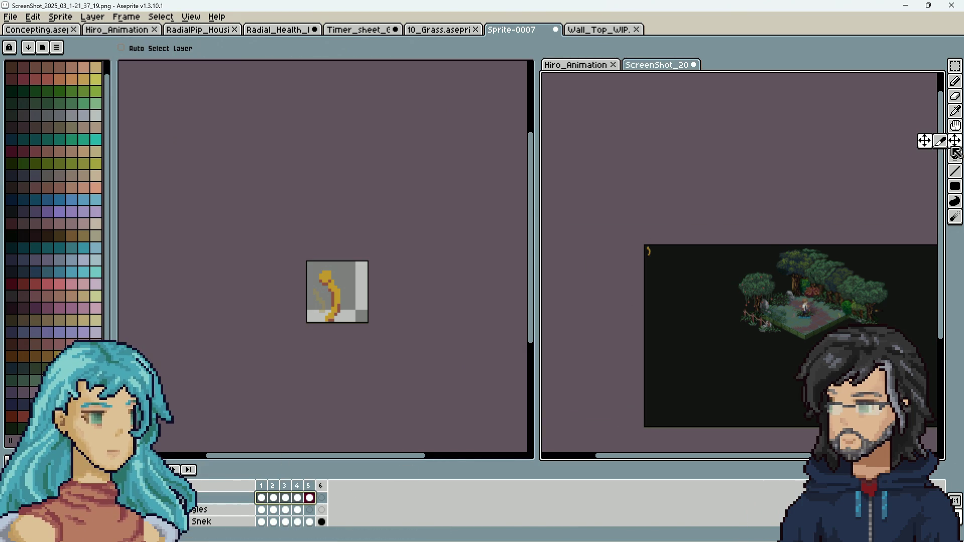
scroll(629, 273, up, 4)
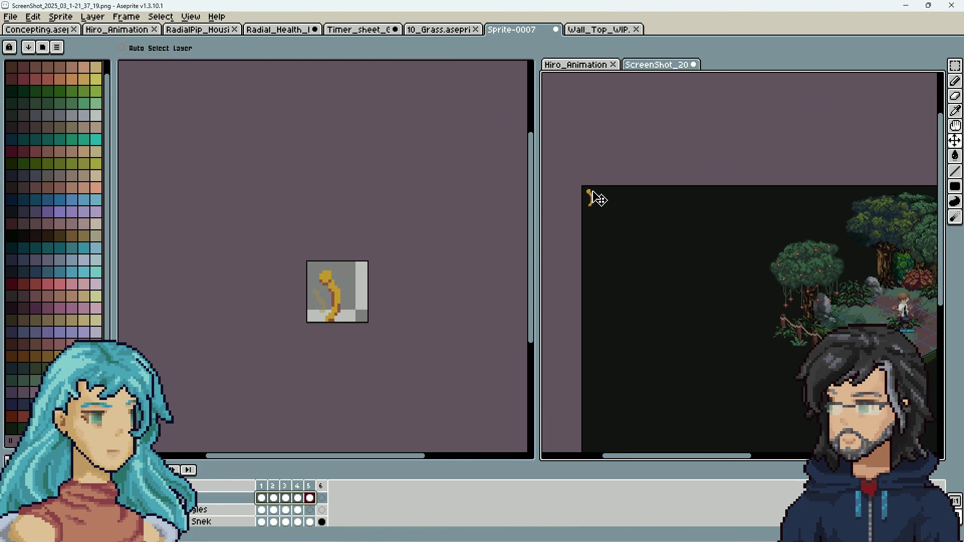
drag(848, 300, 731, 314)
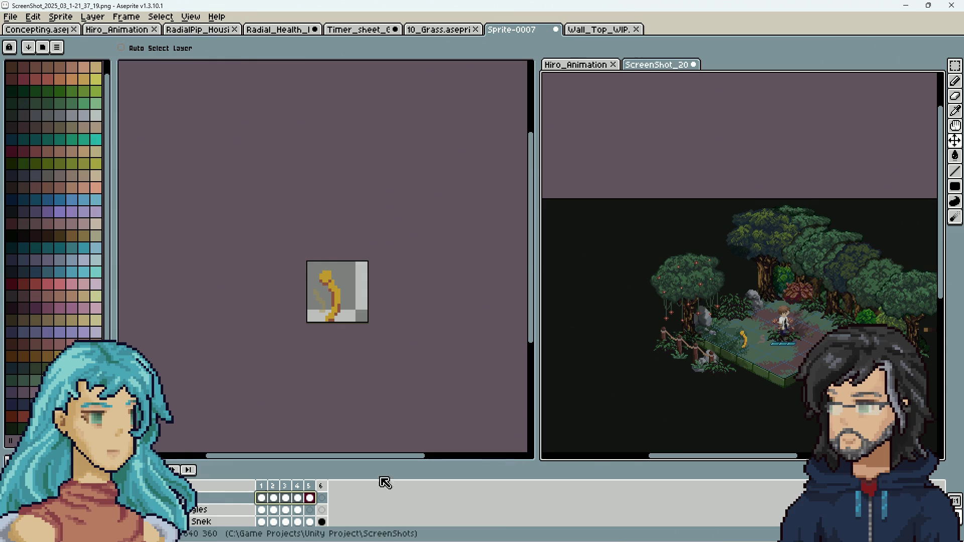
scroll(866, 382, up, 3)
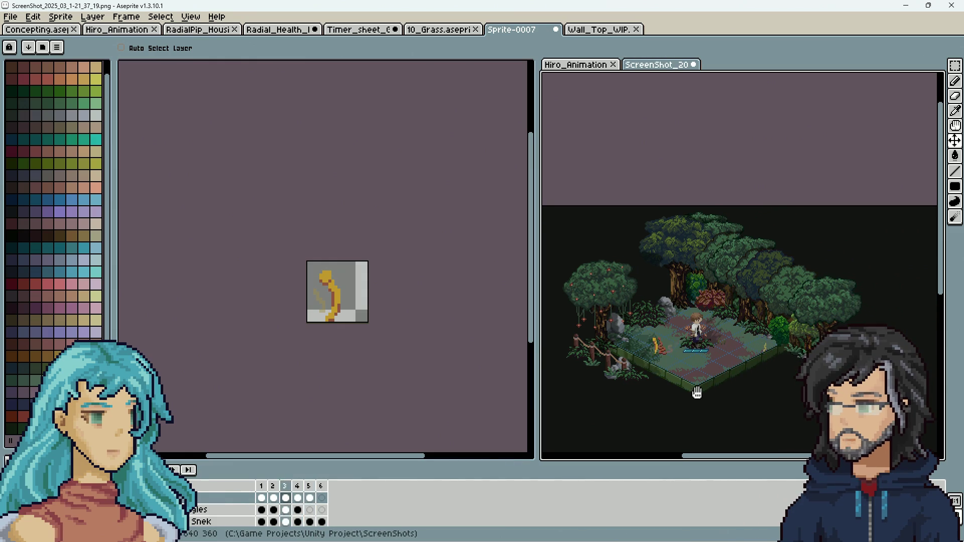
drag(262, 498, 309, 498)
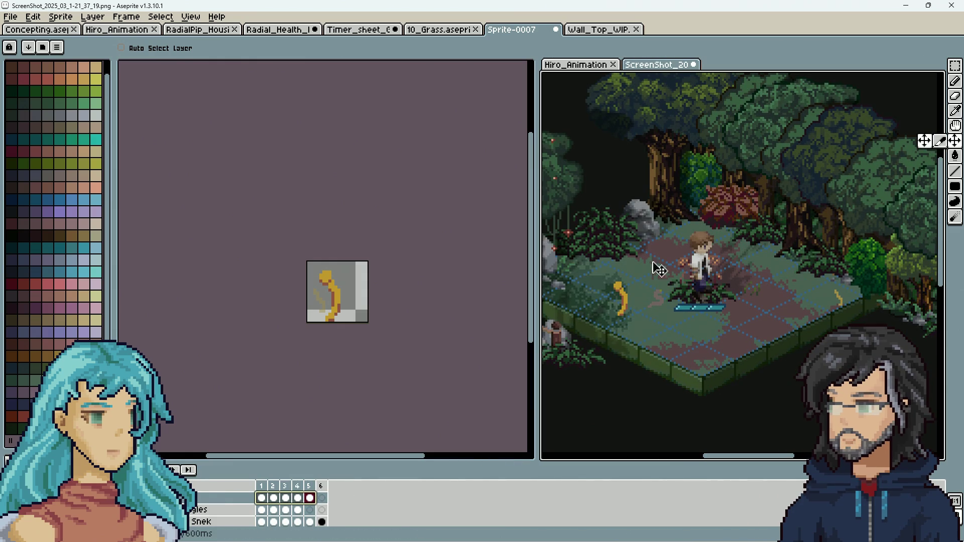
mouse_move(622, 306)
mouse_down()
mouse_move(555, 307)
mouse_move(591, 291)
mouse_up()
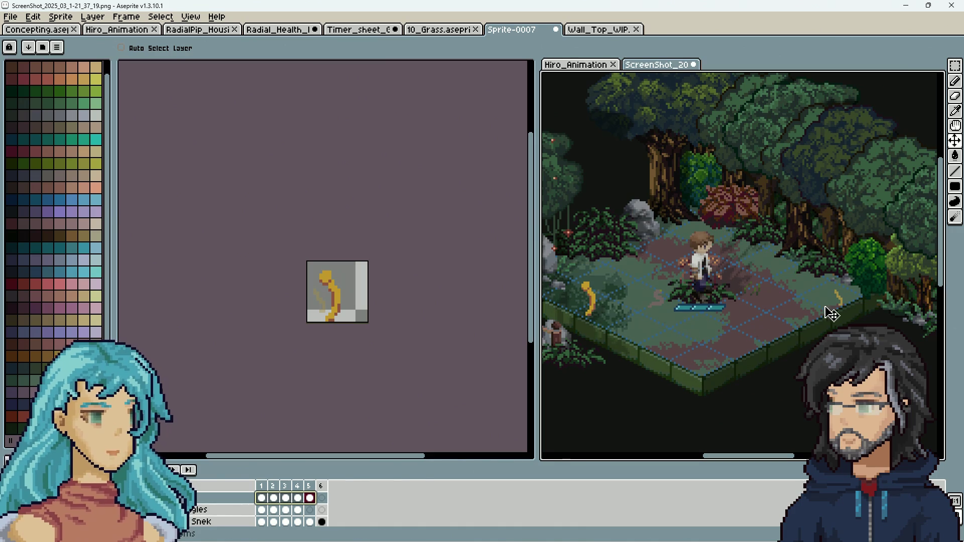
Select all six cels of the Snek layer.
click(221, 521)
click(273, 522)
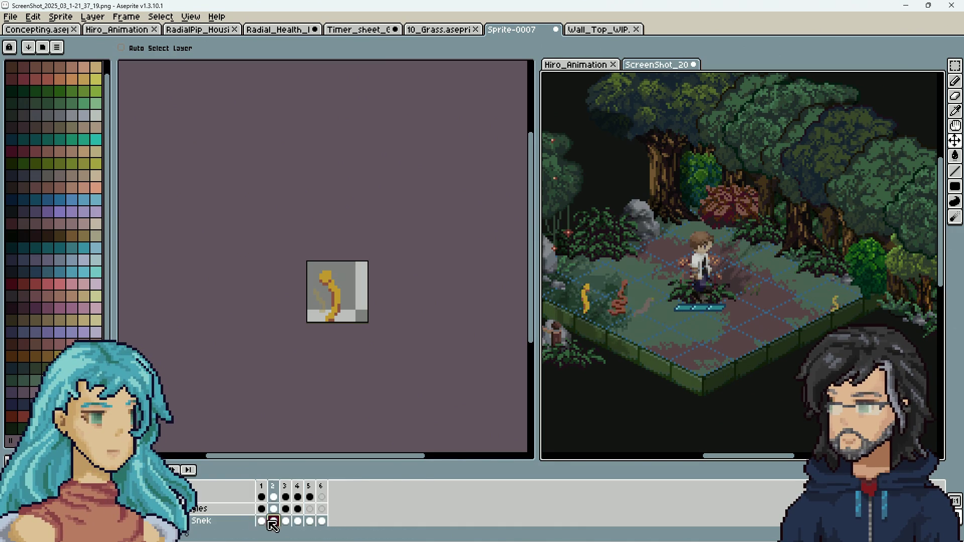
drag(261, 521, 325, 522)
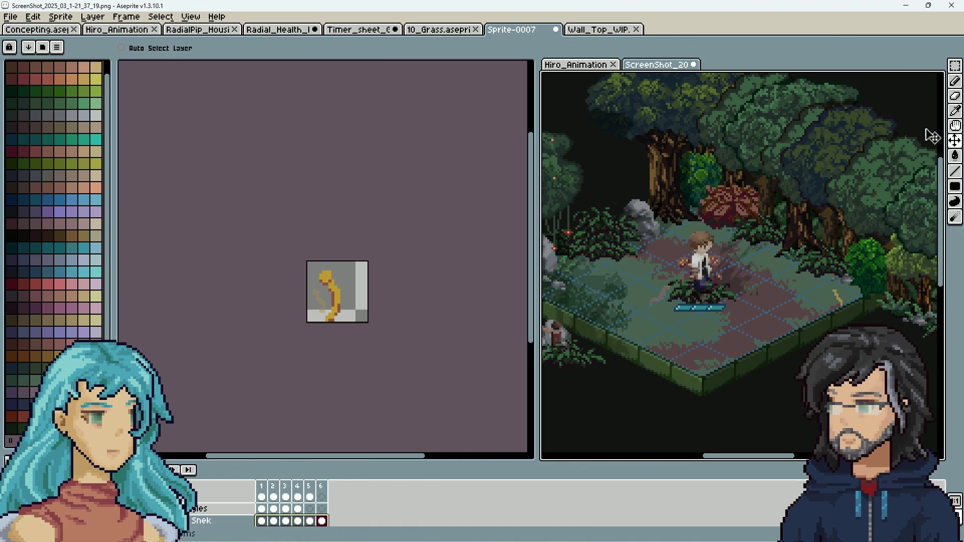
Drag the snake left onto the floor tiles beside the character.
mouse_move(831, 291)
mouse_down()
mouse_move(803, 263)
mouse_move(753, 250)
mouse_move(853, 281)
mouse_move(872, 301)
mouse_move(846, 286)
mouse_move(874, 290)
mouse_move(840, 288)
mouse_move(803, 257)
mouse_move(787, 262)
mouse_move(791, 285)
mouse_move(859, 297)
mouse_up()
drag(853, 296, 596, 271)
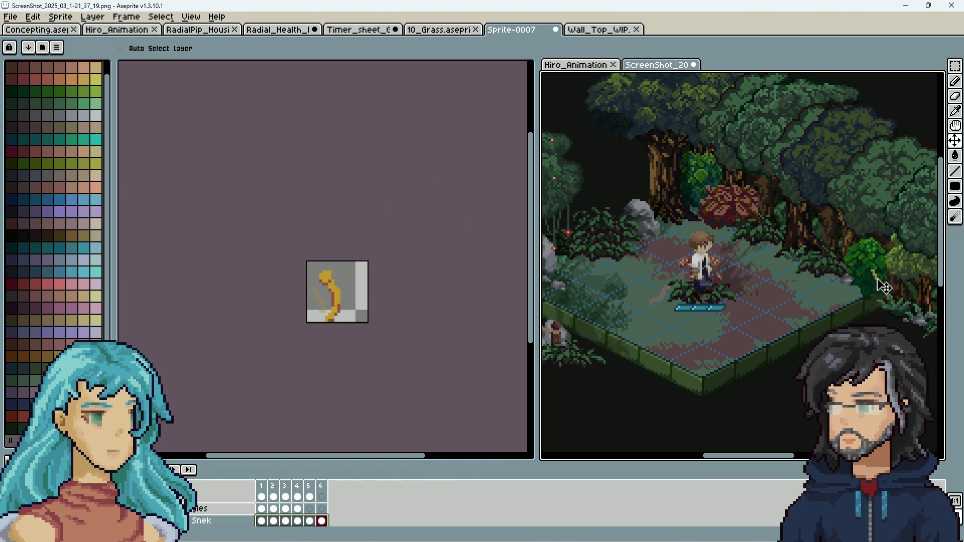
mouse_move(848, 275)
mouse_down()
mouse_move(815, 273)
mouse_move(824, 277)
mouse_up()
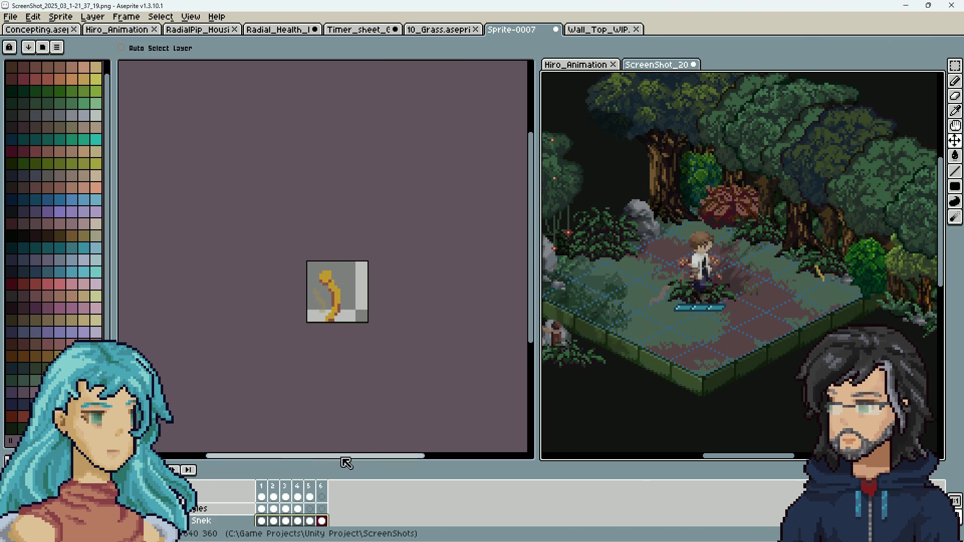
Play the mockup animation to check the snake's placement.
key(Return)
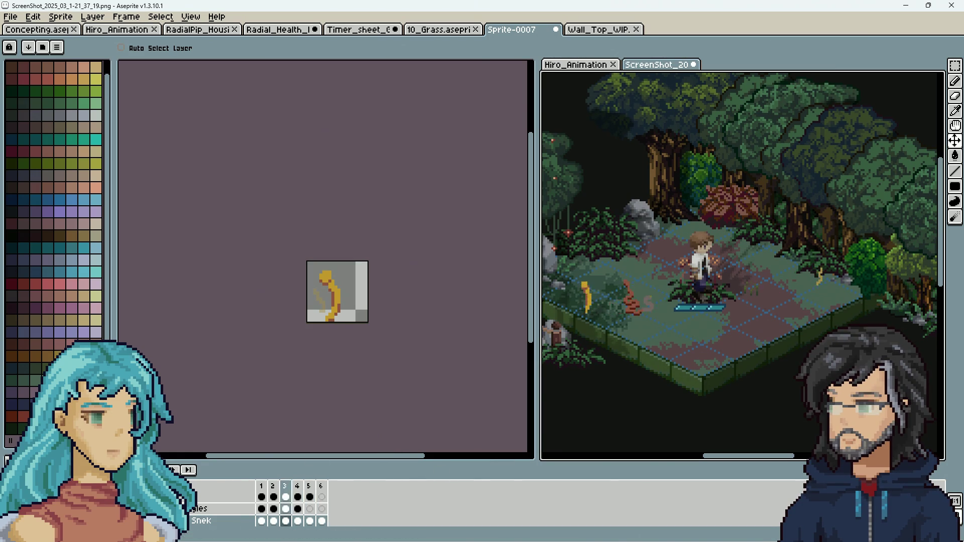
scroll(186, 534, down, 1)
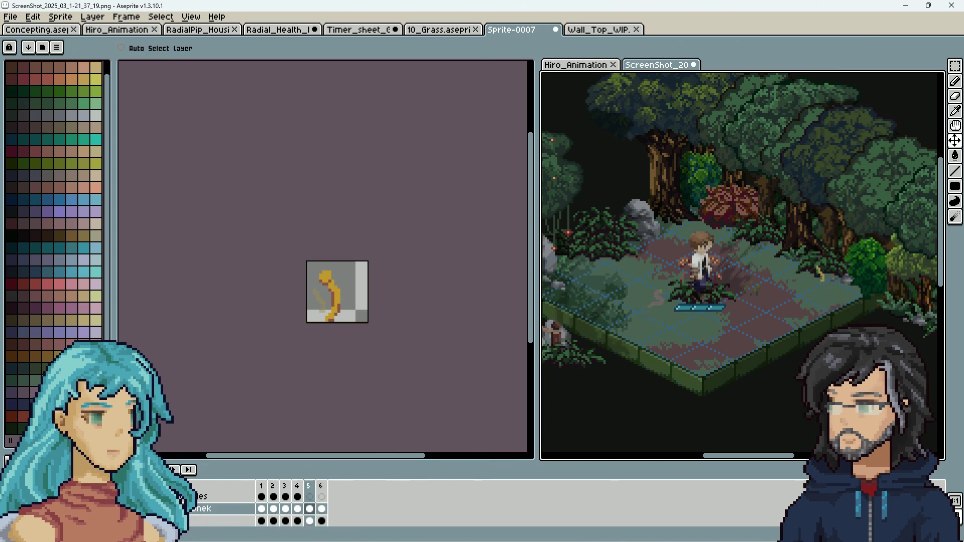
scroll(186, 534, up, 1)
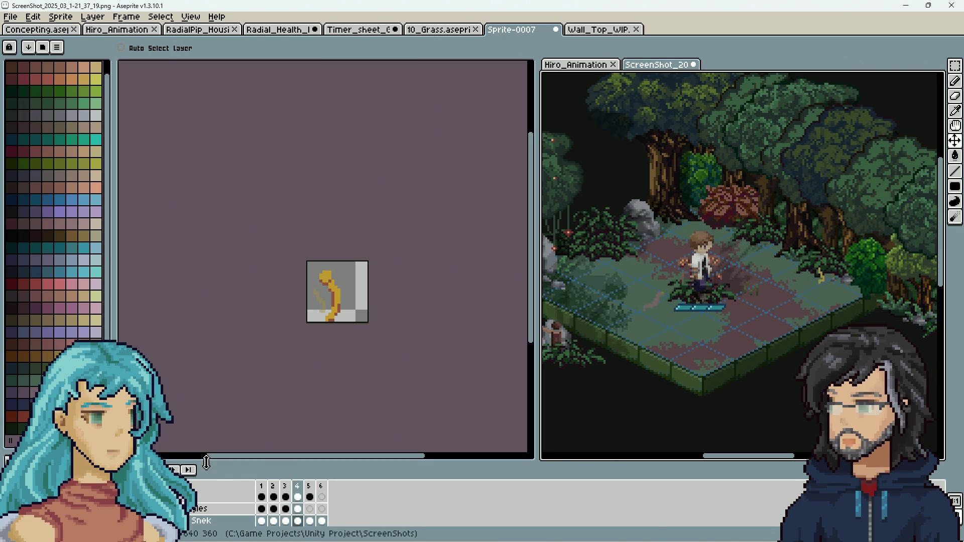
scroll(190, 507, down, 1)
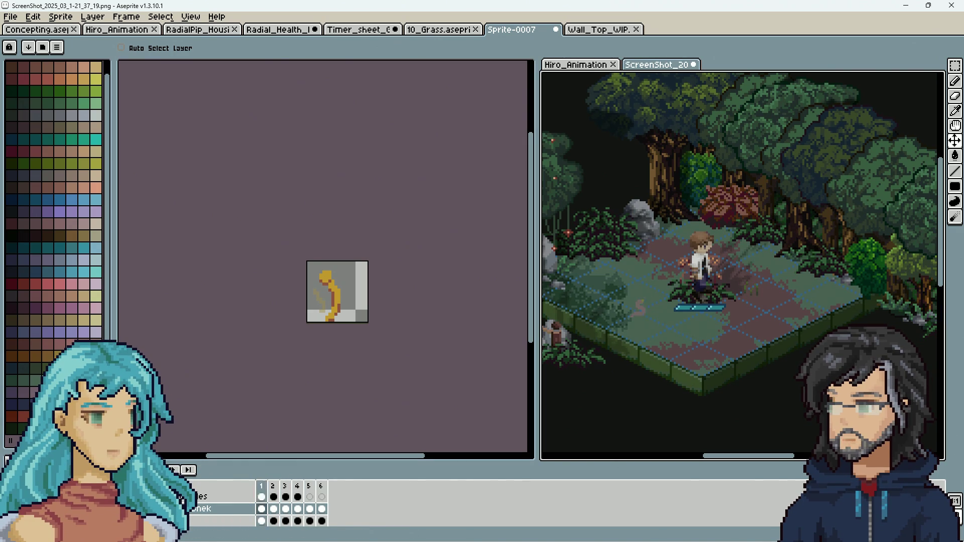
scroll(190, 507, down, 1)
Rename the bottom layer by adding 'Snake' to its name.
click(192, 522)
double_click(191, 530)
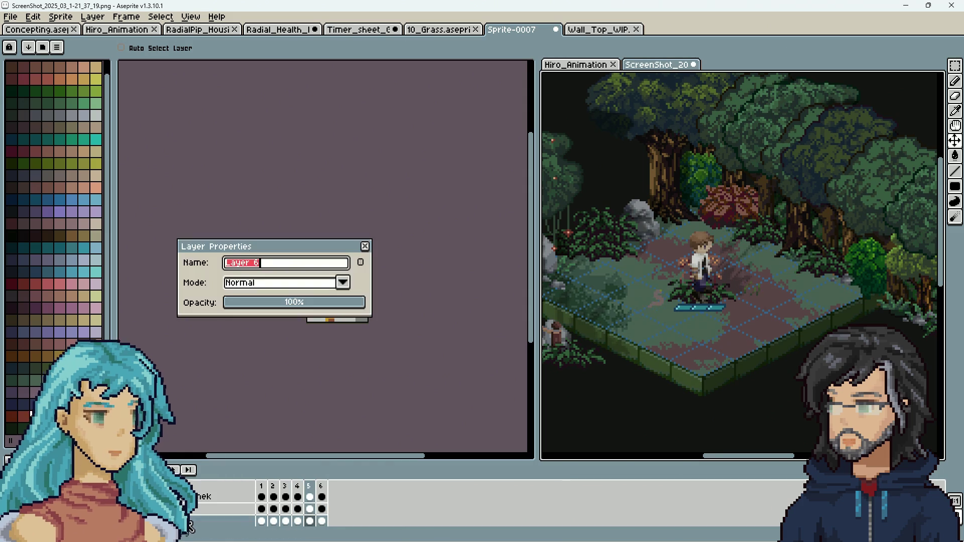
text(Snake)
key(Return)
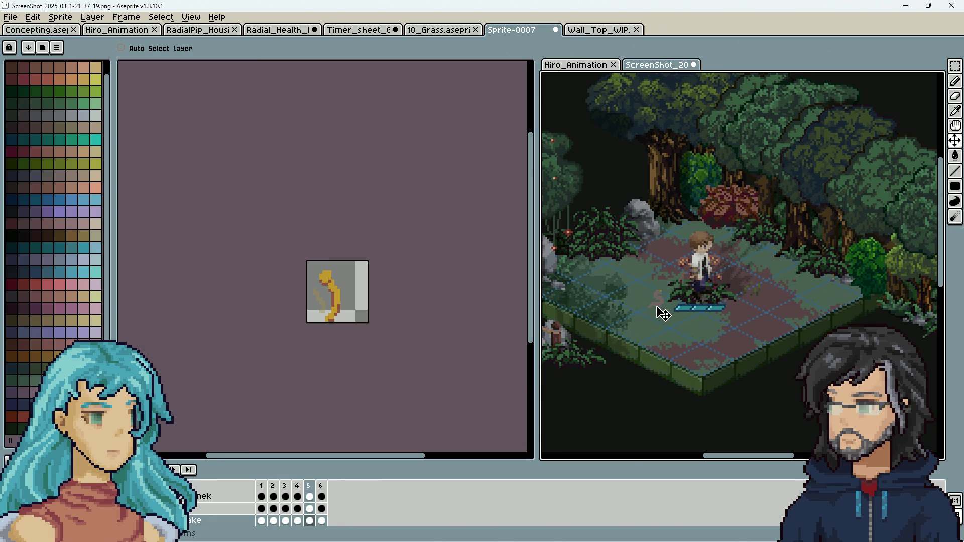
Step to the next frame and select the middle layer.
click(172, 470)
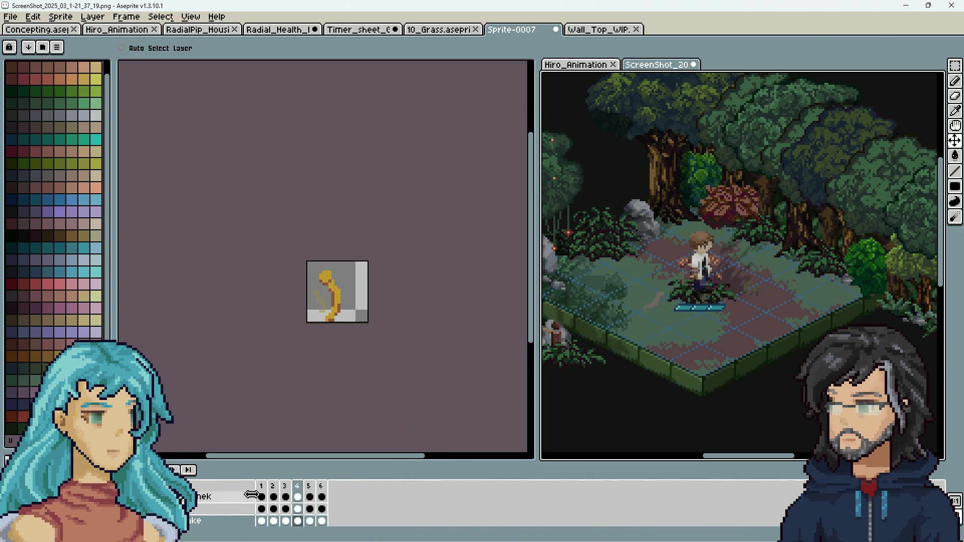
click(227, 510)
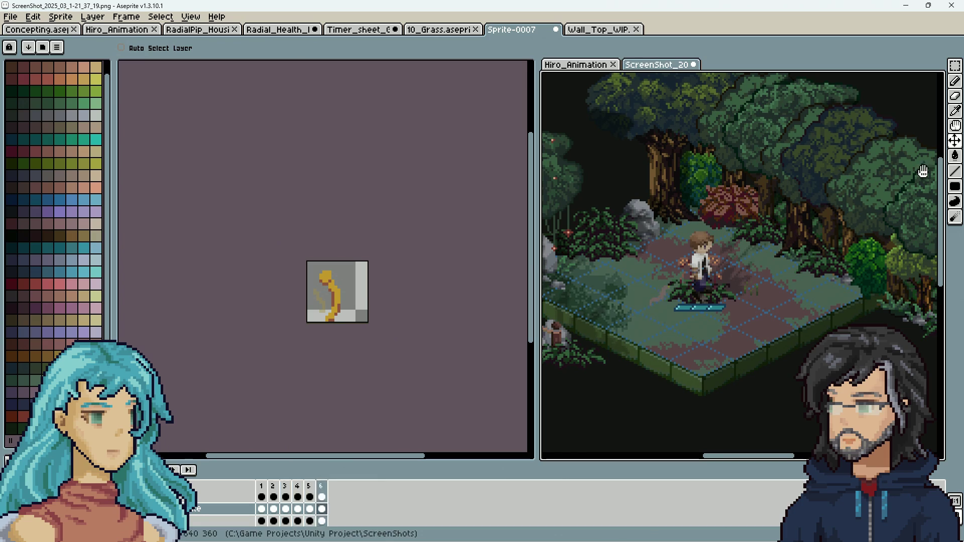
mouse_move(656, 308)
mouse_down()
mouse_move(691, 308)
mouse_move(665, 334)
mouse_up()
click(262, 510)
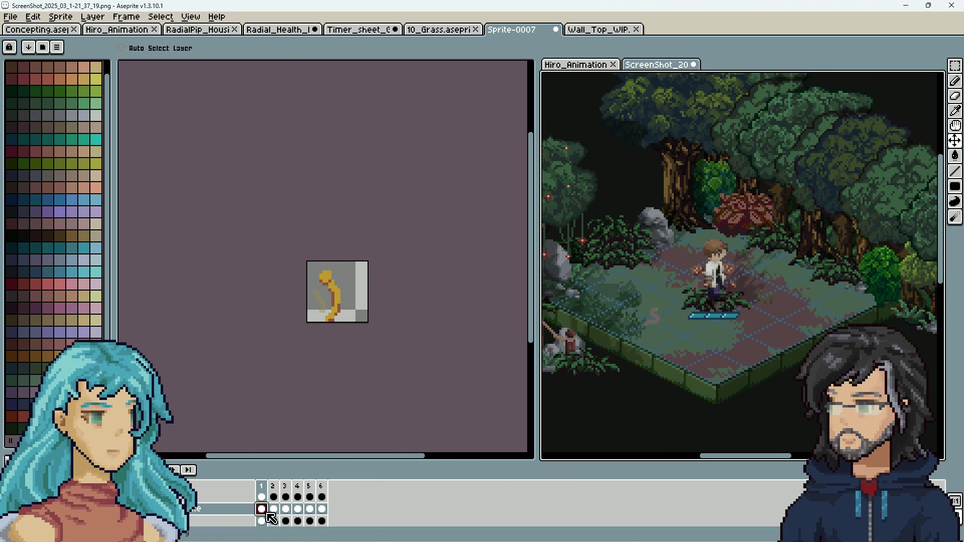
mouse_move(601, 328)
mouse_down()
mouse_move(667, 318)
mouse_move(645, 338)
mouse_move(672, 320)
mouse_up()
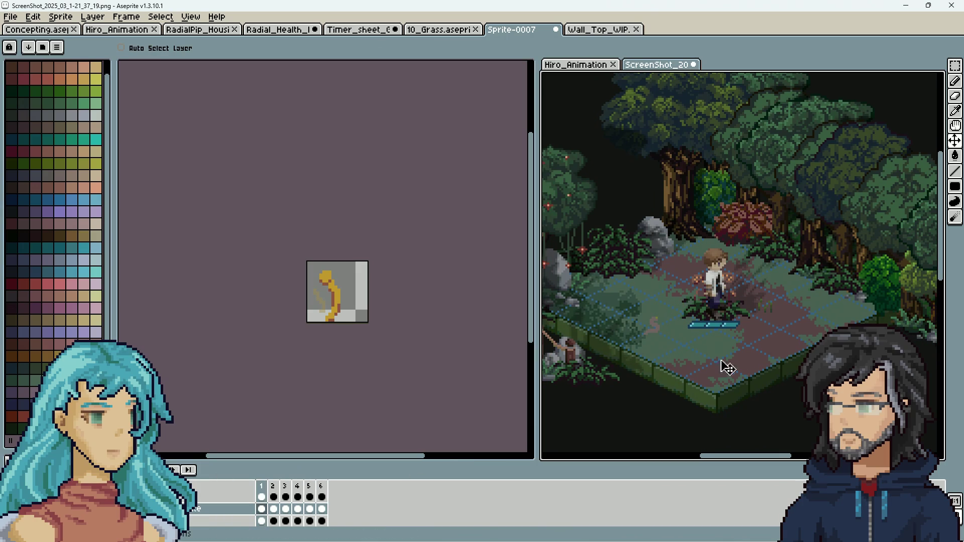
scroll(665, 341, up, 3)
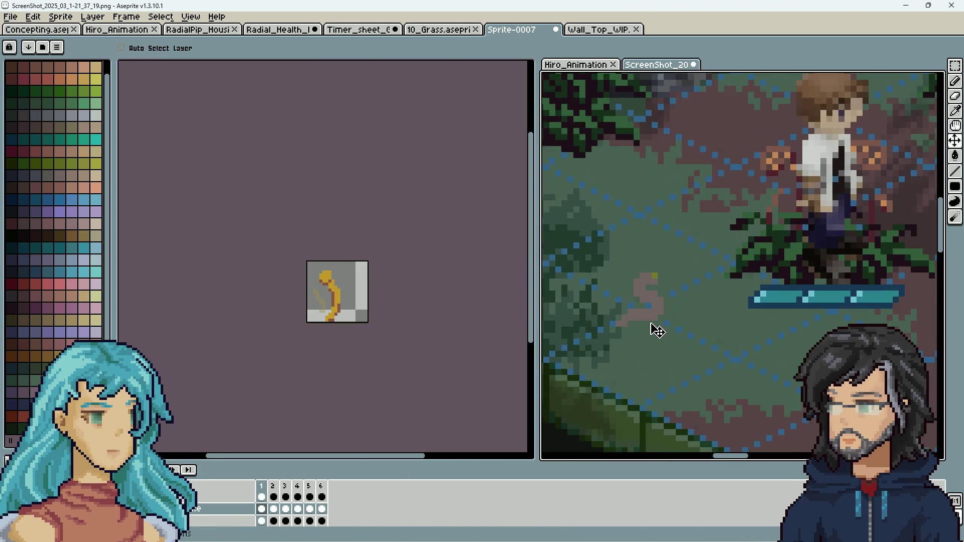
scroll(658, 327, down, 2)
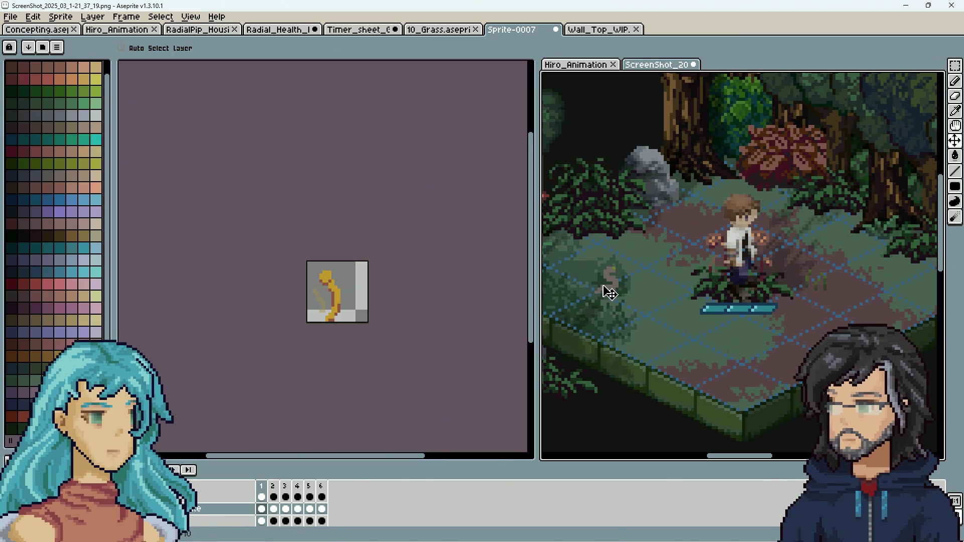
key(Up)
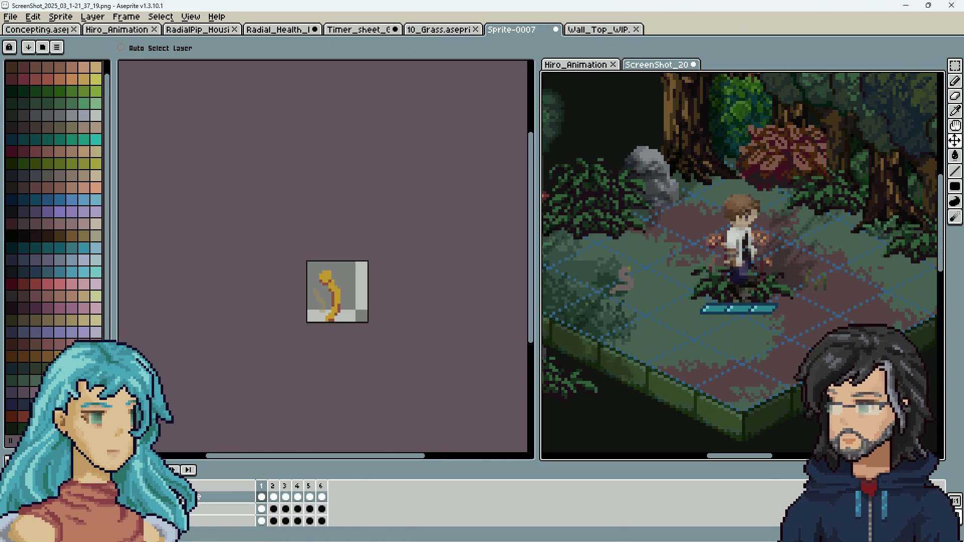
Extend the Sprite-0007 Loop tag's end frame past frame 5 and confirm it.
click(252, 329)
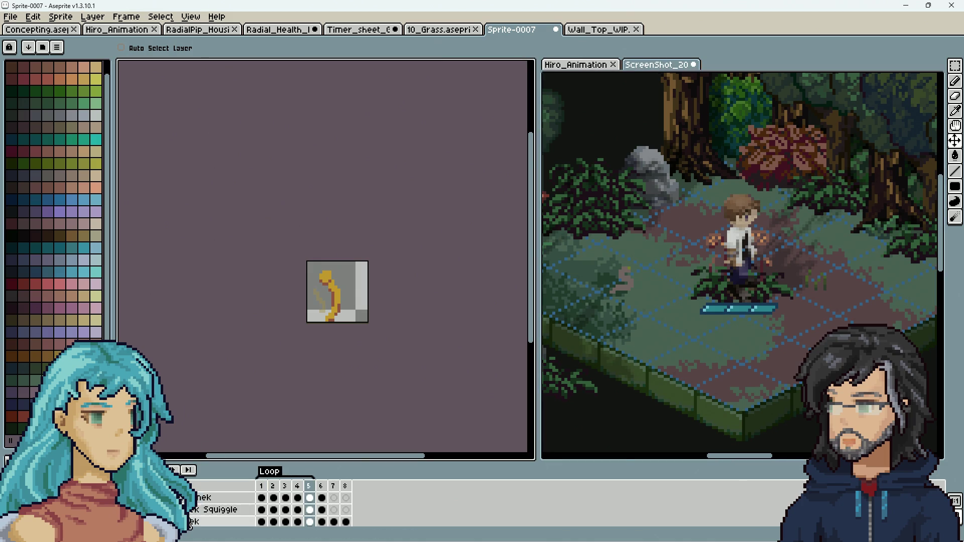
key(Up)
key(Up)
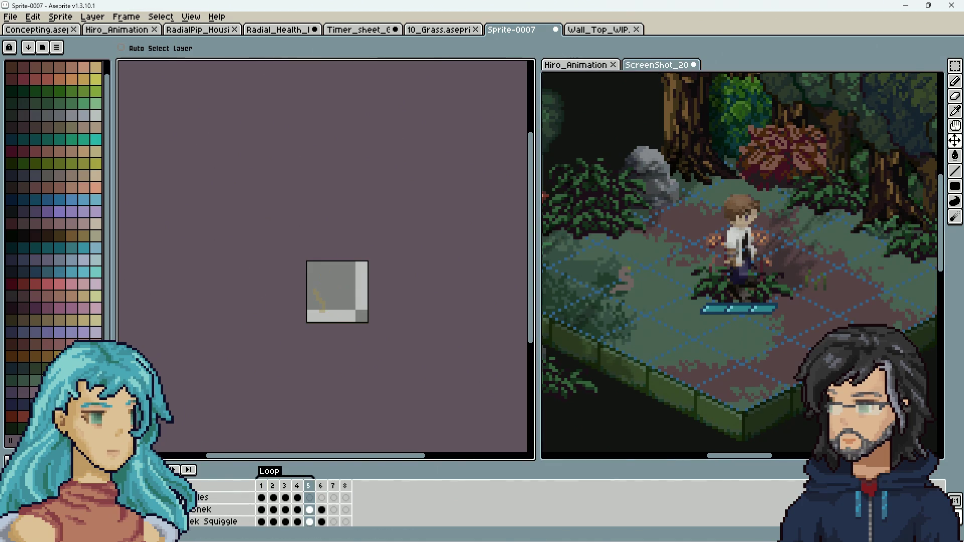
key(Up)
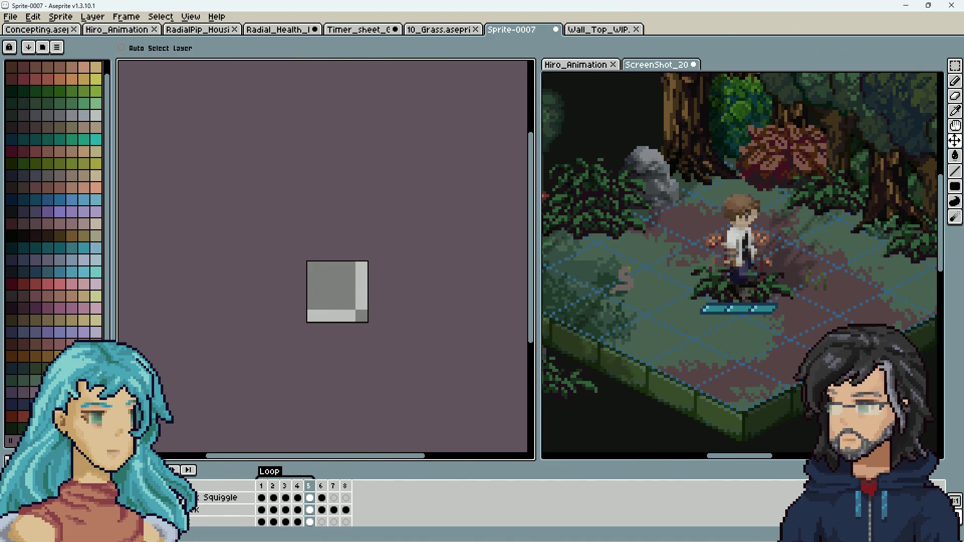
scroll(371, 315, up, 5)
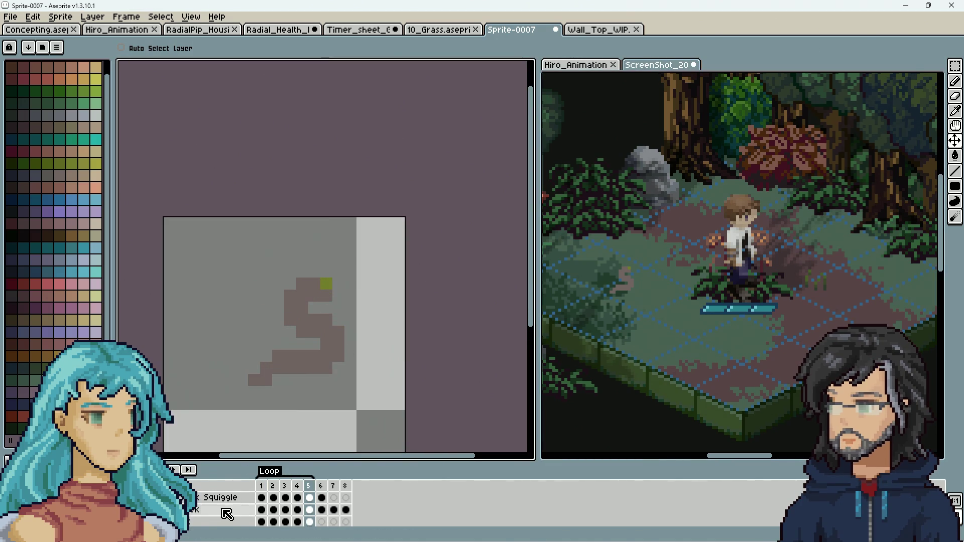
click(261, 510)
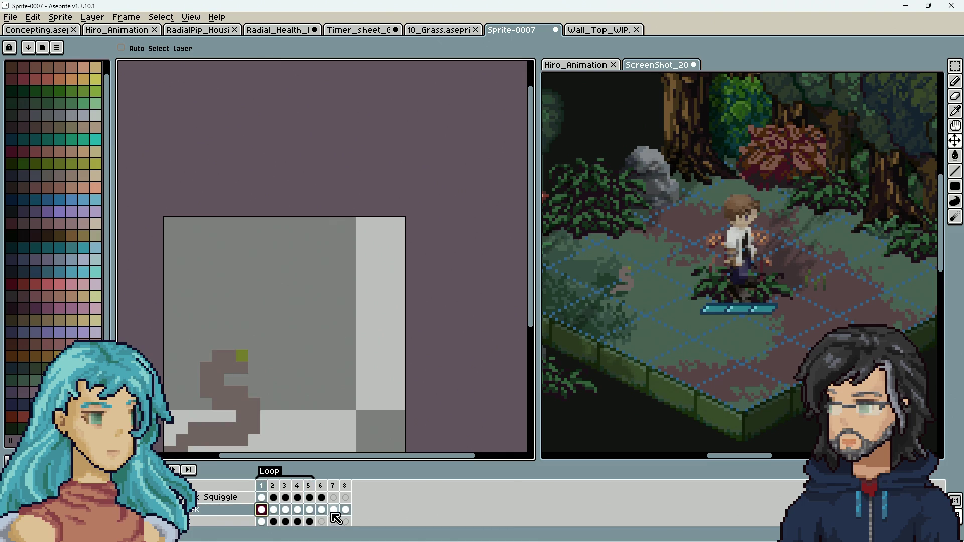
double_click(279, 477)
click(489, 269)
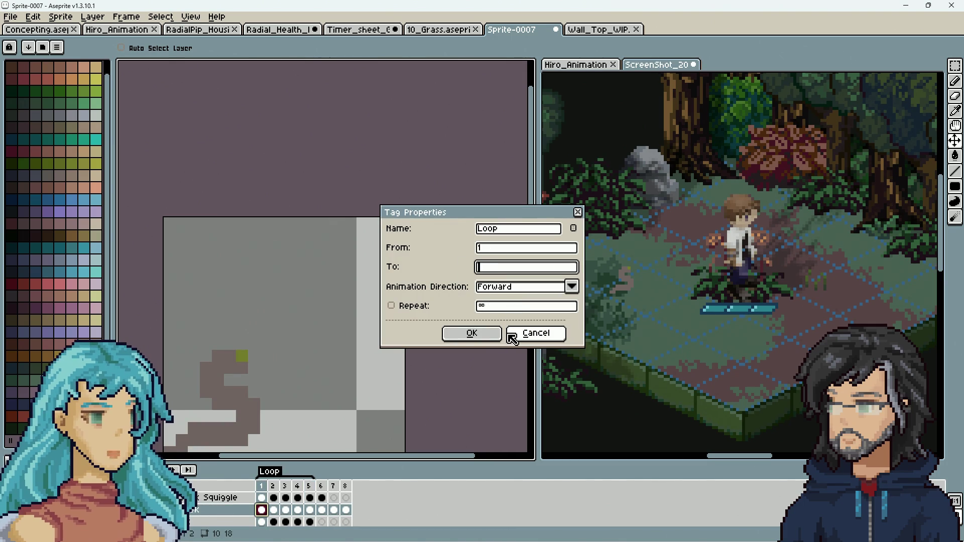
text(8)
click(497, 334)
drag(295, 406, 408, 327)
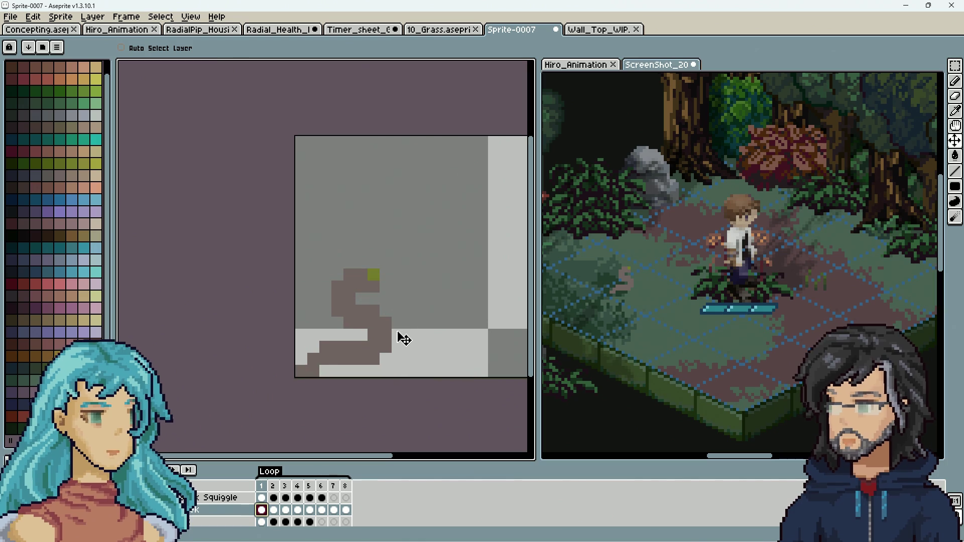
Pick a darker brown and add shading pixels to the squiggle's tail on frame 1.
key(i)
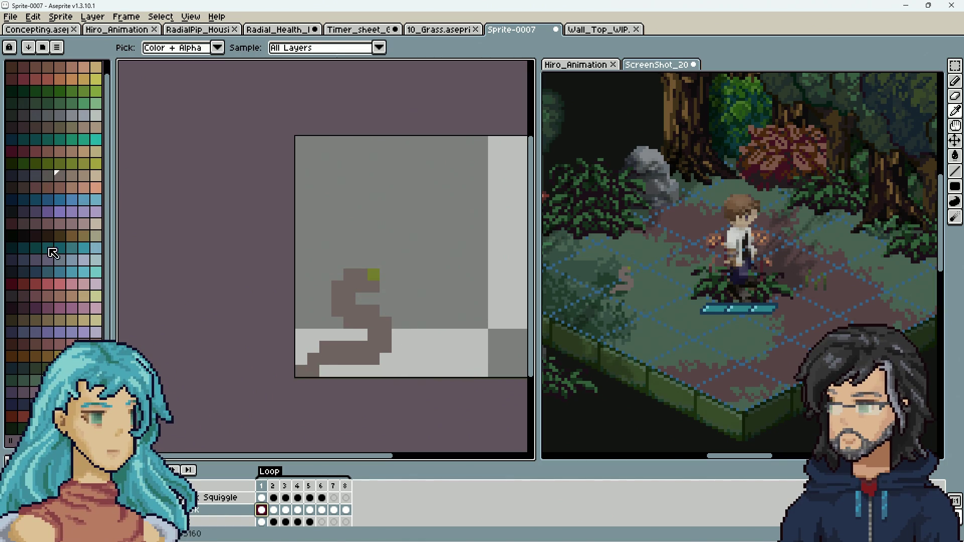
click(63, 235)
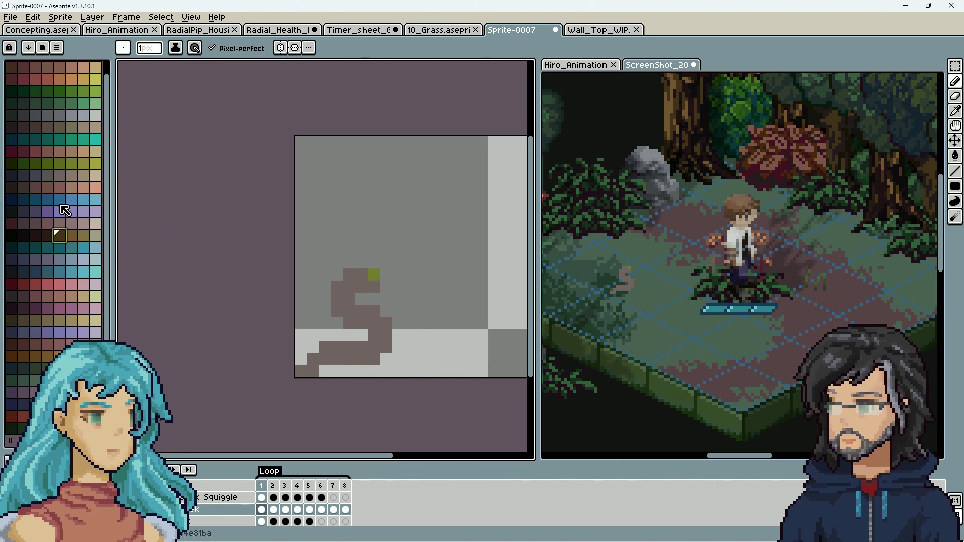
key(i)
click(339, 350)
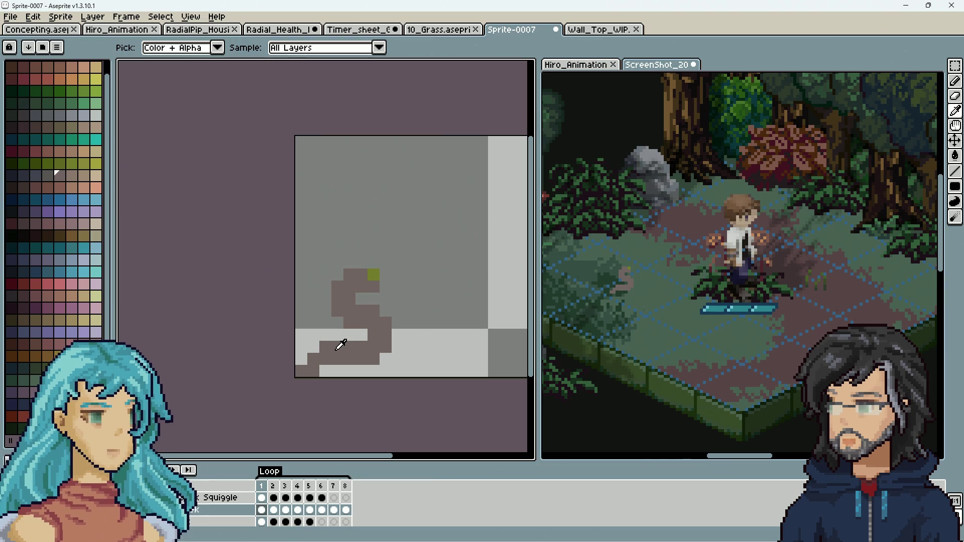
click(47, 126)
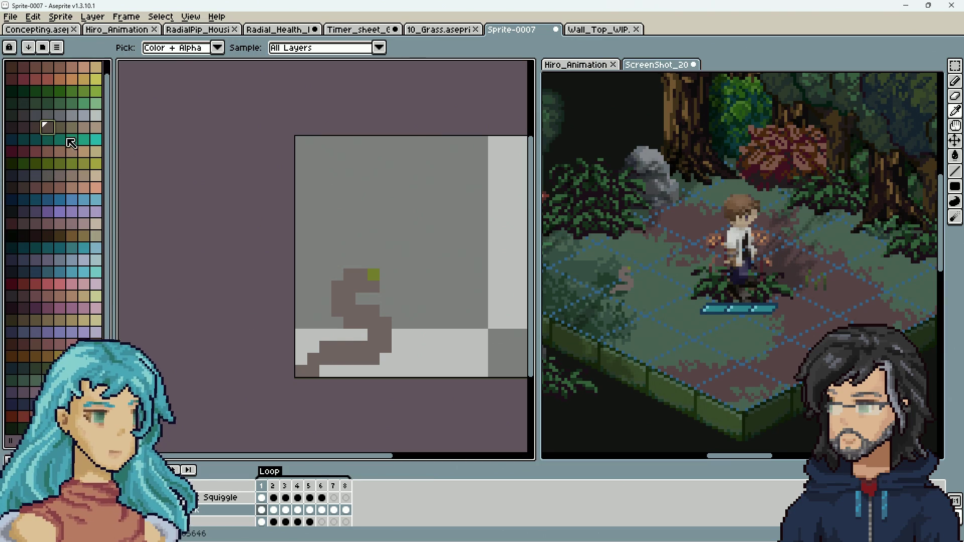
key(b)
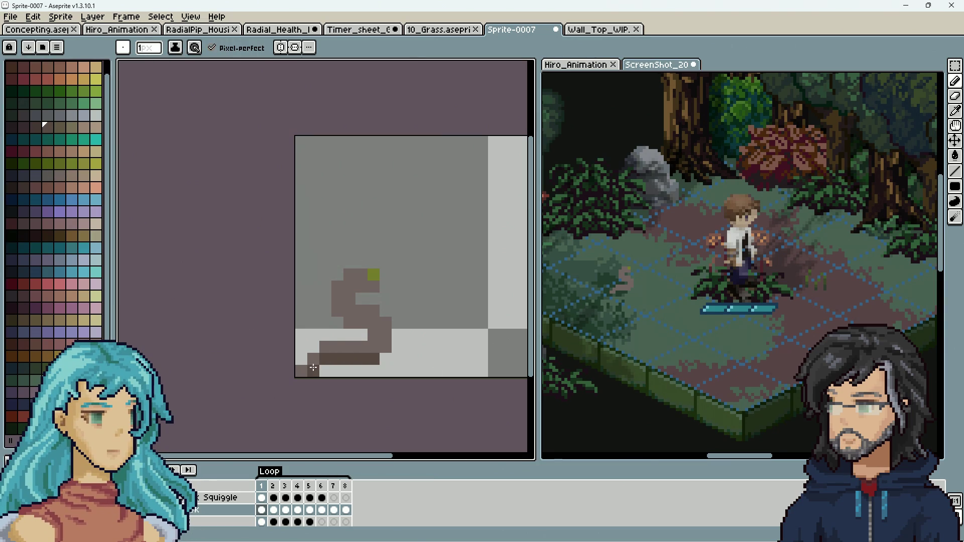
click(351, 323)
click(362, 298)
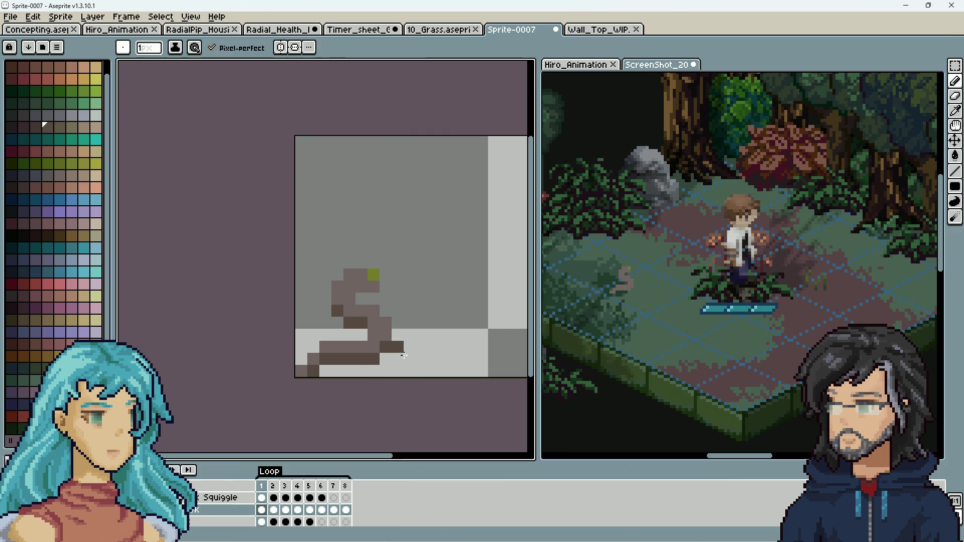
Step through the frames to frame 5 and darken two pixels on its lower tail.
scroll(386, 401, down, 2)
scroll(386, 403, up, 2)
click(273, 514)
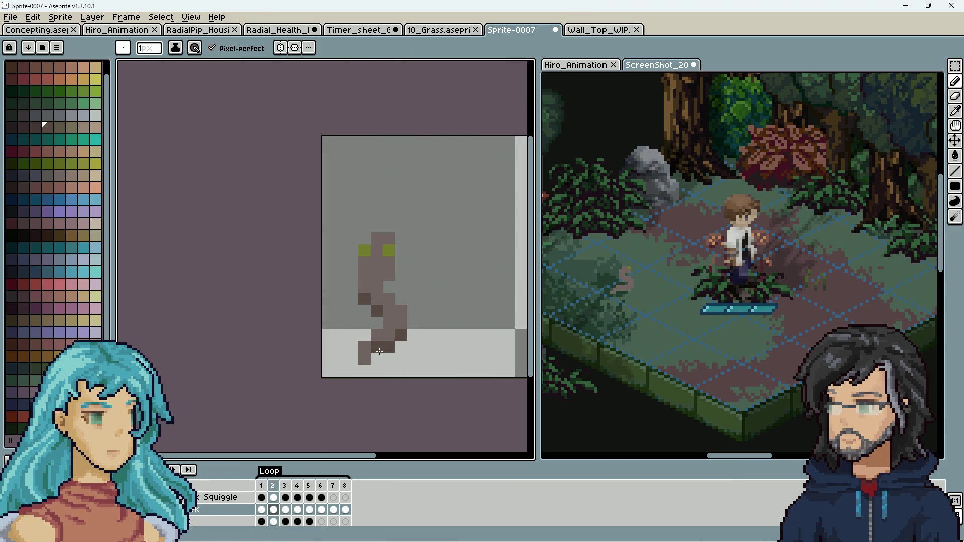
scroll(387, 351, down, 2)
scroll(383, 331, up, 1)
key(period)
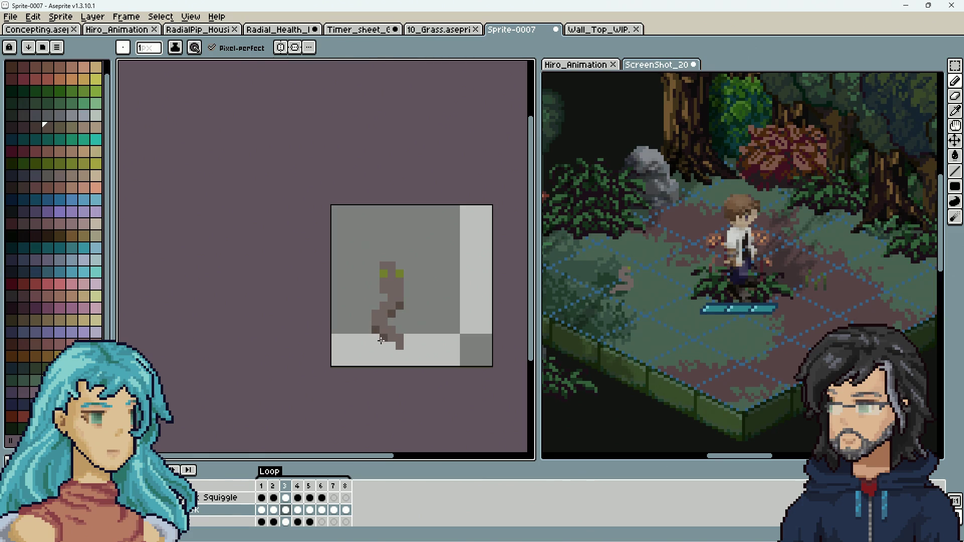
key(comma)
key(period)
key(period)
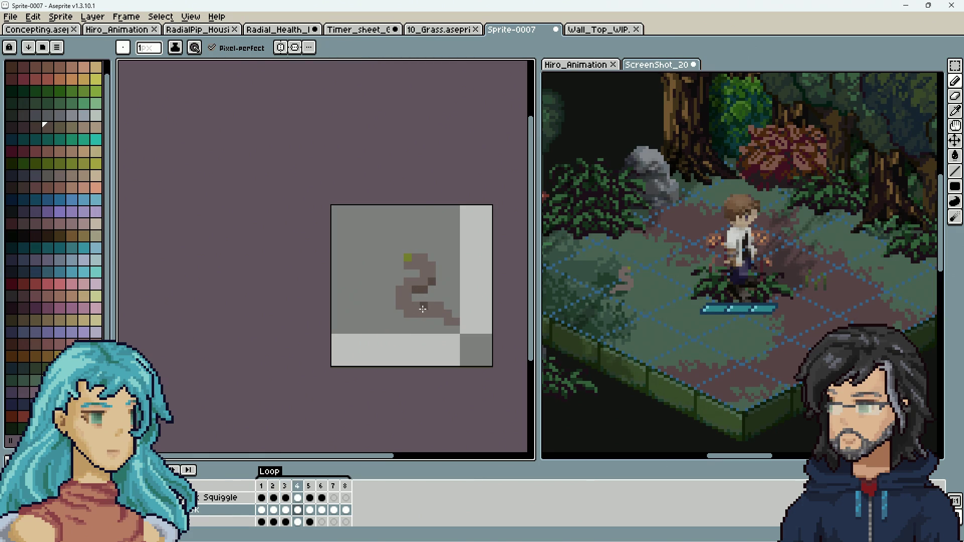
key(period)
key(comma)
key(comma)
key(comma)
key(period)
key(period)
key(period)
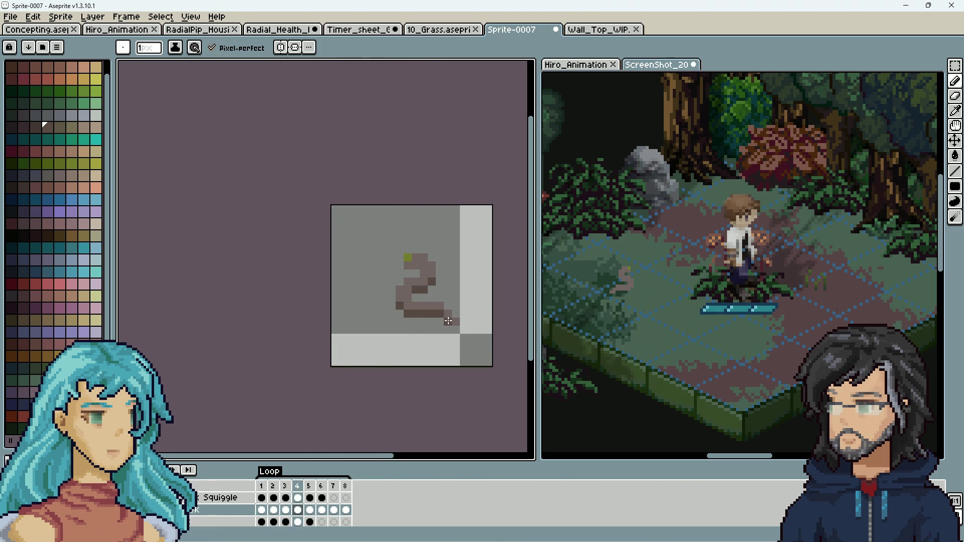
key(period)
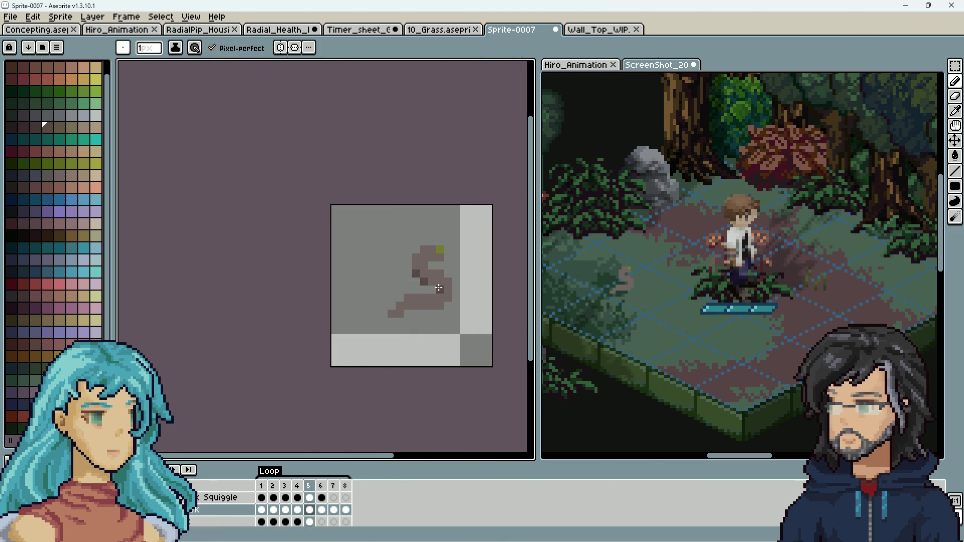
click(408, 307)
click(400, 314)
Flip between neighbouring frames to compare the shading, ending on frame 8.
key(comma)
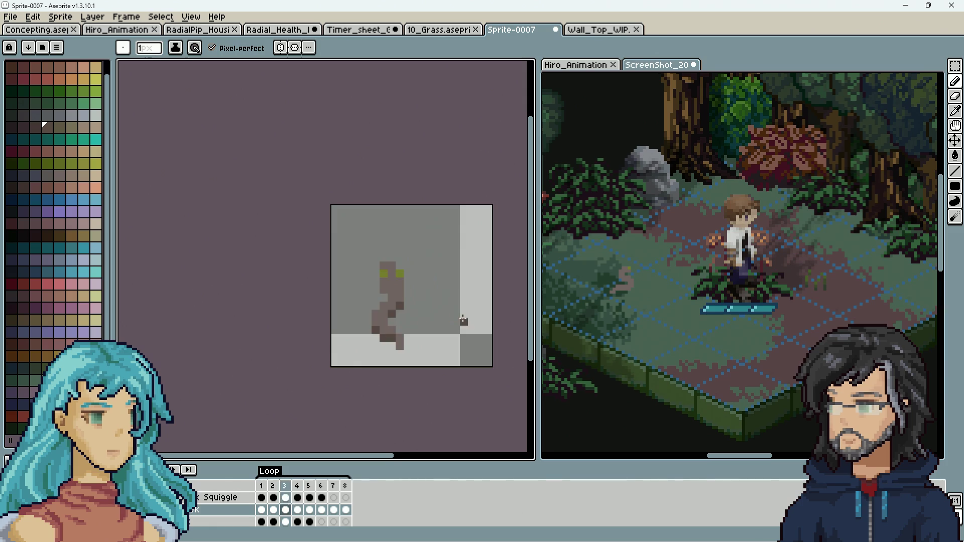
key(comma)
key(period)
key(period)
key(comma)
key(comma)
key(period)
key(period)
key(period)
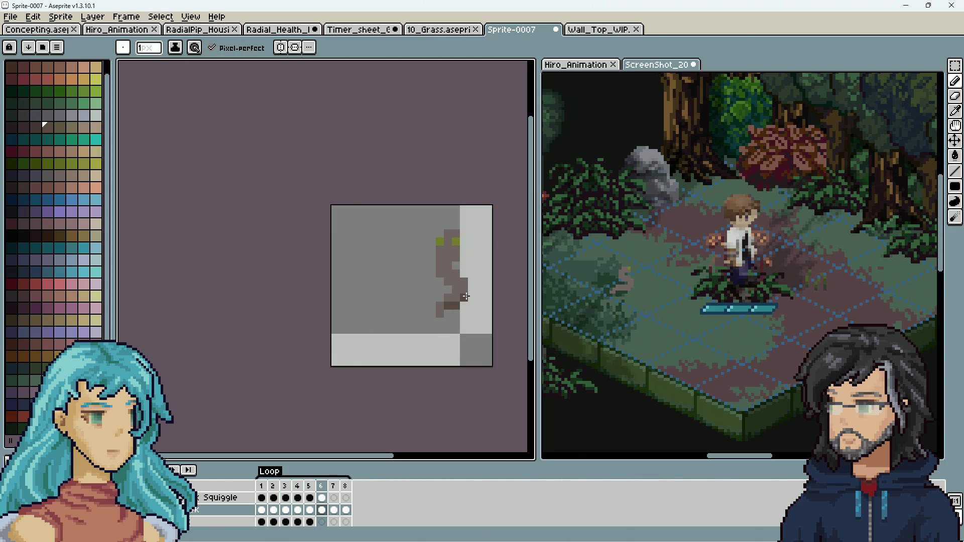
key(comma)
key(comma)
key(comma)
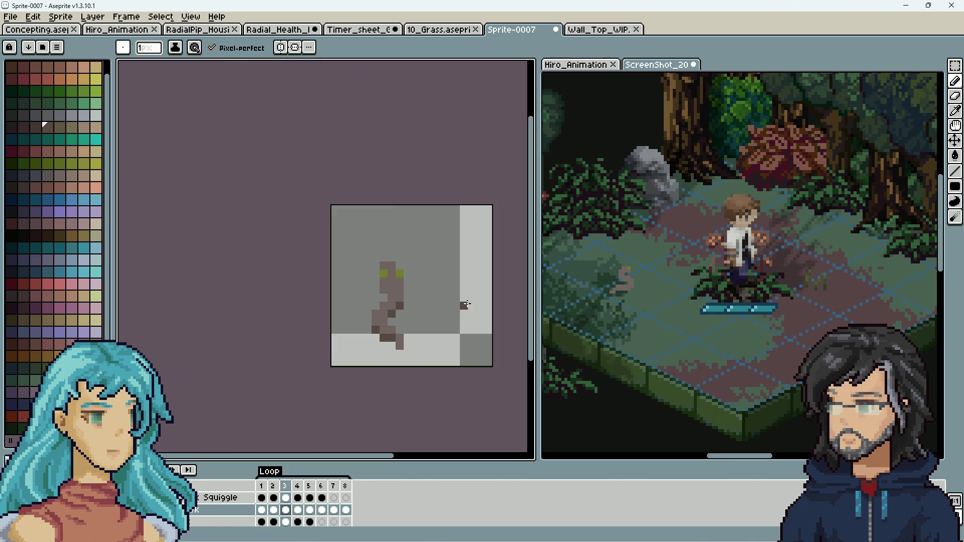
key(period)
key(period)
key(period)
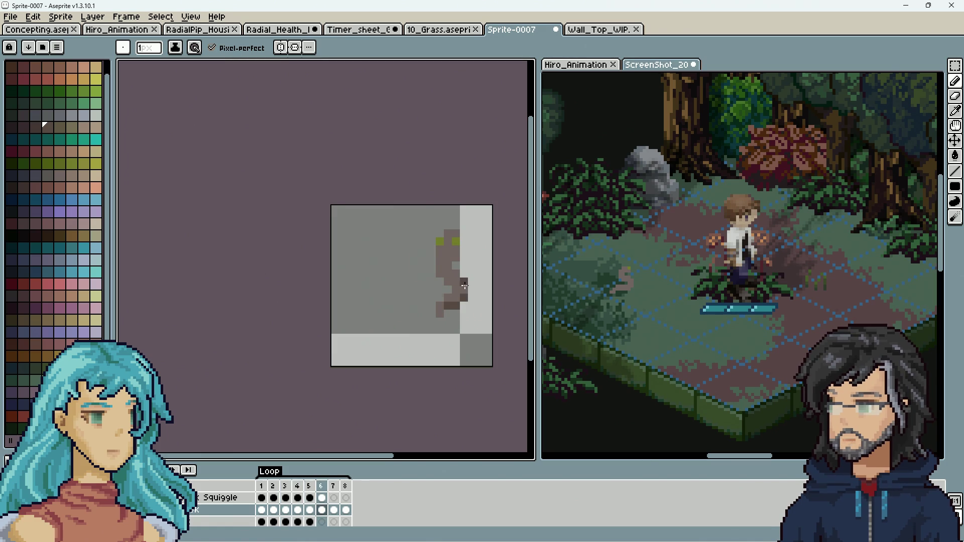
key(comma)
key(comma)
key(period)
key(period)
key(comma)
key(comma)
key(comma)
key(period)
key(period)
key(period)
key(period)
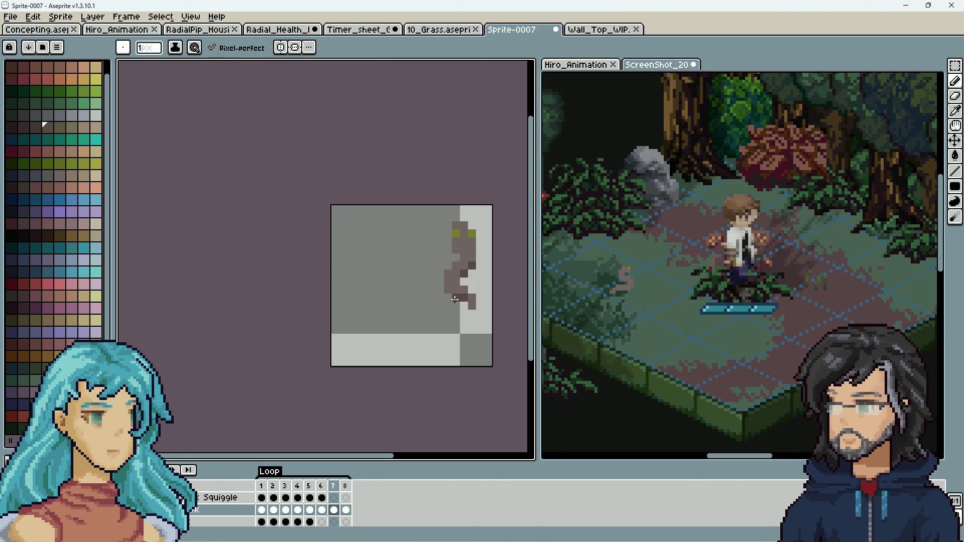
key(period)
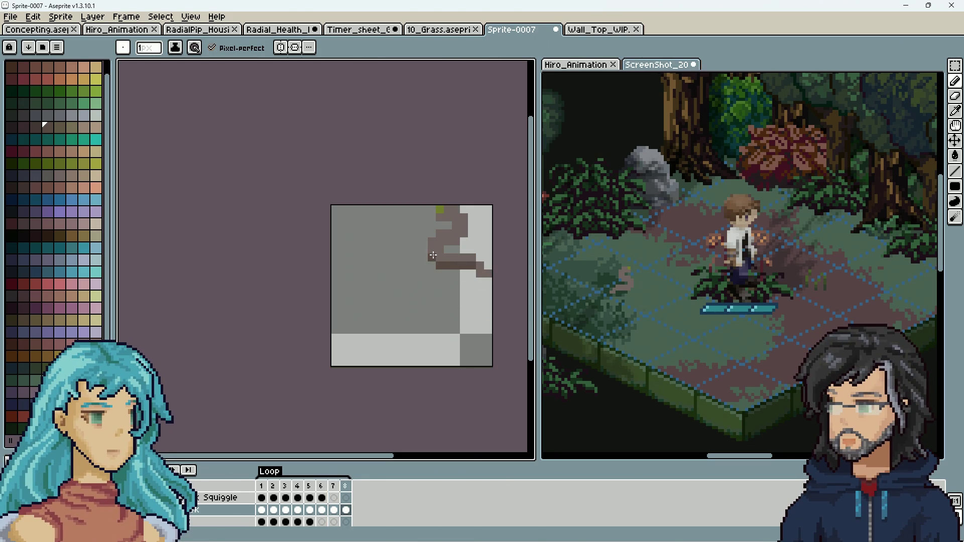
Play the squiggle animation to preview the loop.
key(Return)
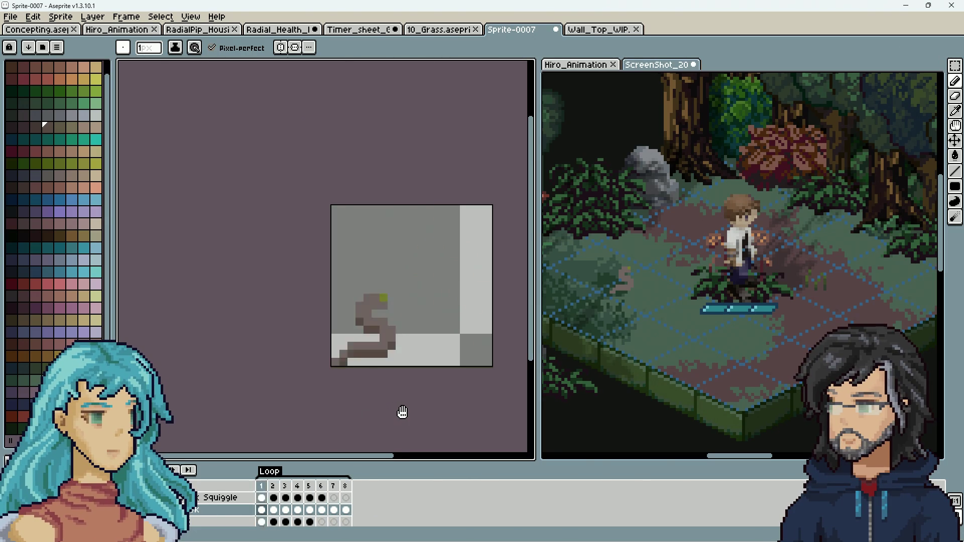
scroll(402, 413, down, 3)
scroll(409, 413, down, 1)
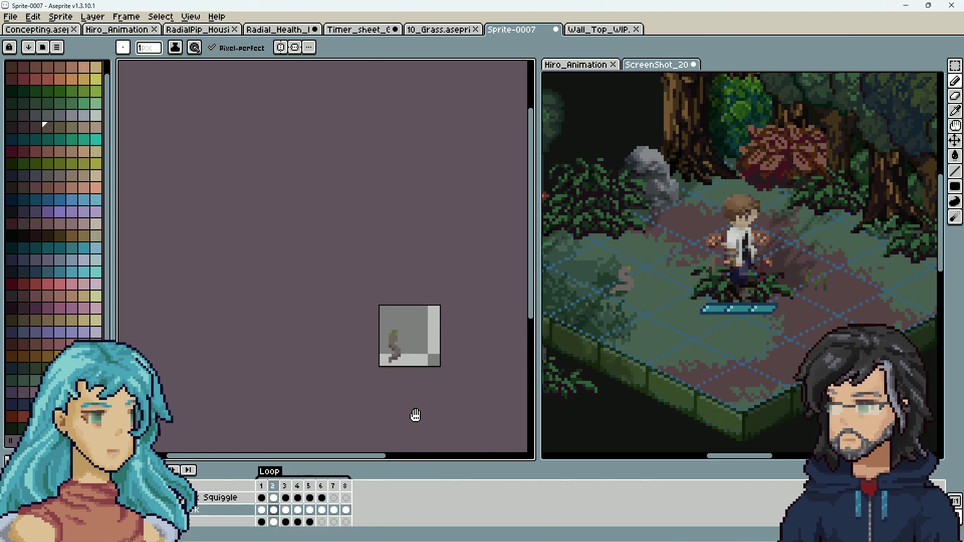
scroll(434, 413, up, 2)
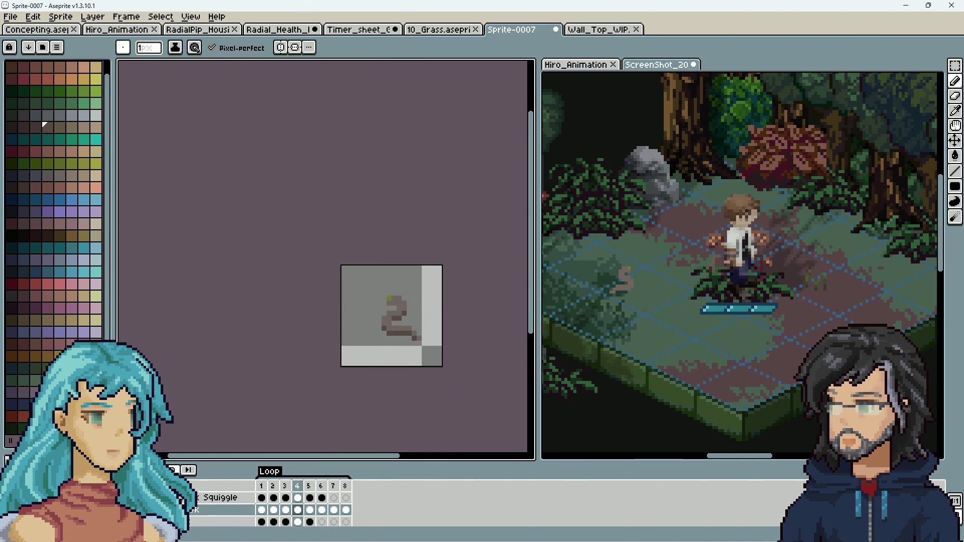
Play and stop the forest mockup's animation, toggling between Move and Pencil tools.
click(546, 436)
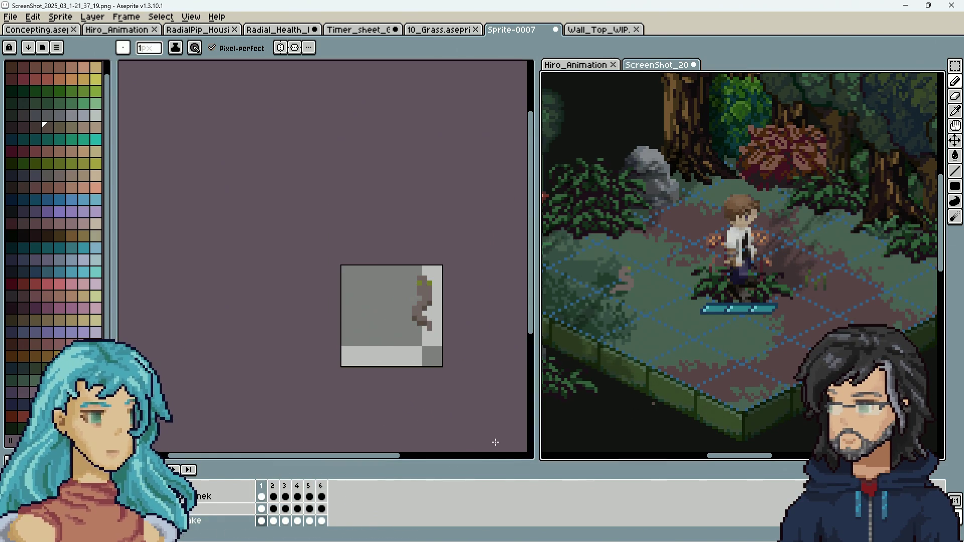
key(Return)
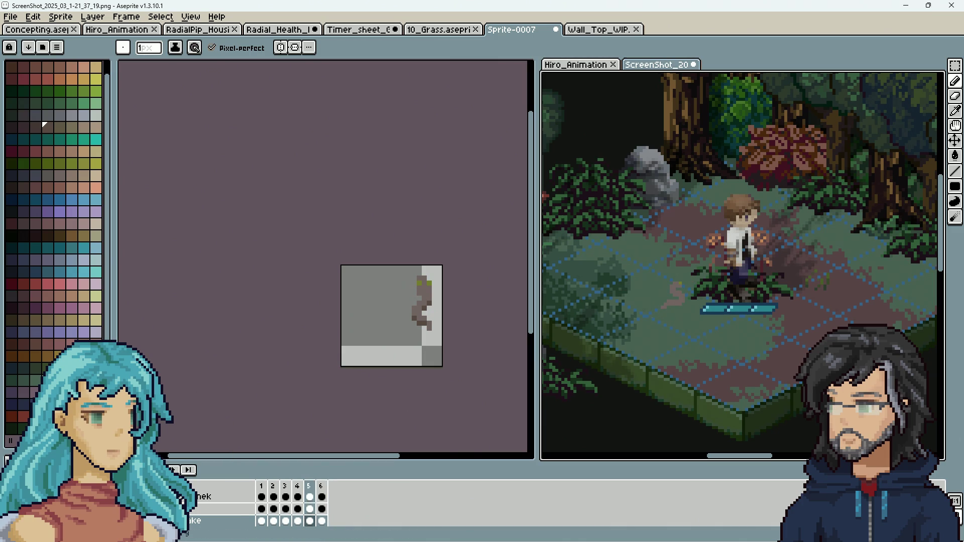
key(Return)
key(v)
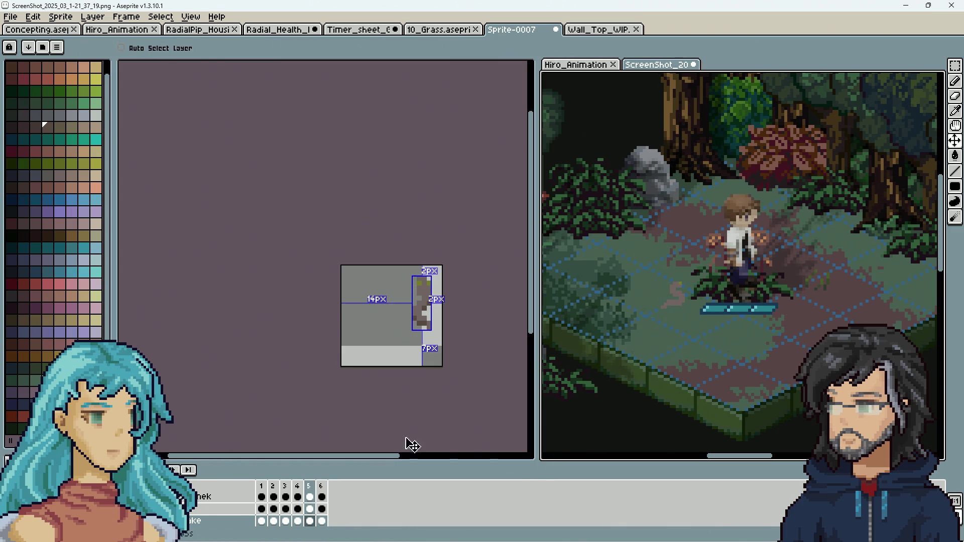
key(Return)
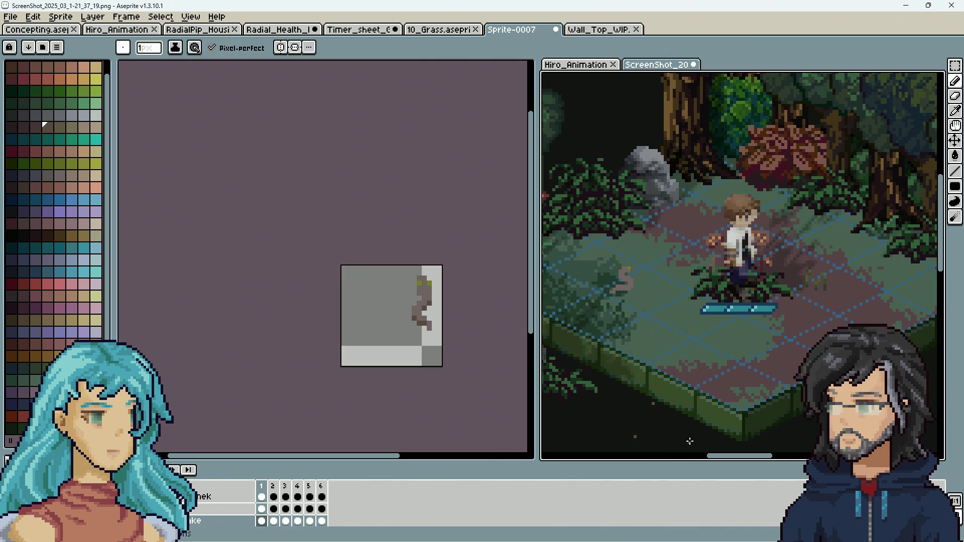
key(b)
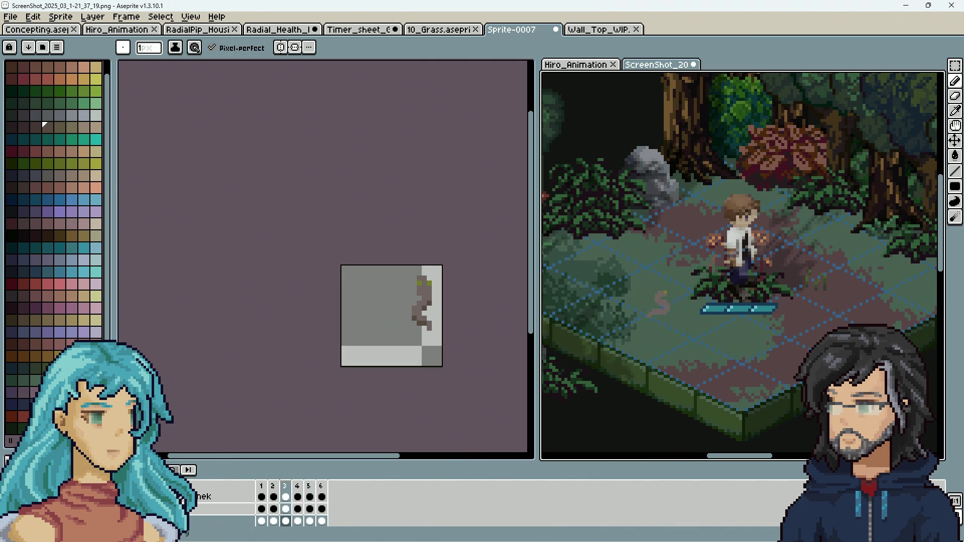
Compare the squiggle sprite against the mockup, then delete the selected squiggle layer content.
click(280, 398)
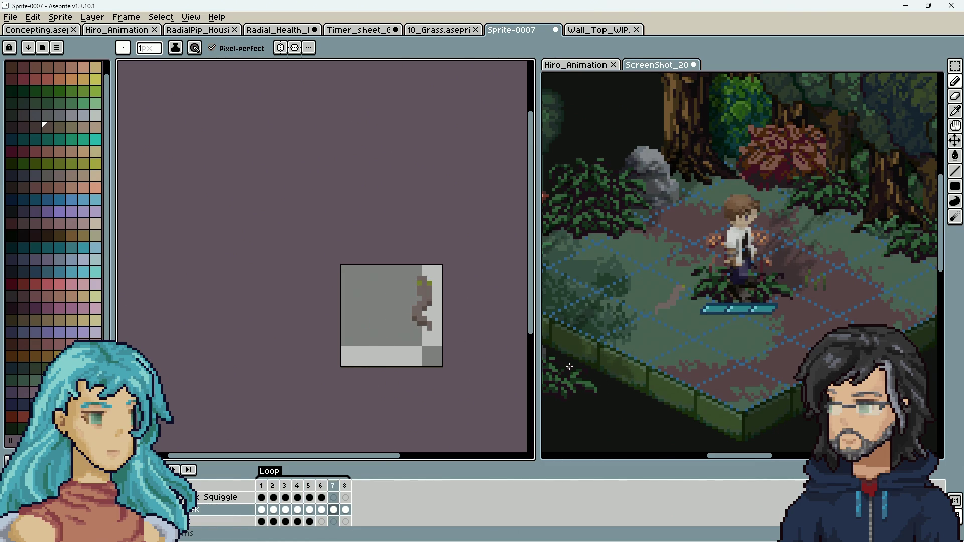
click(657, 389)
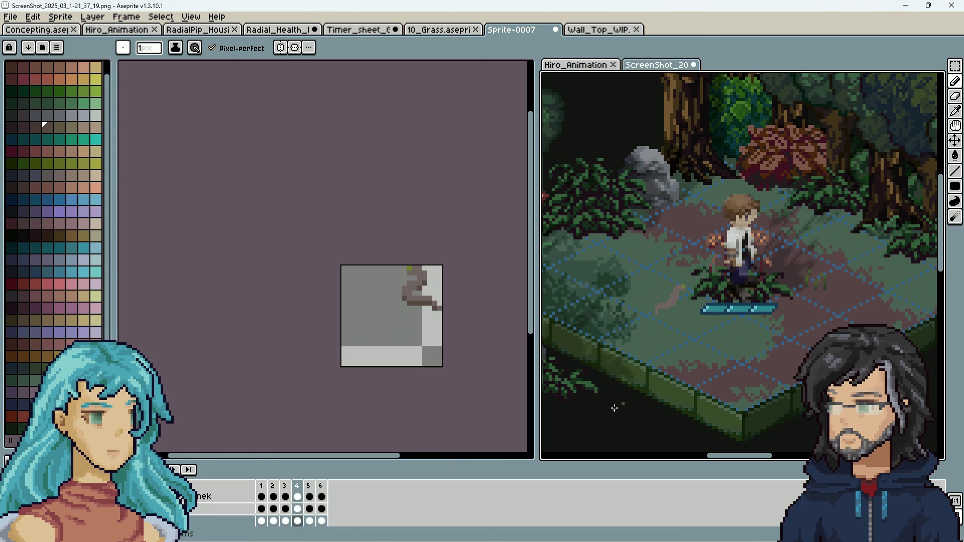
click(449, 390)
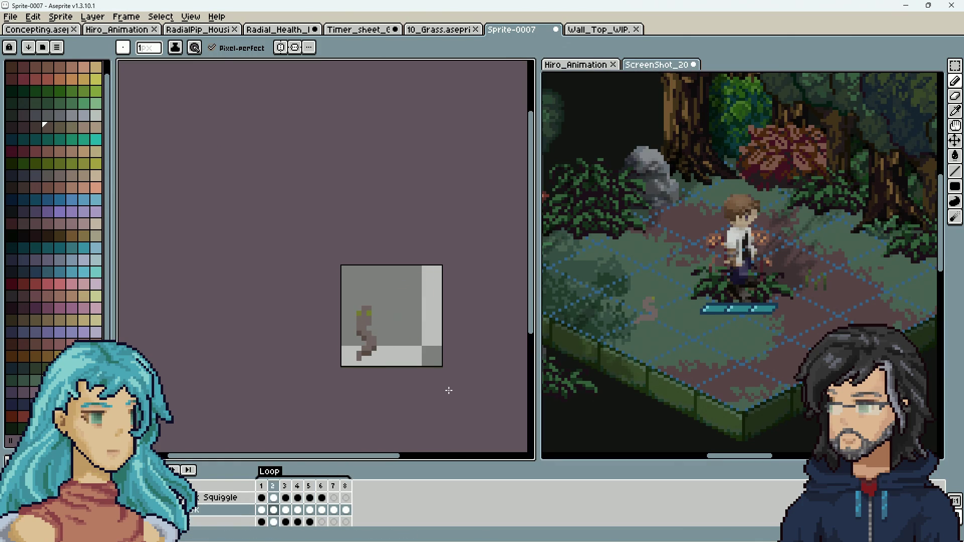
click(620, 432)
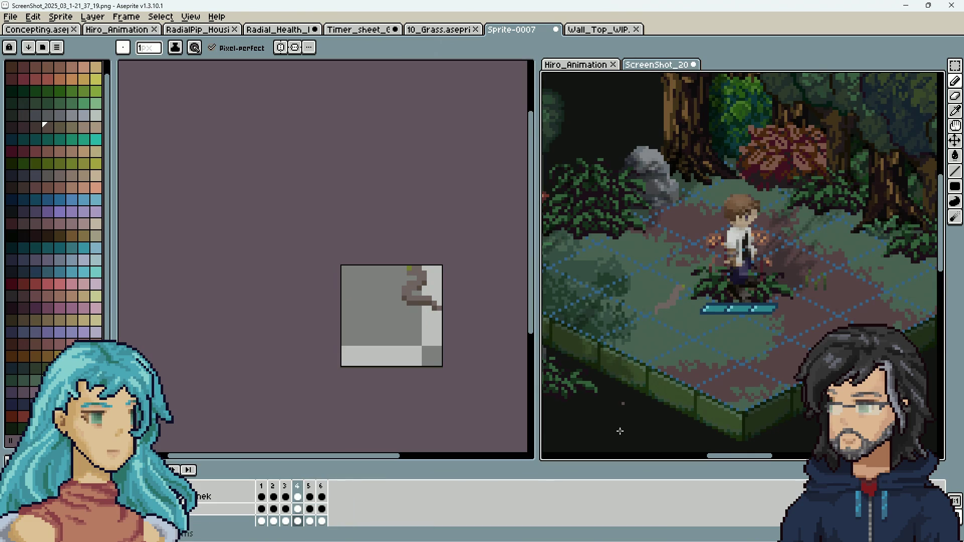
click(357, 419)
click(221, 498)
key(Delete)
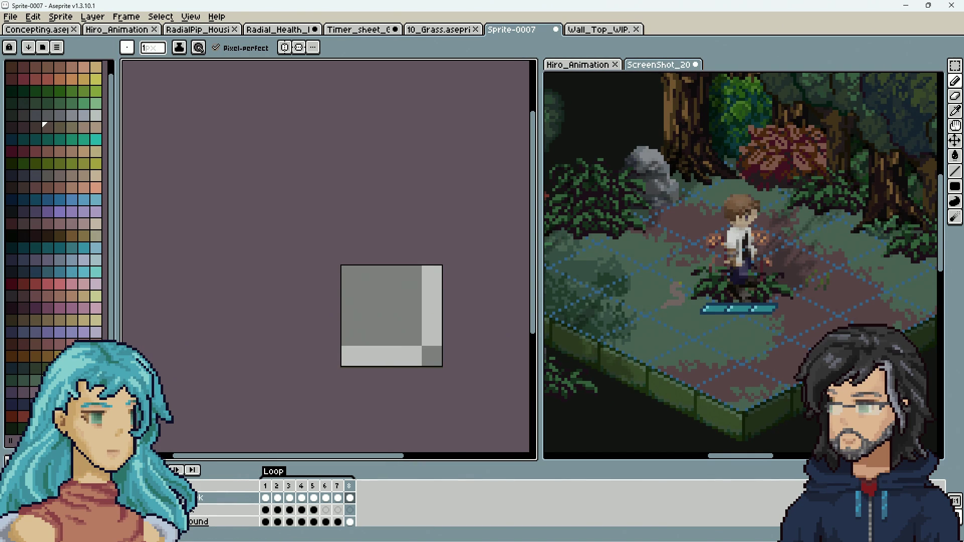
Undo the squiggle deletion, set Smol Snek Squiggle opacity to 98%, and play it.
key(ctrl+z)
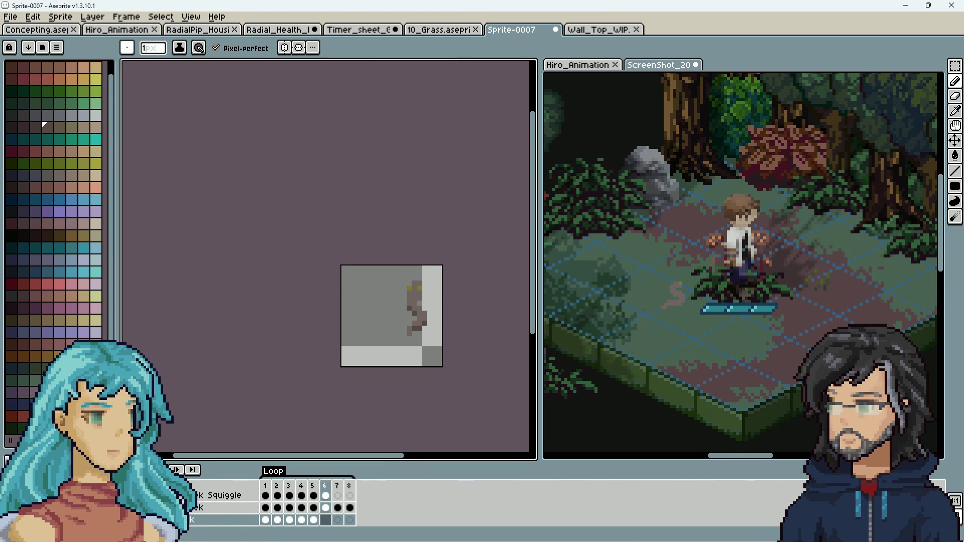
click(219, 497)
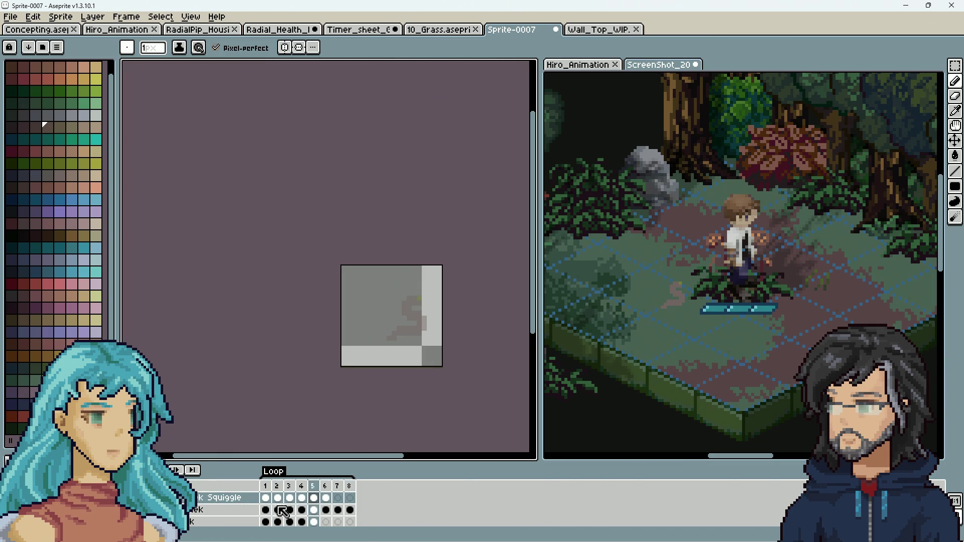
double_click(221, 498)
drag(317, 303, 361, 310)
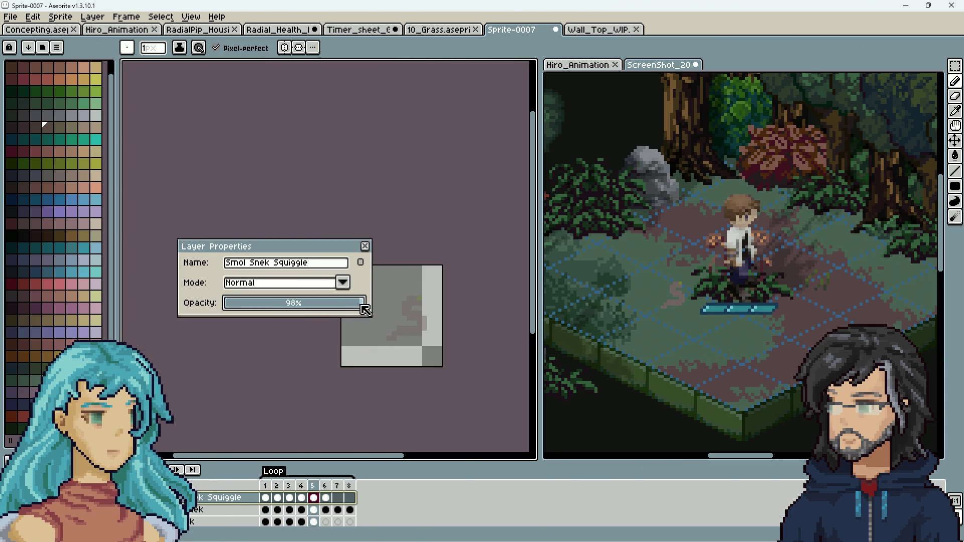
click(364, 246)
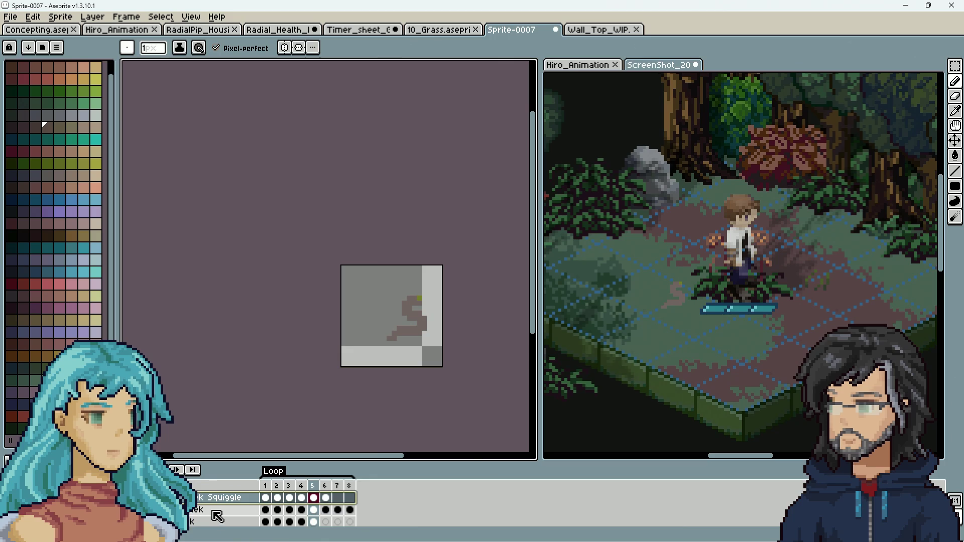
key(Return)
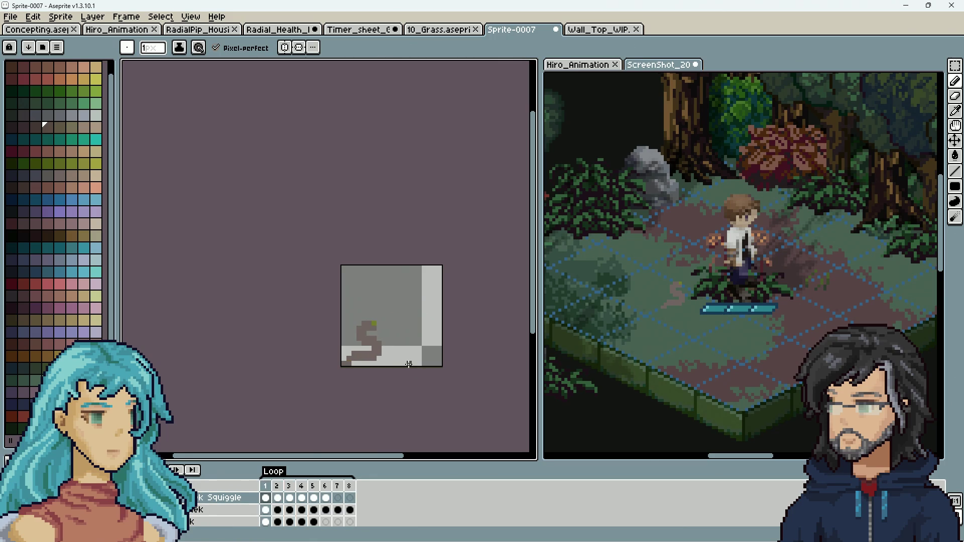
scroll(374, 365, up, 2)
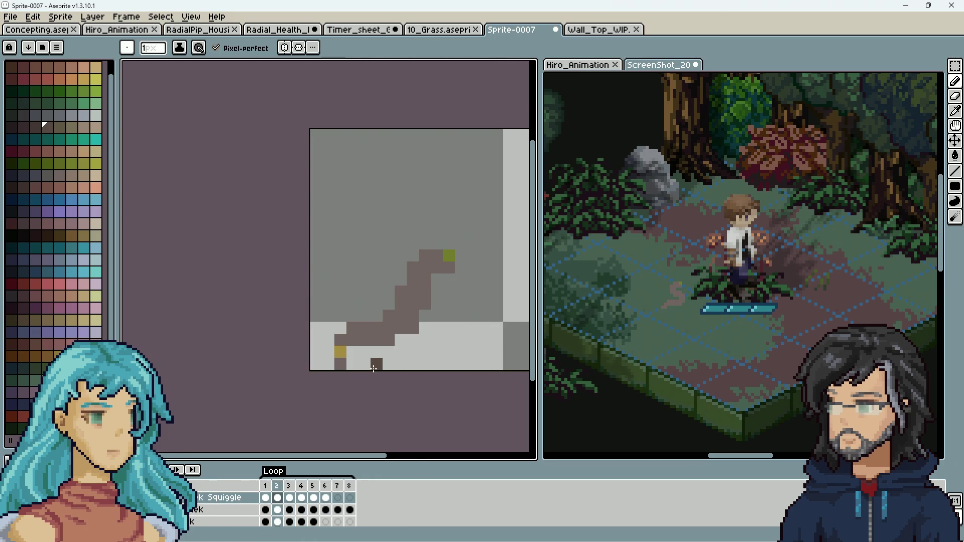
Pick a darker grey and shade the squiggle's bottom edge on frames 1 and 2.
alt+click(345, 333)
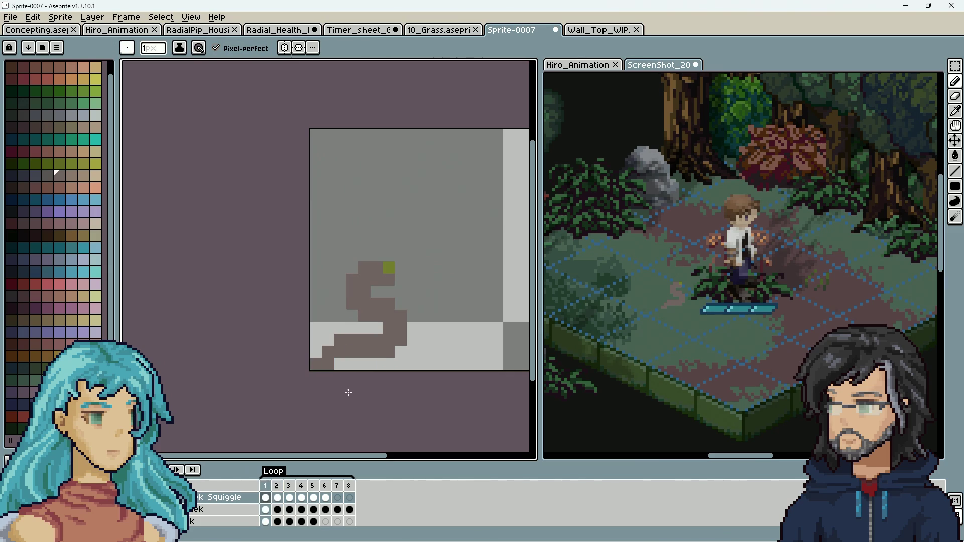
click(48, 127)
click(359, 356)
drag(386, 355, 349, 352)
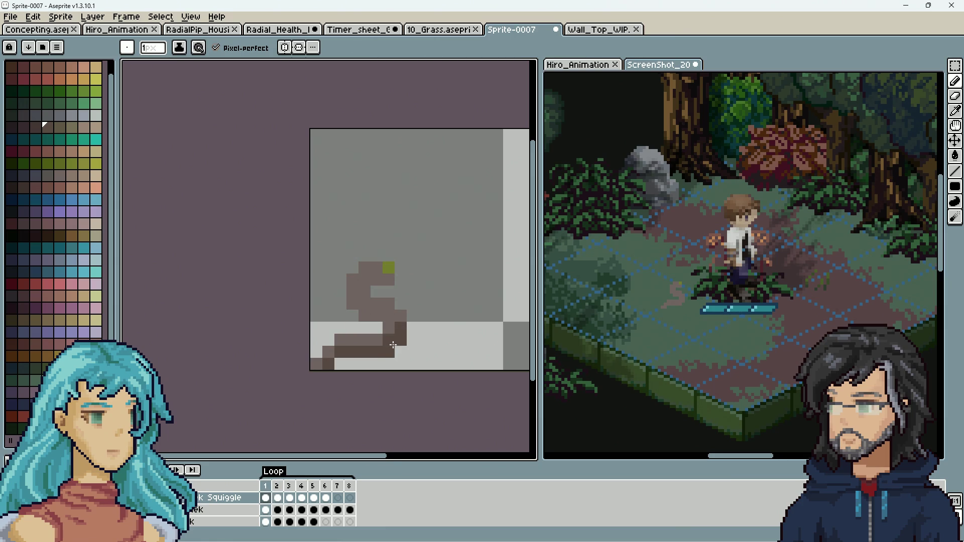
key(alt)
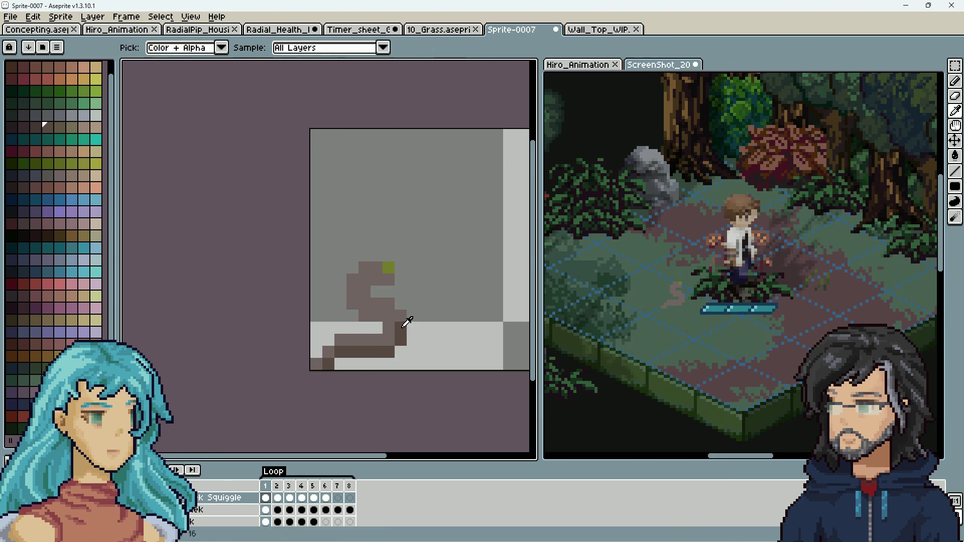
click(378, 318)
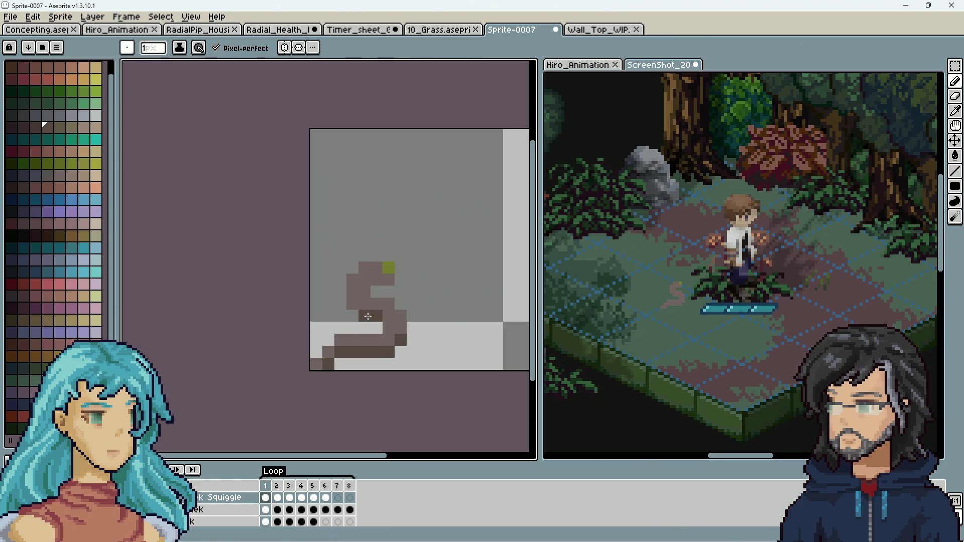
key(period)
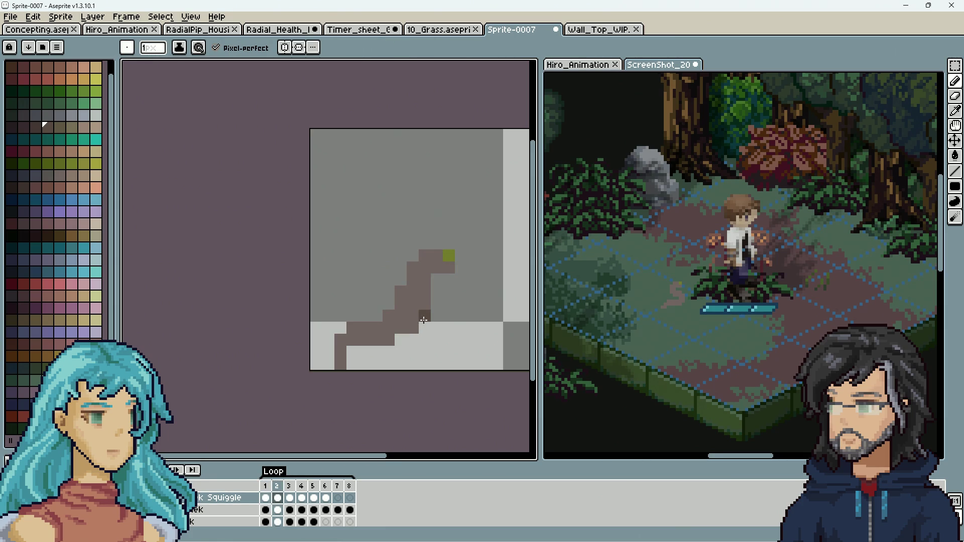
click(400, 327)
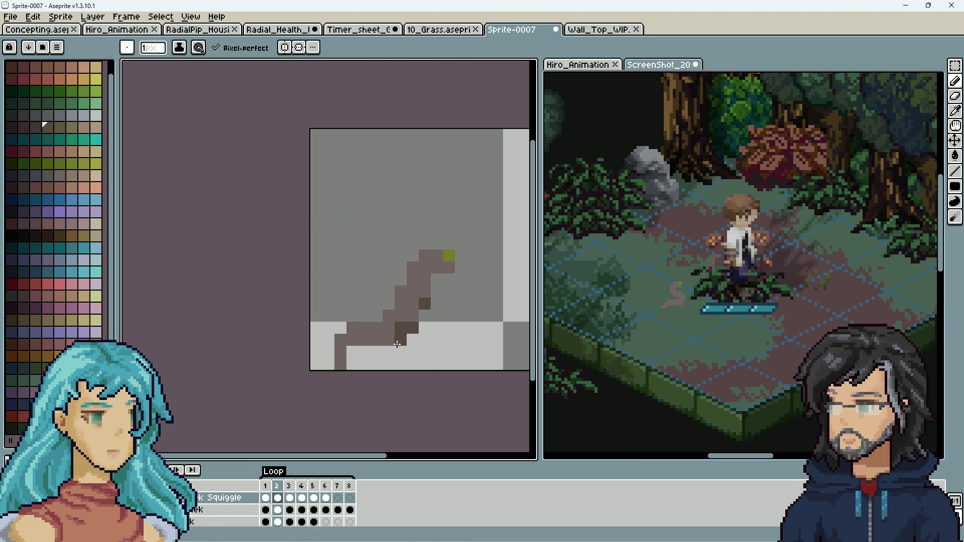
drag(397, 344, 356, 341)
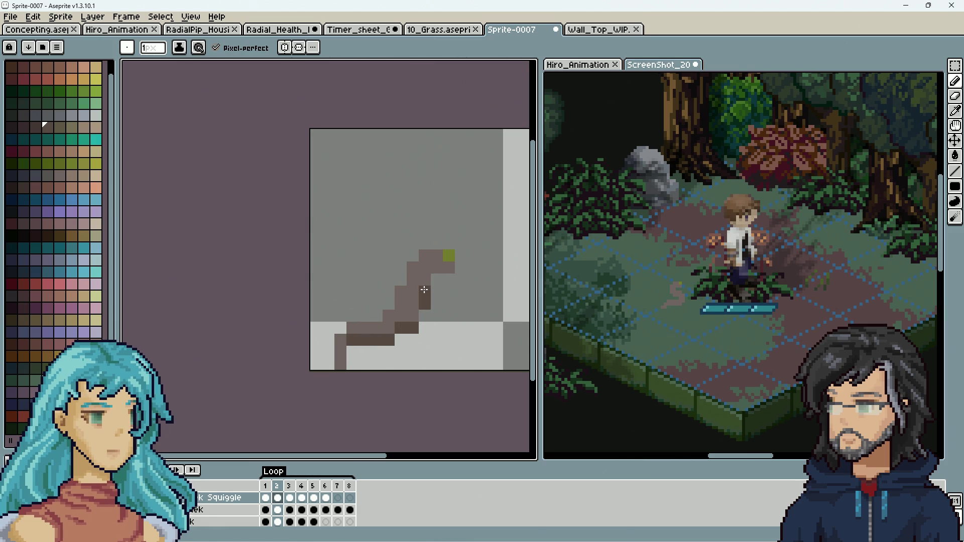
Shade the squiggle's lower edge with the darker grey on frames 3, 4 and 6.
key(period)
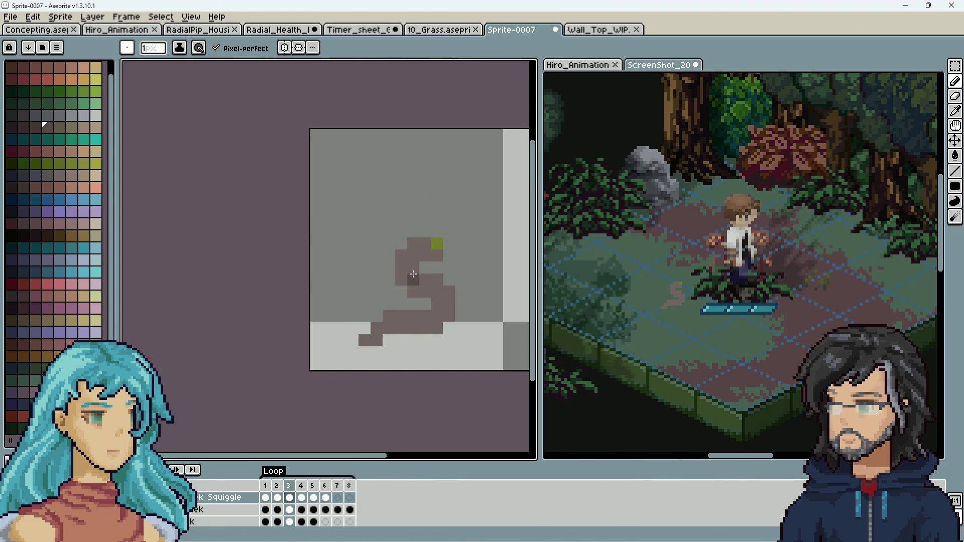
drag(413, 292, 419, 292)
key(period)
mouse_move(437, 303)
mouse_down()
mouse_move(446, 304)
mouse_move(411, 304)
mouse_up()
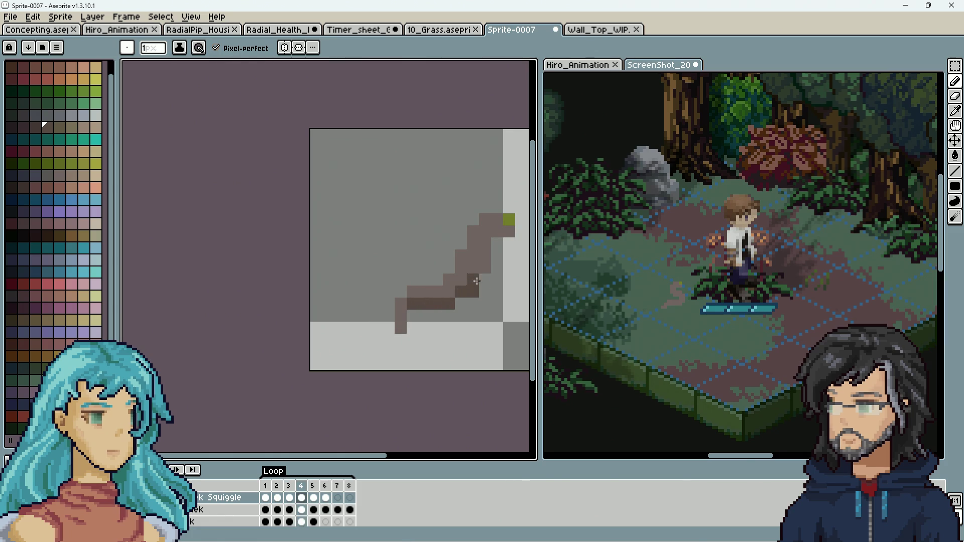
key(period)
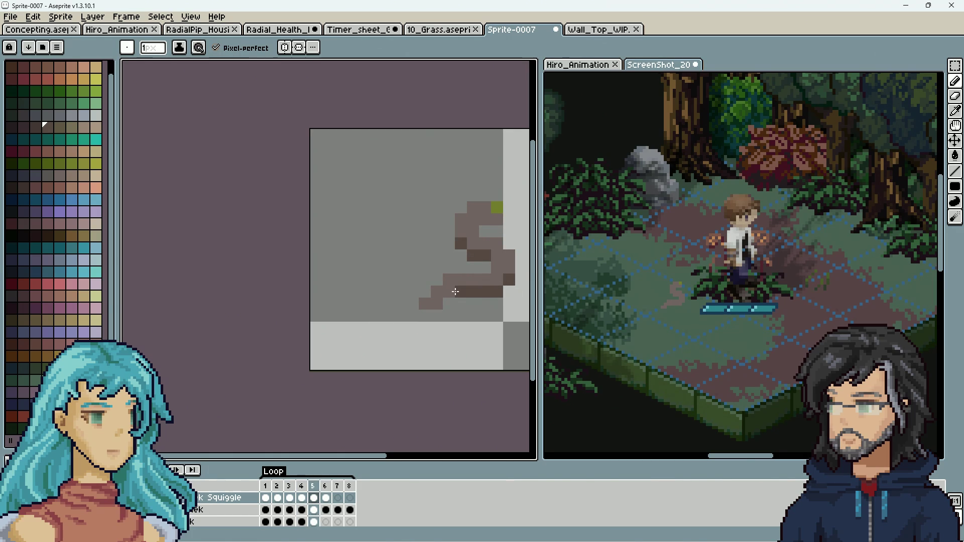
key(period)
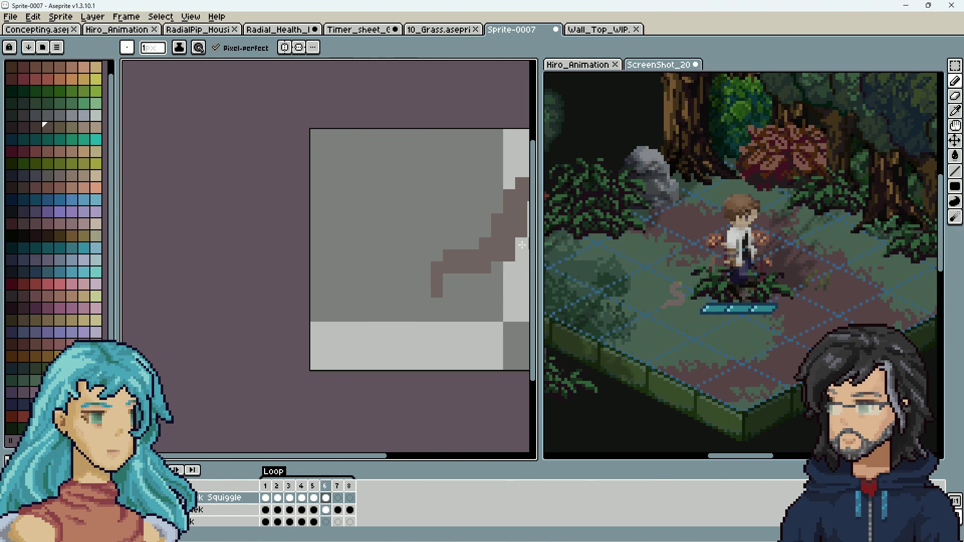
scroll(522, 244, right, 3)
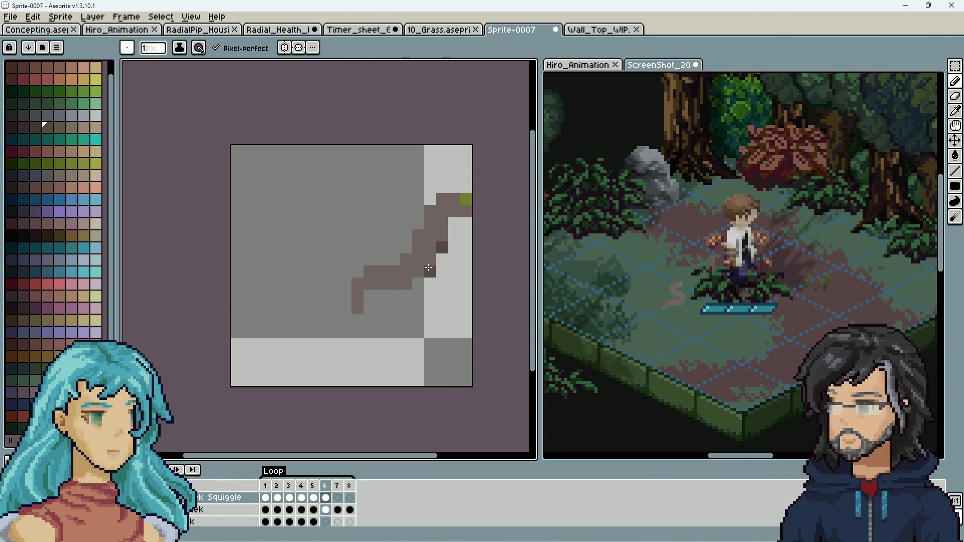
drag(413, 280, 385, 282)
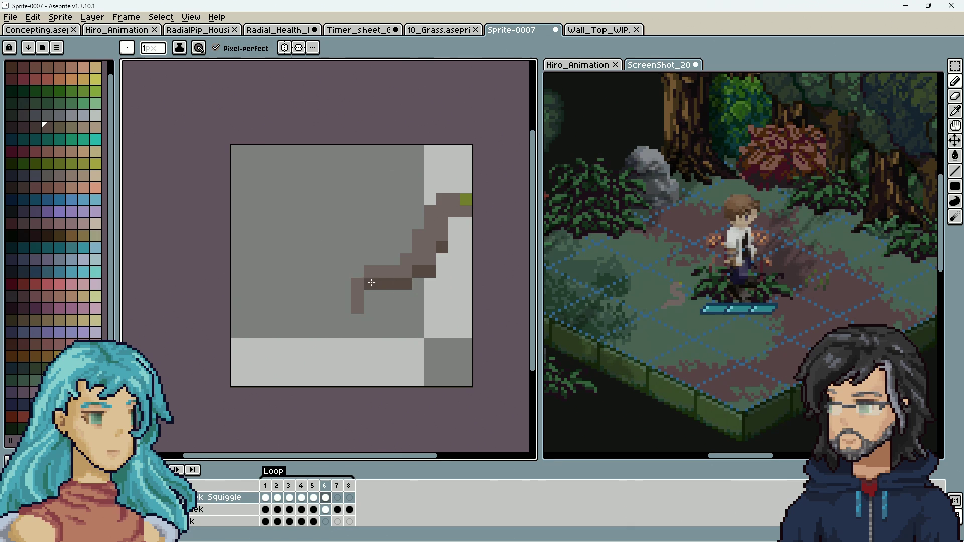
key(period)
key(period)
key(comma)
key(comma)
key(comma)
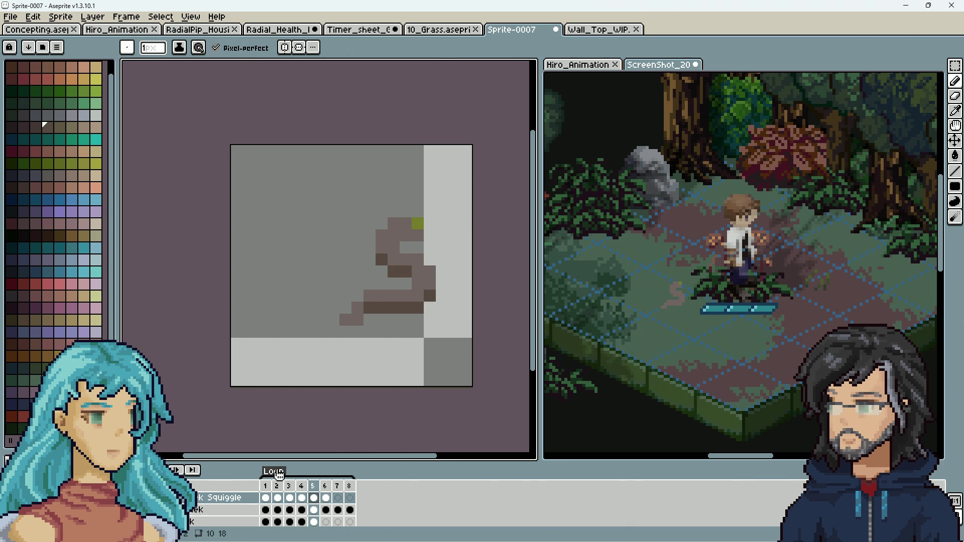
Set the Loop tag to end at frame 7 and play the animation to check it.
double_click(279, 474)
click(514, 267)
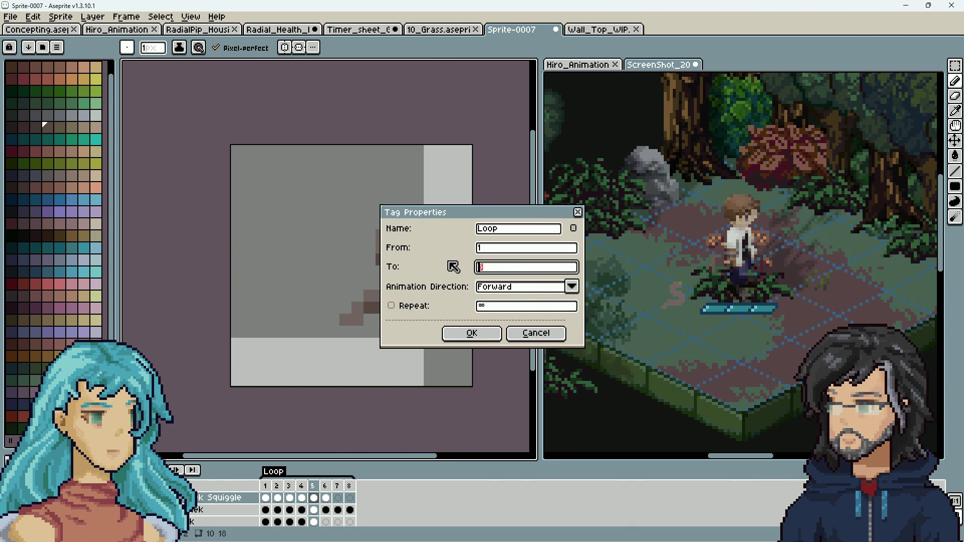
click(472, 334)
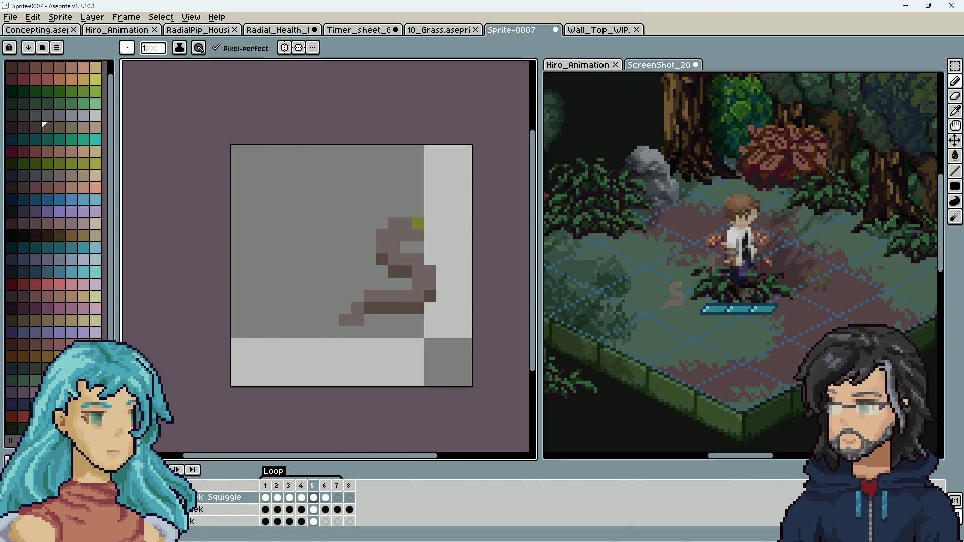
key(Return)
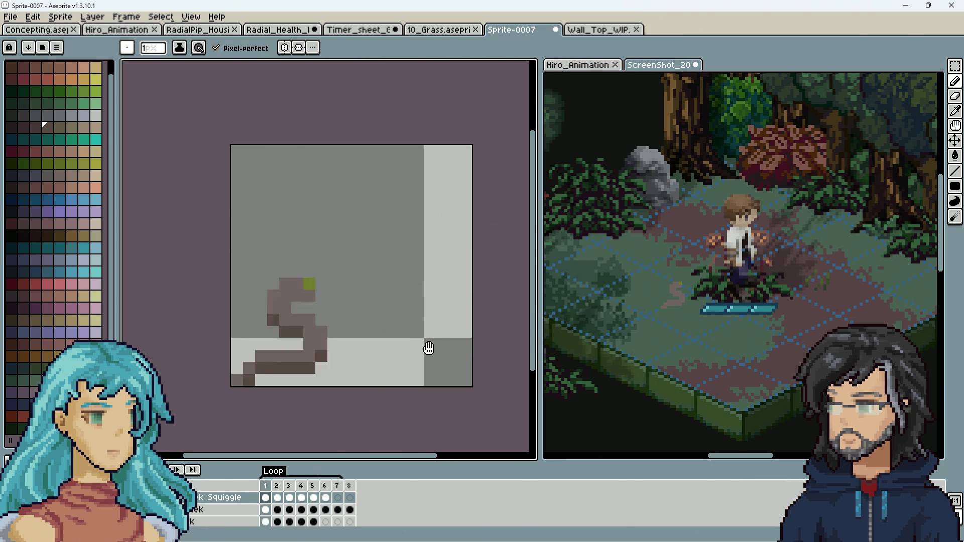
scroll(430, 349, down, 4)
scroll(429, 348, down, 1)
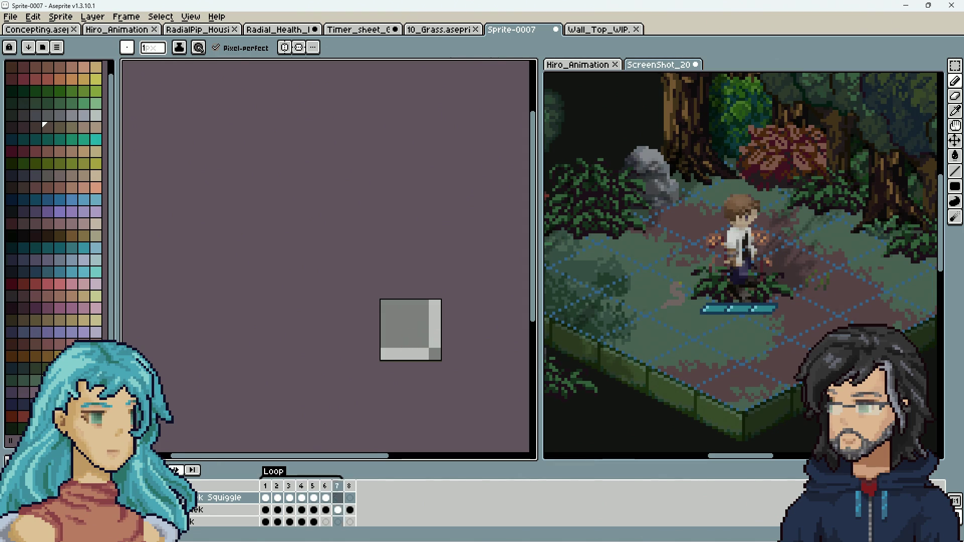
scroll(385, 395, up, 2)
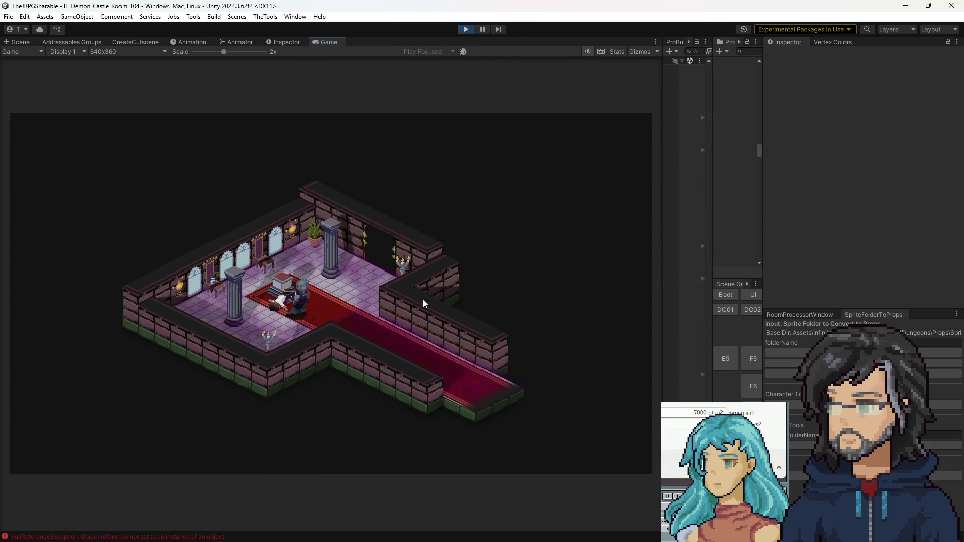
Widen the project panels and trace the NullReferenceException error from the console into its script line.
drag(634, 209, 587, 201)
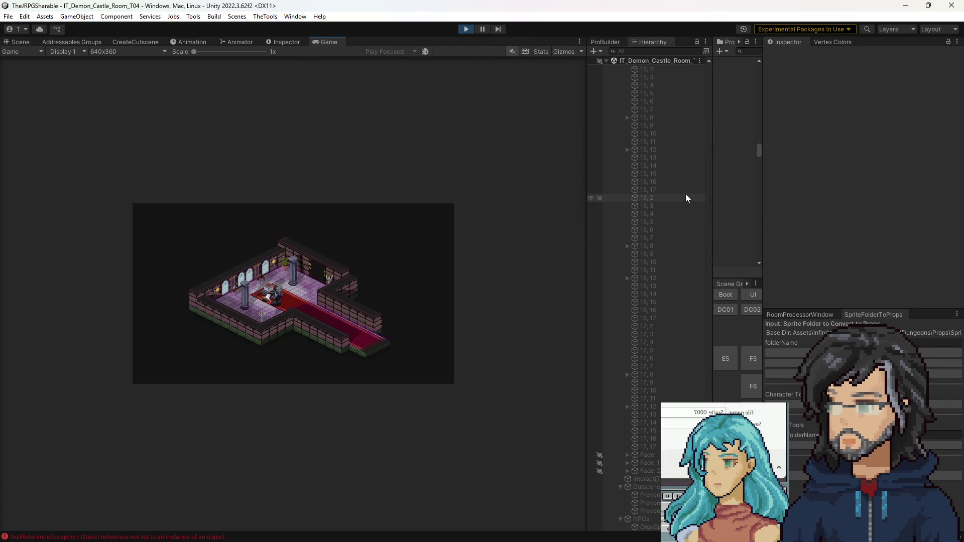
drag(710, 191, 582, 192)
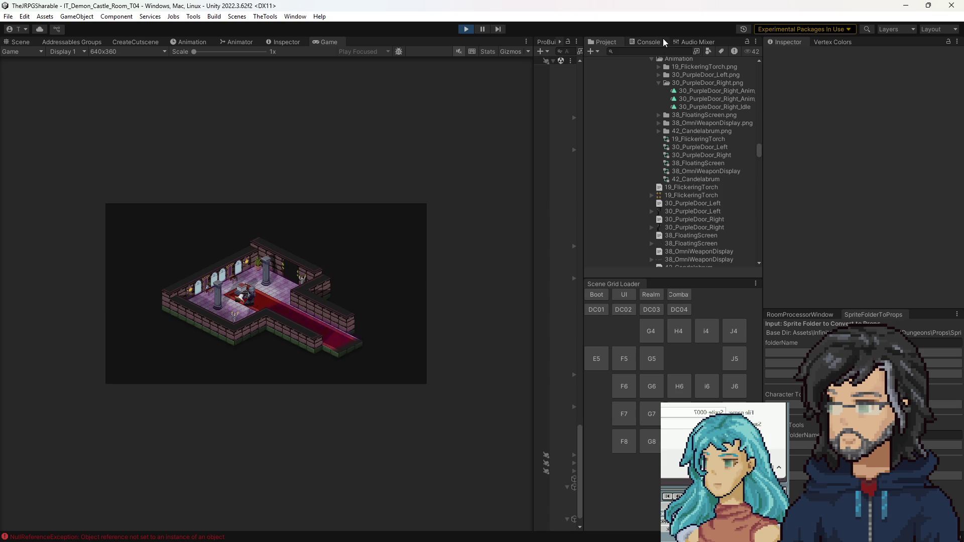
click(652, 41)
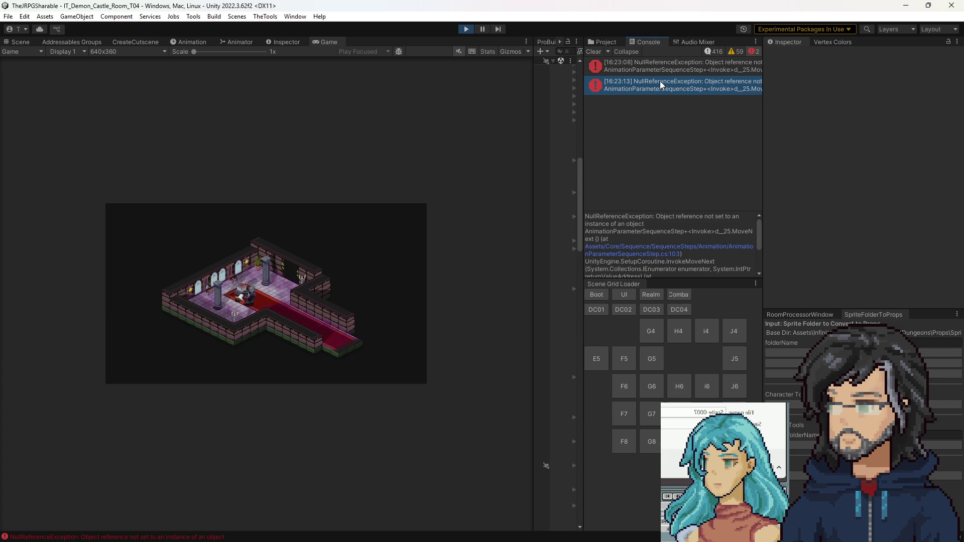
double_click(660, 81)
click(906, 8)
click(648, 68)
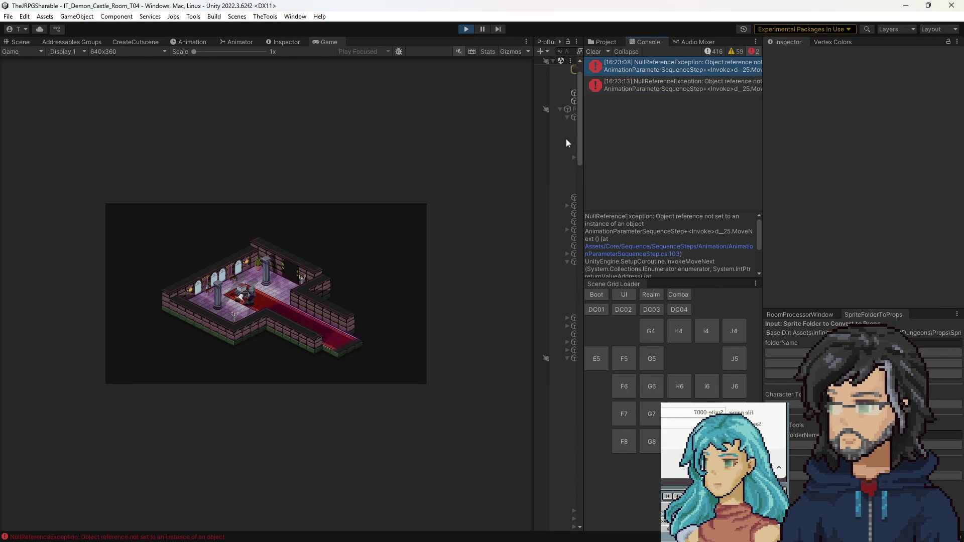
Widen the hierarchy, show the game view at 2x scale, and open the OmniWeapon cutscene prefab.
drag(531, 159, 442, 150)
click(607, 41)
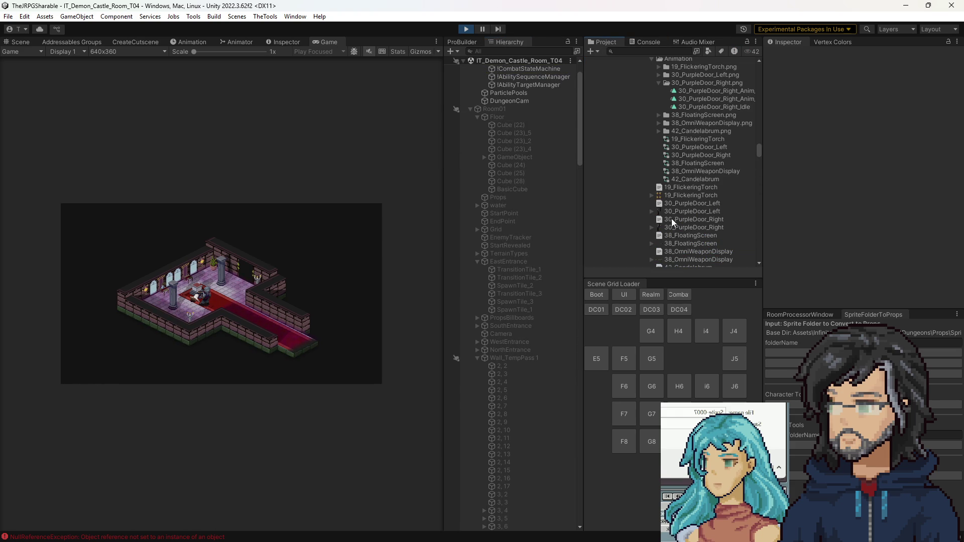
scroll(675, 208, down, 10)
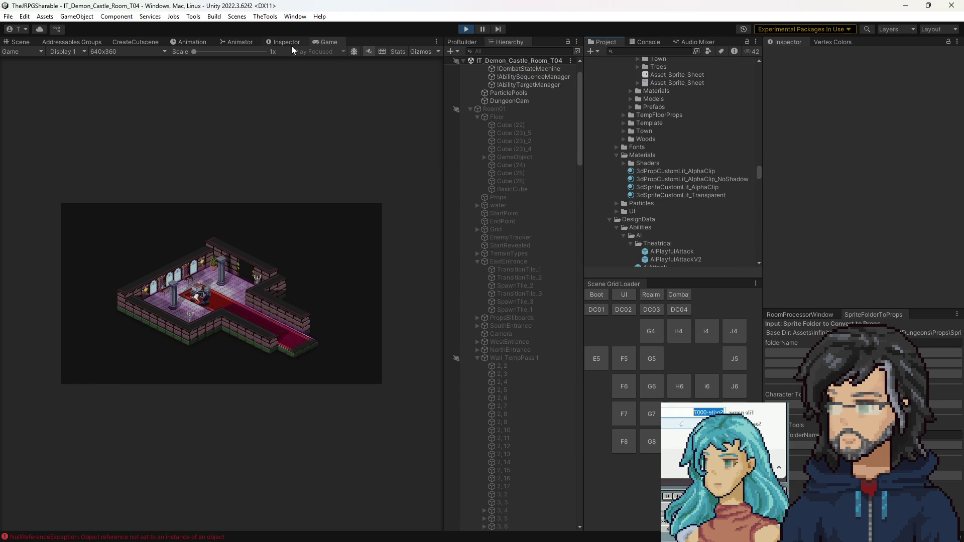
click(224, 52)
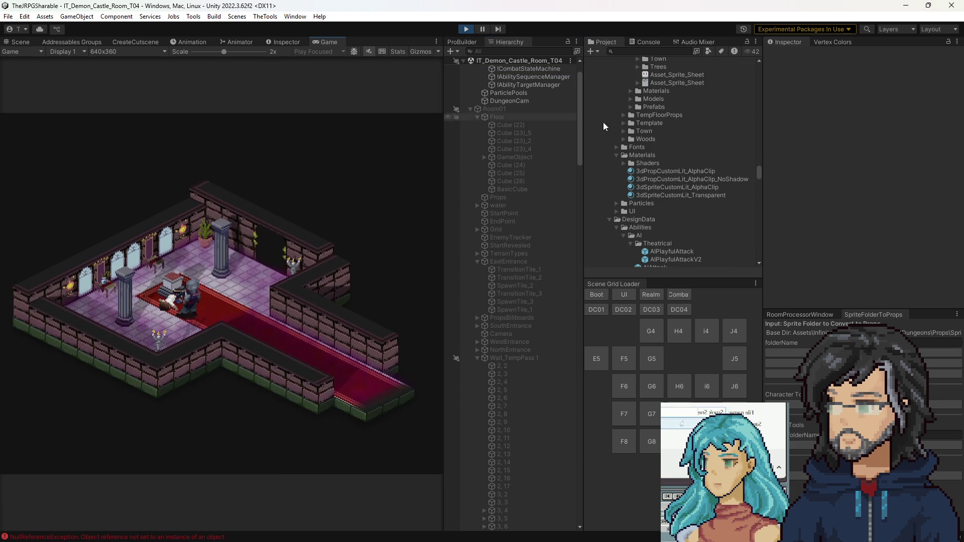
scroll(668, 198, down, 15)
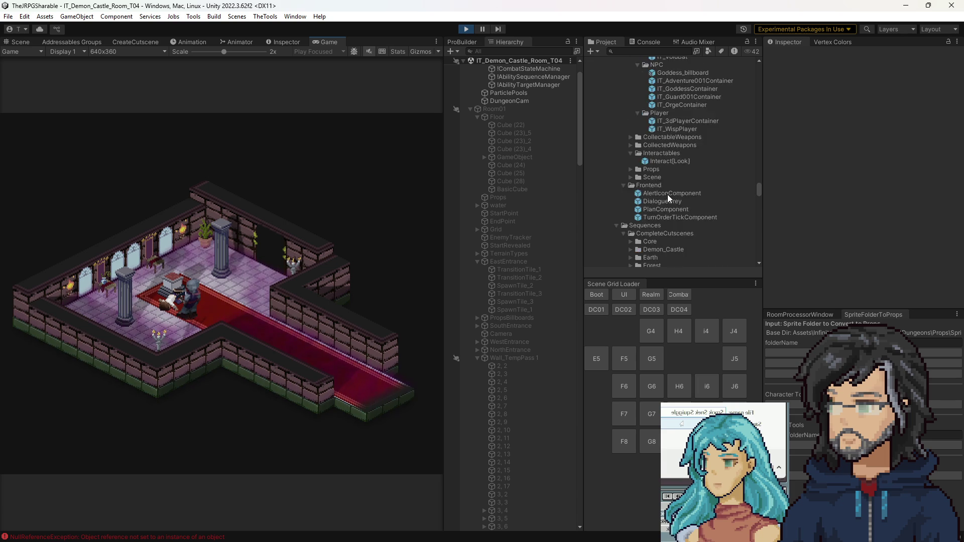
scroll(668, 193, down, 8)
click(663, 133)
double_click(663, 133)
Review the Dialogue and Fight, Transition and Disappear sequence steps.
click(515, 146)
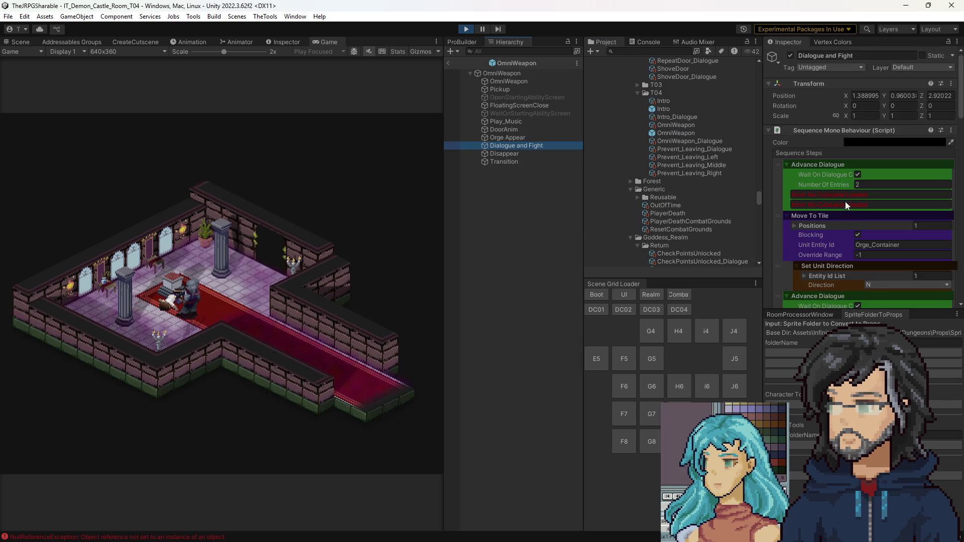
scroll(859, 205, down, 5)
scroll(860, 205, up, 5)
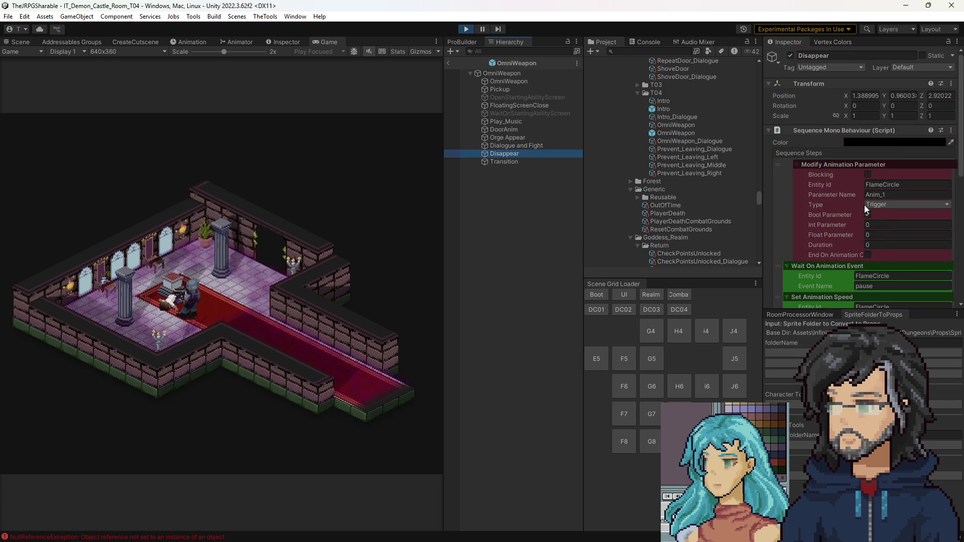
scroll(883, 231, down, 15)
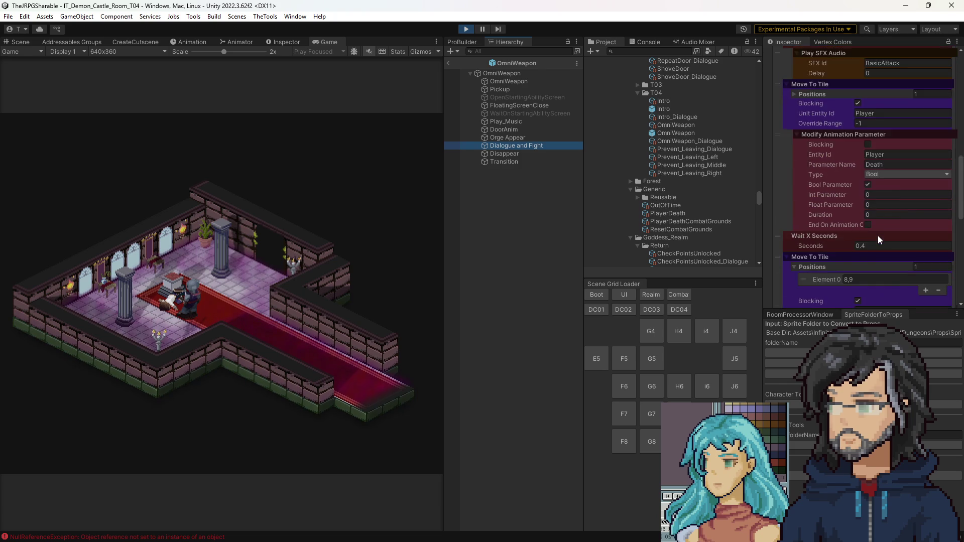
scroll(880, 240, down, 5)
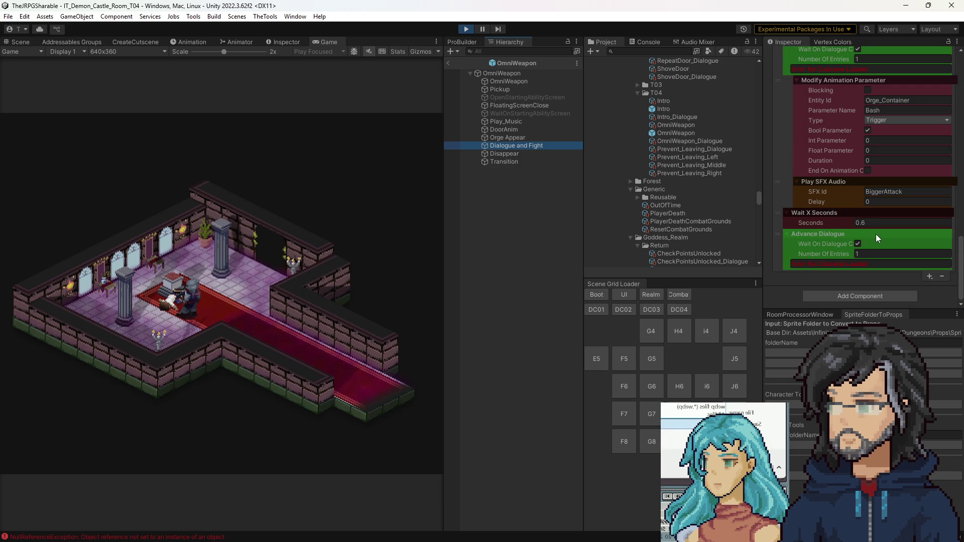
key(Down)
key(Down)
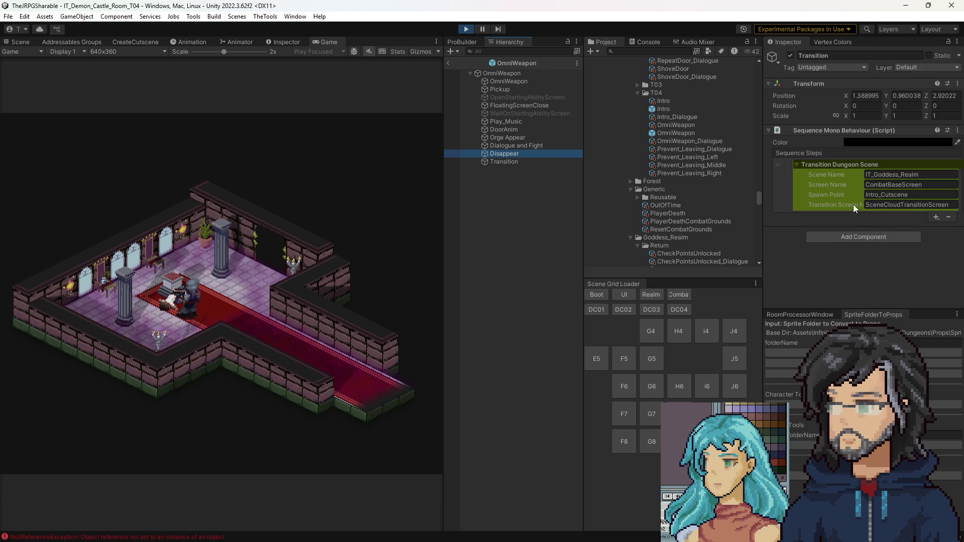
key(Up)
scroll(864, 210, down, 10)
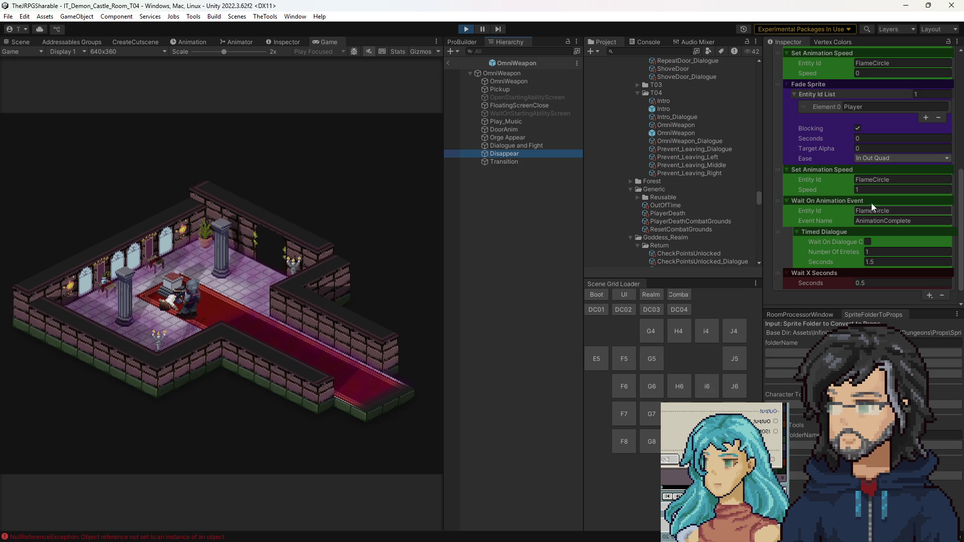
scroll(873, 205, up, 3)
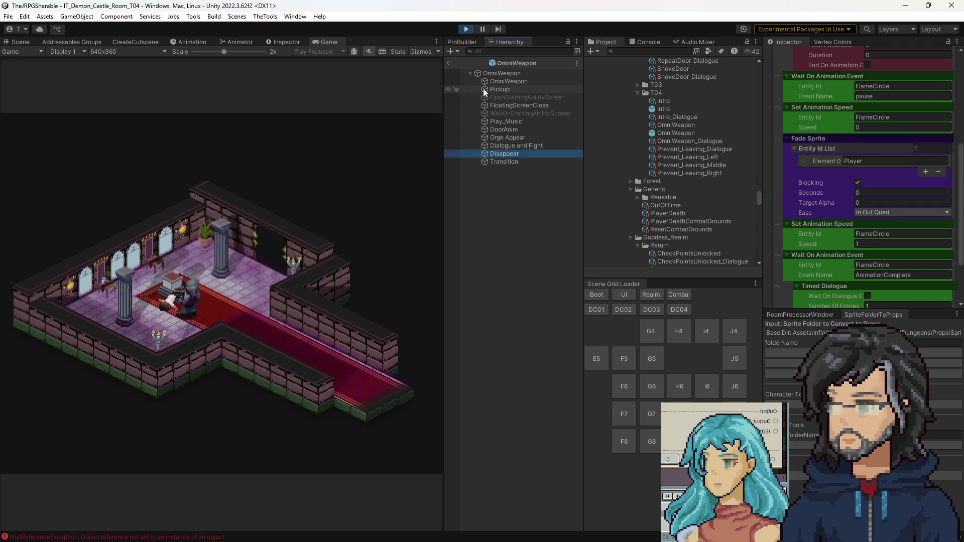
Compile the parent OmniWeapon sequence into its asset, save, and stop the game.
click(501, 73)
click(871, 173)
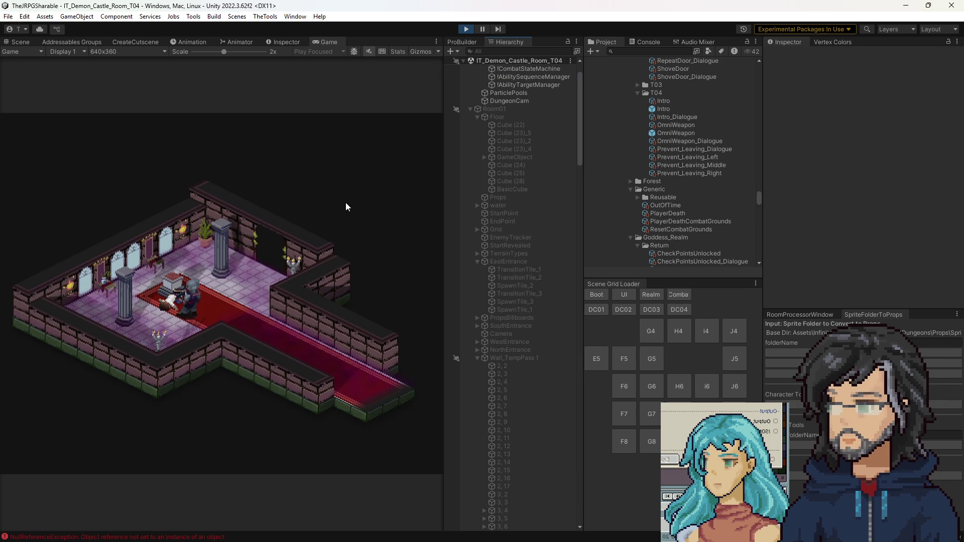
key(ctrl+s)
key(ctrl+p)
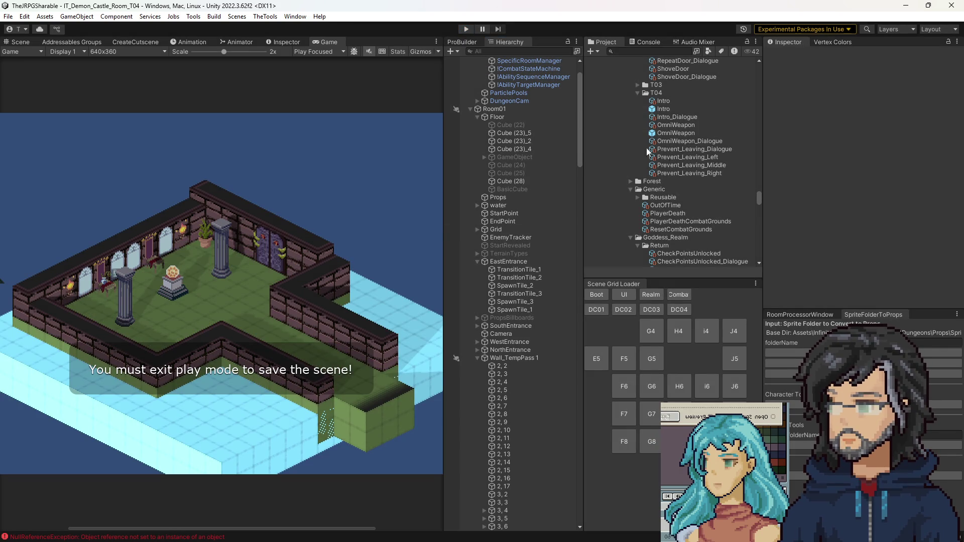
Open the OmniWeapon prefab and inspect its compiled OmniWeapon sequence asset.
click(670, 133)
double_click(671, 134)
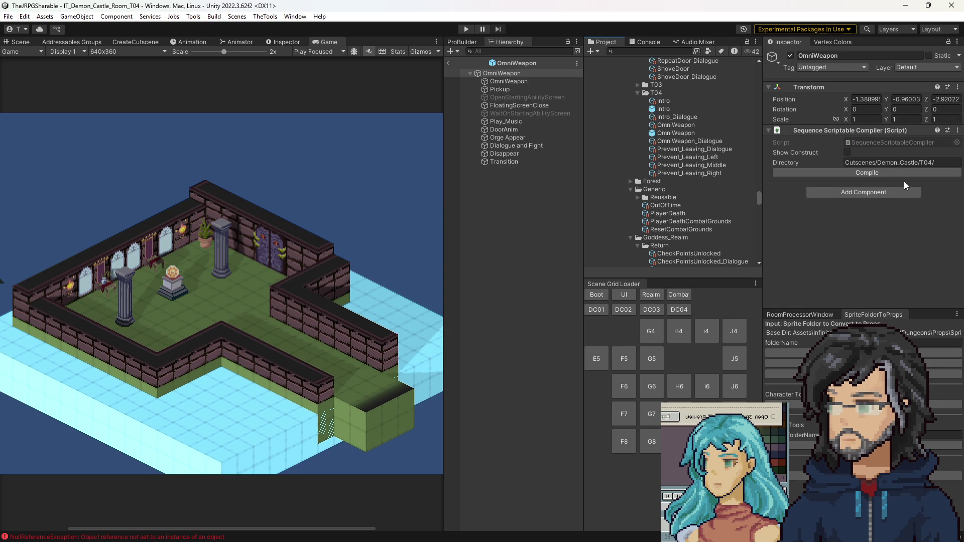
click(675, 125)
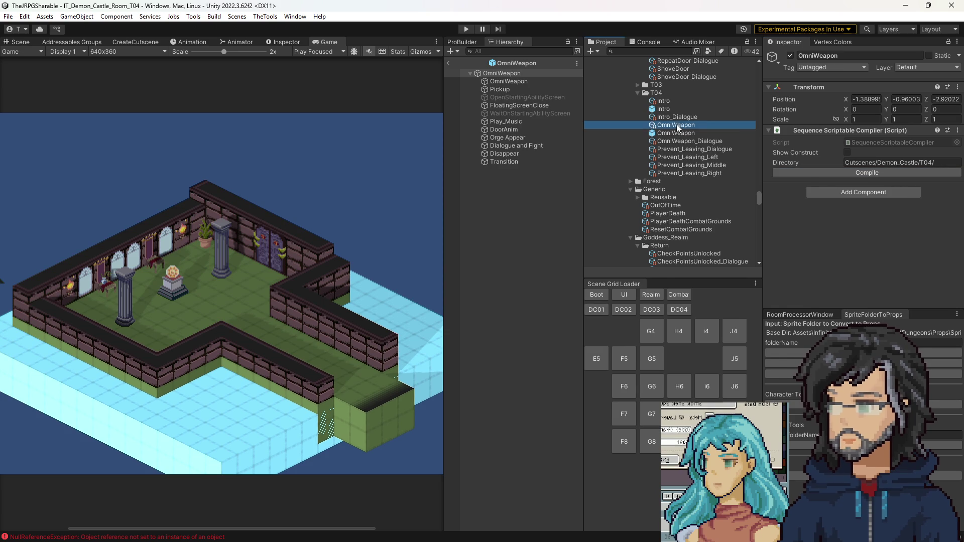
scroll(873, 232, down, 5)
scroll(872, 232, down, 10)
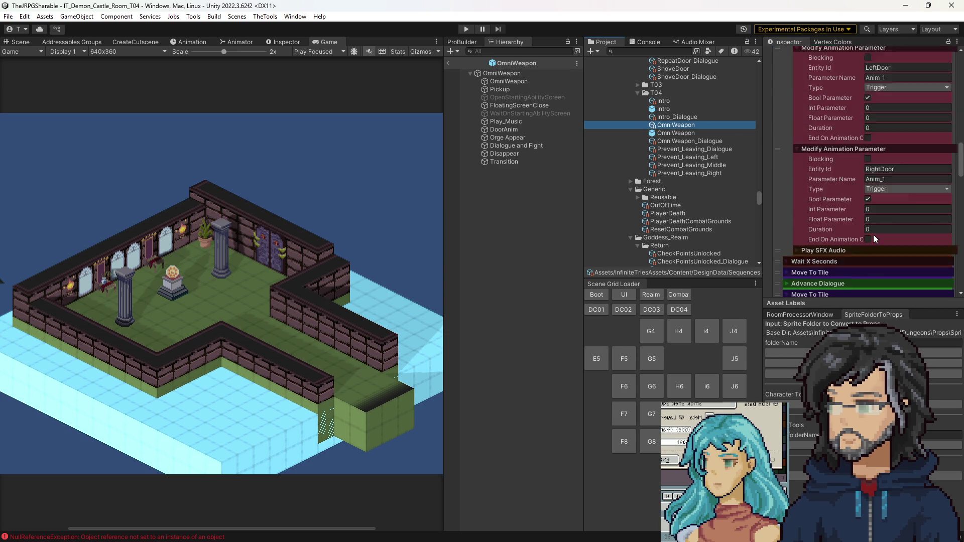
scroll(874, 233, down, 15)
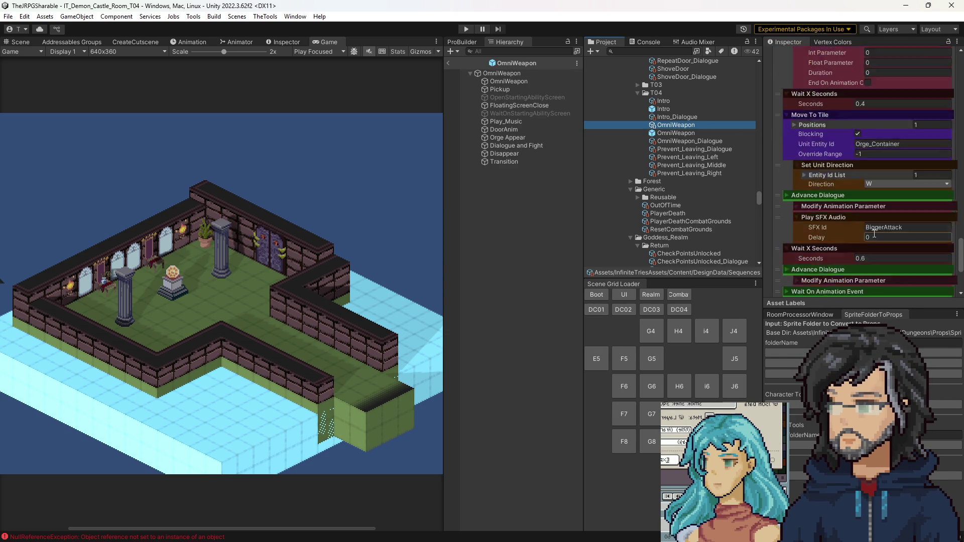
Check the Set Animation Speed and Wait On Animation Event pause event, then play the scene.
click(824, 227)
click(834, 175)
click(858, 196)
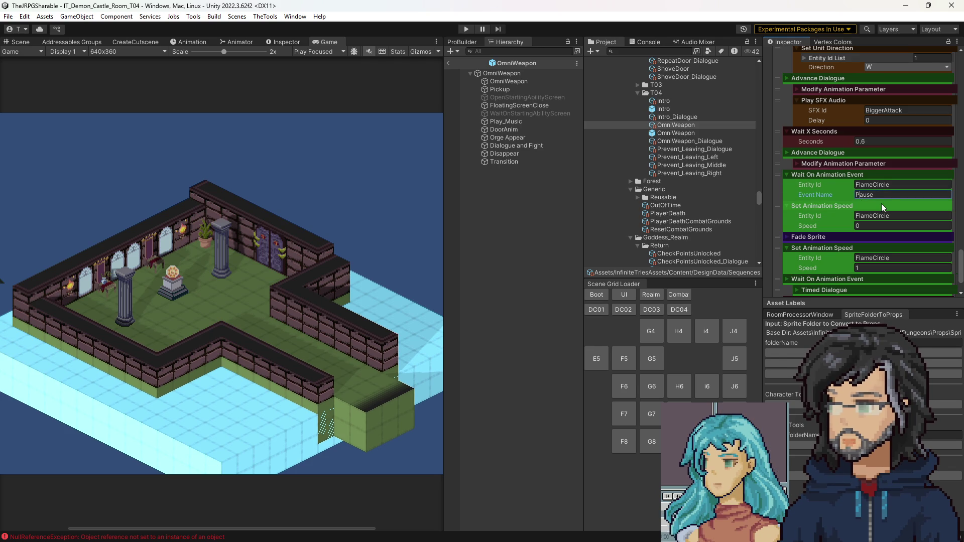
click(448, 63)
click(466, 29)
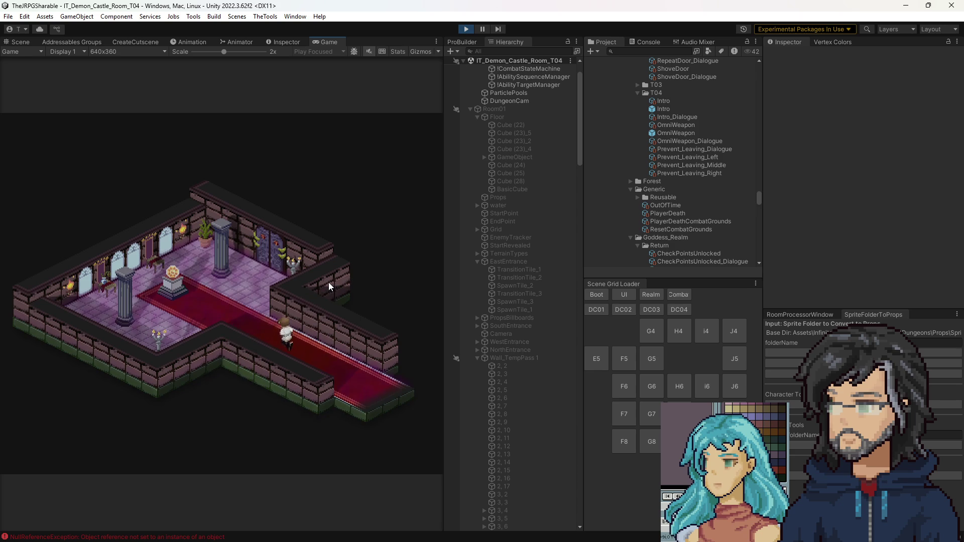
Inspect the two NullReferenceException errors in the Console.
click(638, 43)
click(647, 89)
click(644, 68)
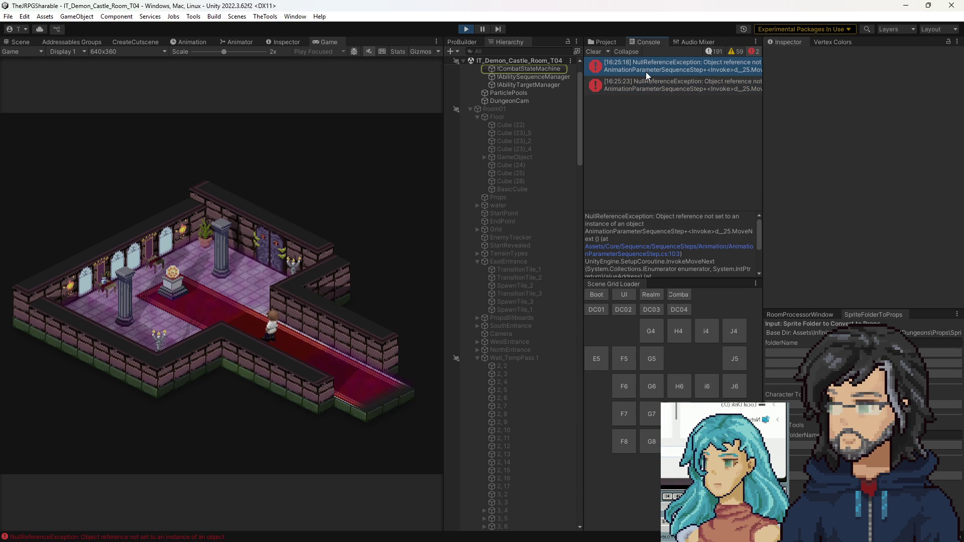
scroll(670, 221, down, 3)
scroll(682, 228, up, 3)
Walk the hero to the altar, take the Omni Weapon, advance the Orge dialogue, and stop.
key(Up)
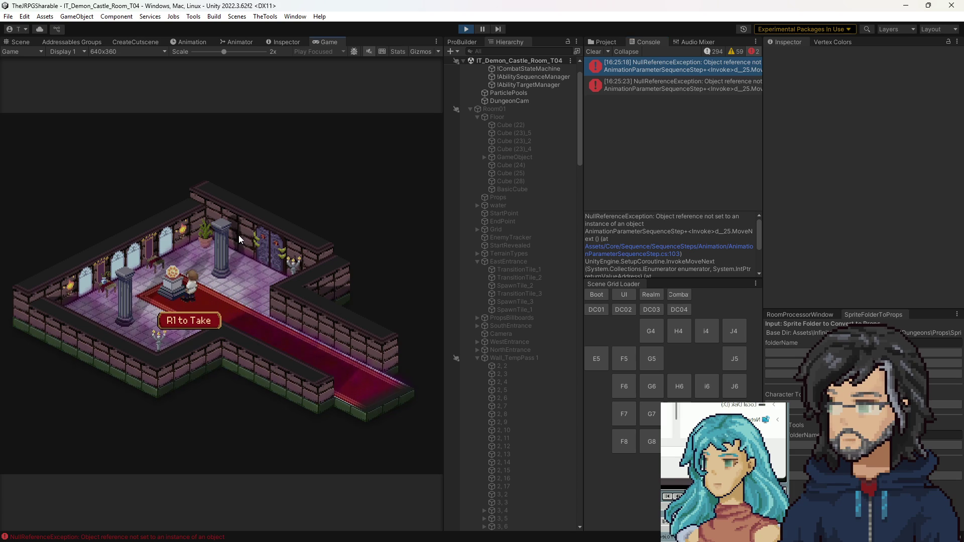
key(Return)
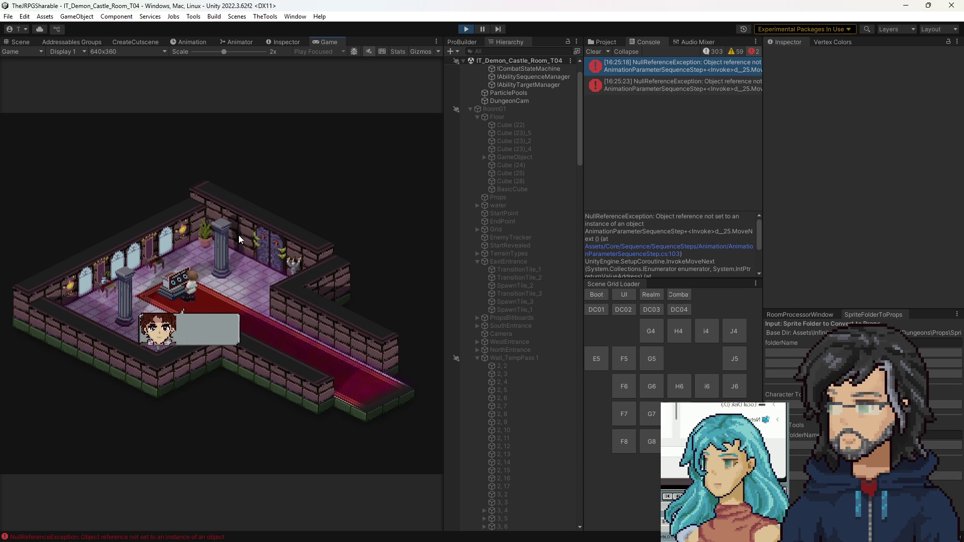
key(Return)
key(Return)
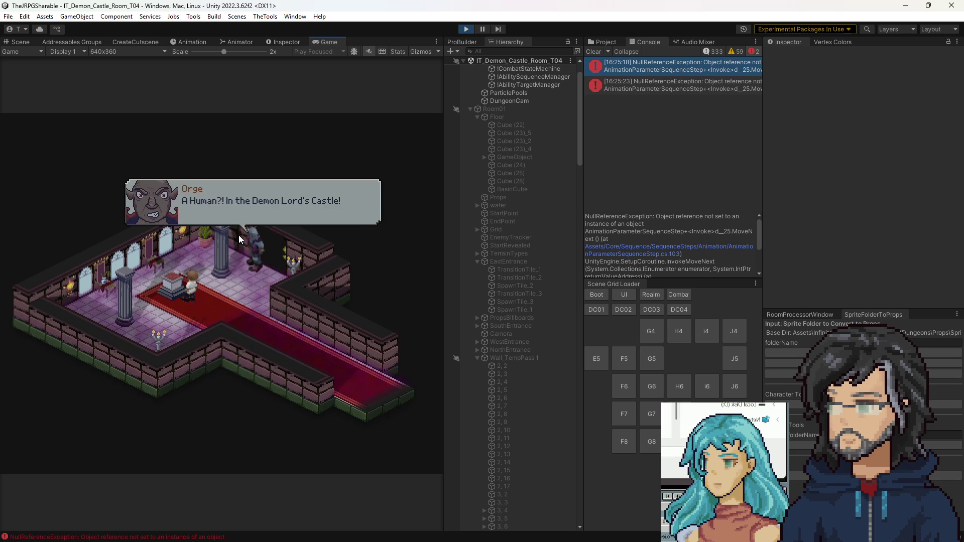
key(Return)
key(Return)
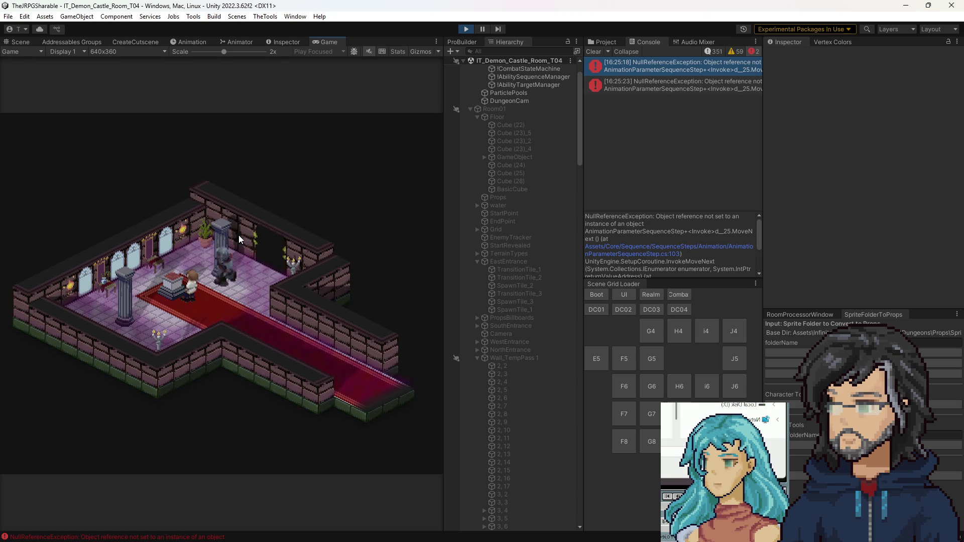
key(Return)
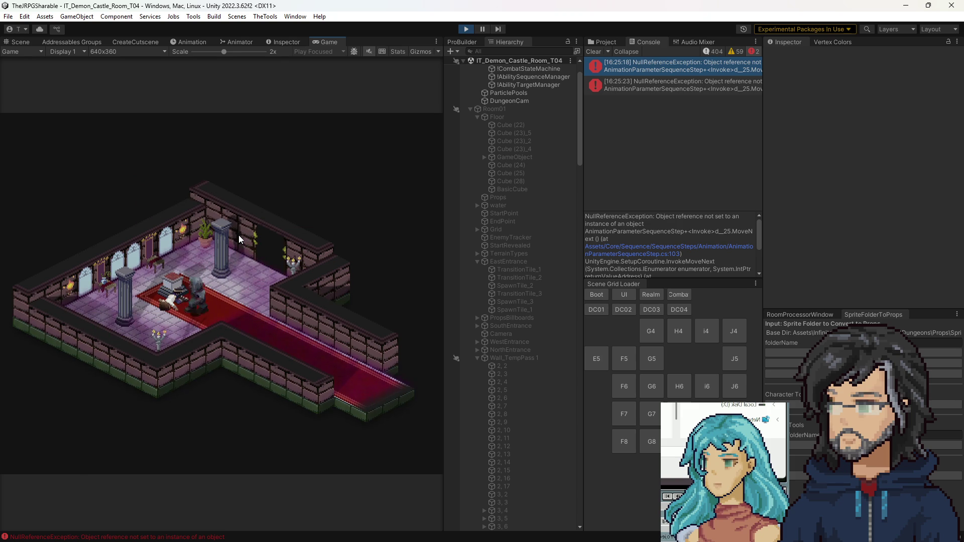
key(Return)
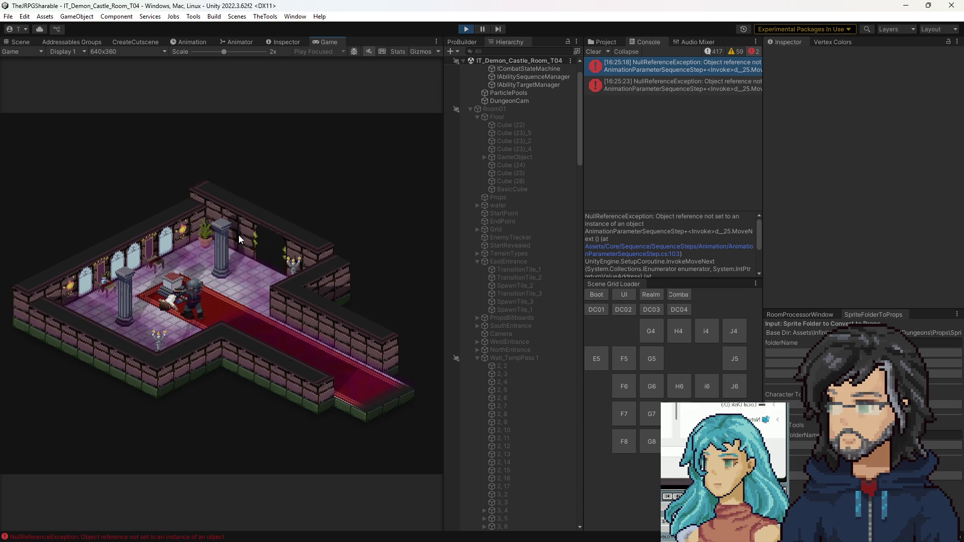
key(Return)
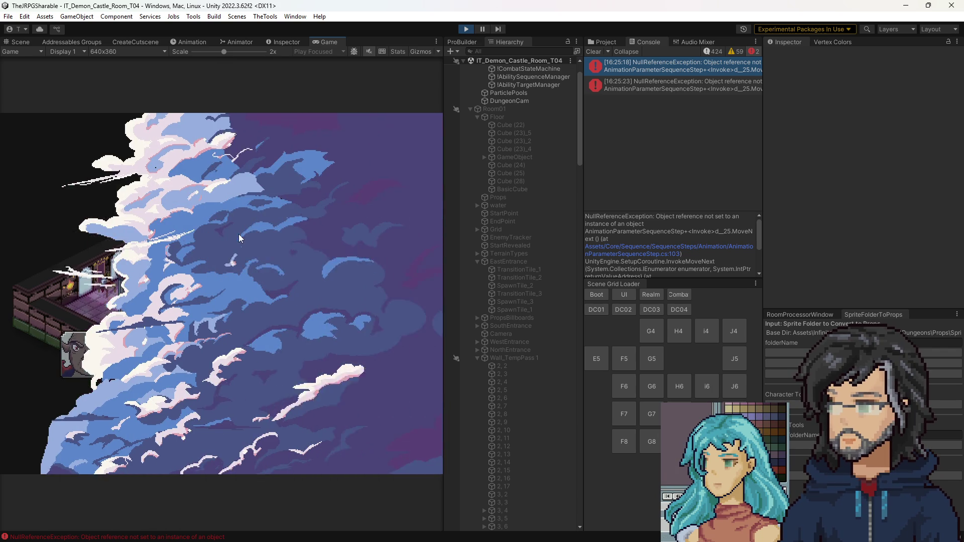
click(467, 29)
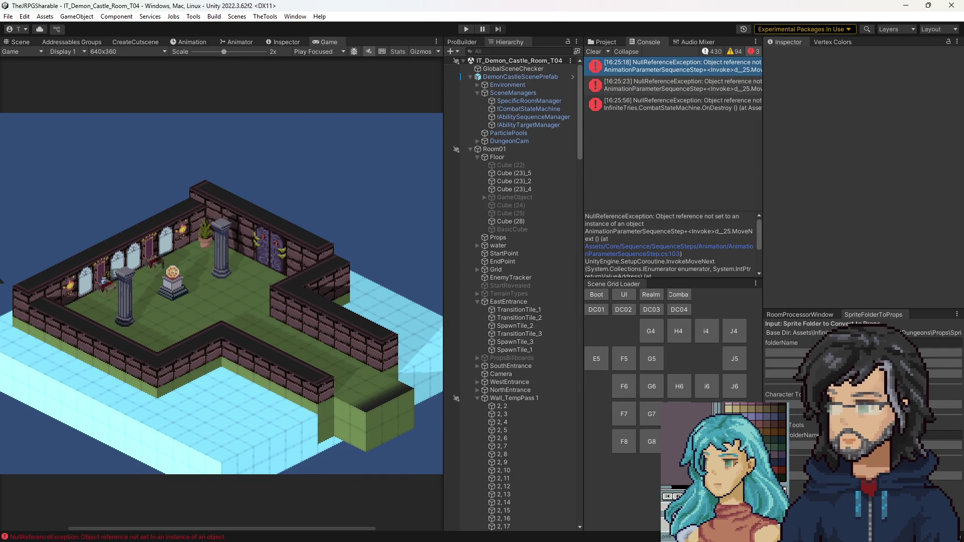
key(alt+Tab)
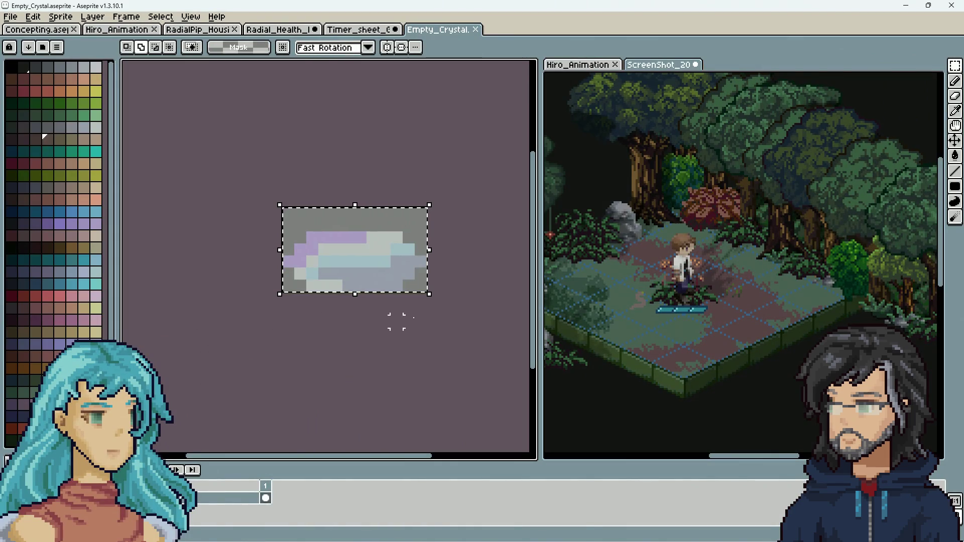
Paste the crystal into the forest screenshot beside the hero and drop it in place.
click(742, 258)
key(ctrl+v)
drag(713, 307, 734, 321)
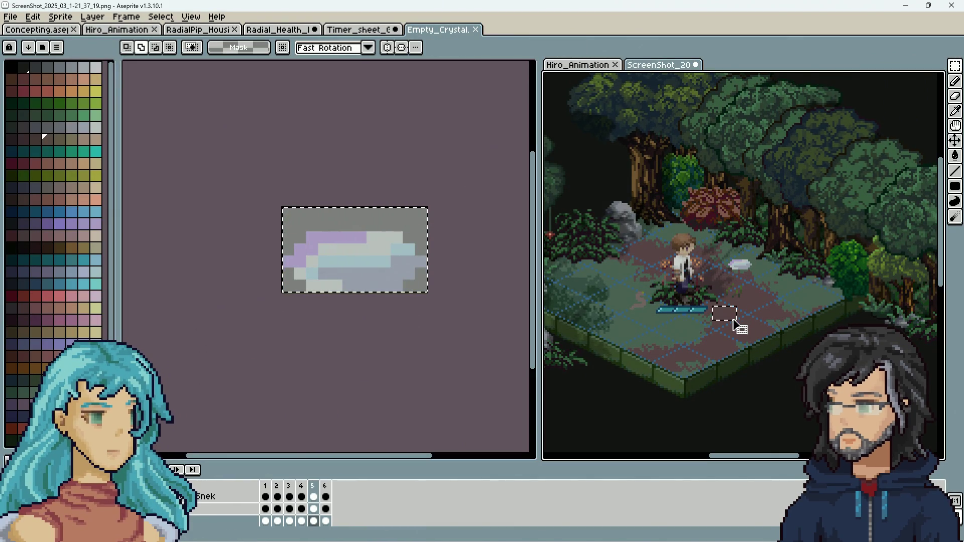
drag(725, 253, 756, 275)
key(ctrl+d)
drag(784, 310, 821, 339)
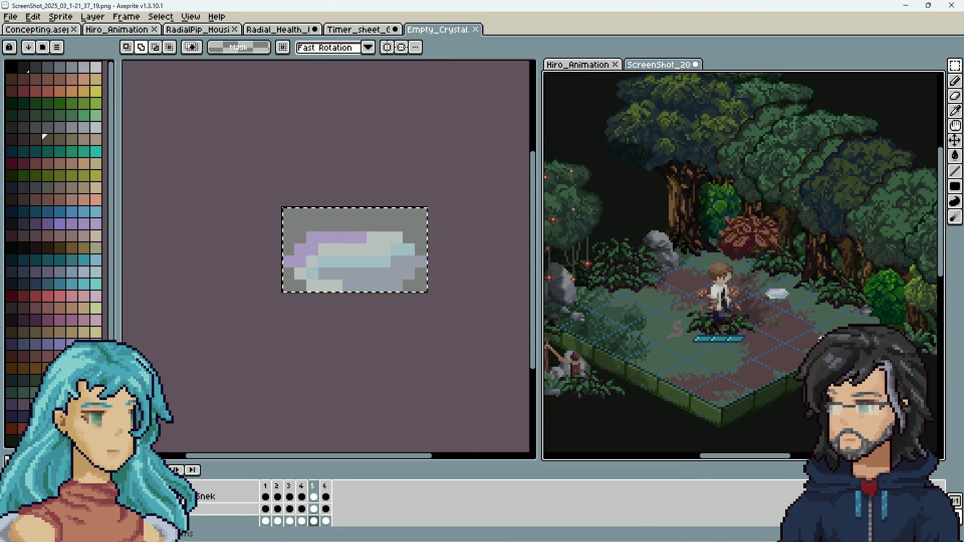
scroll(814, 329, up, 5)
scroll(753, 259, down, 3)
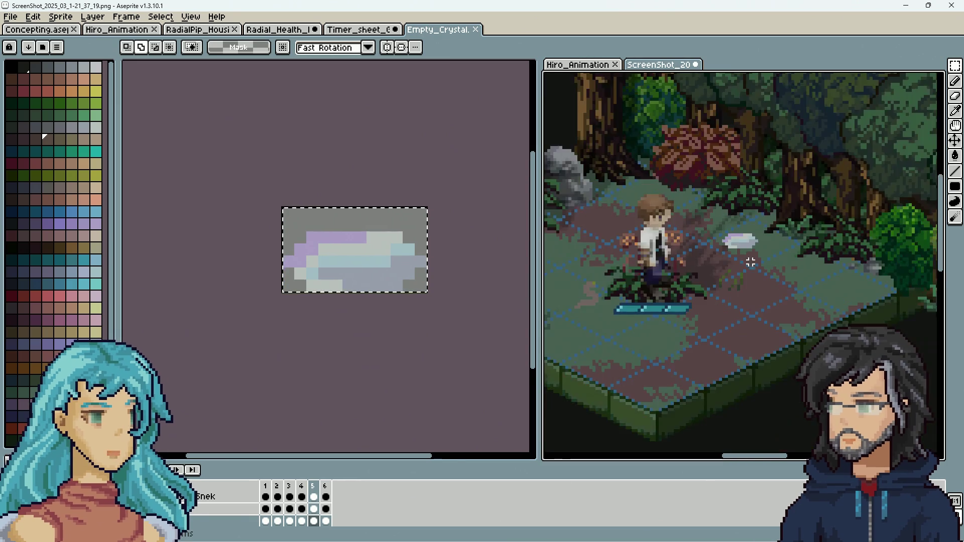
scroll(748, 251, up, 2)
scroll(742, 248, up, 1)
scroll(743, 226, down, 6)
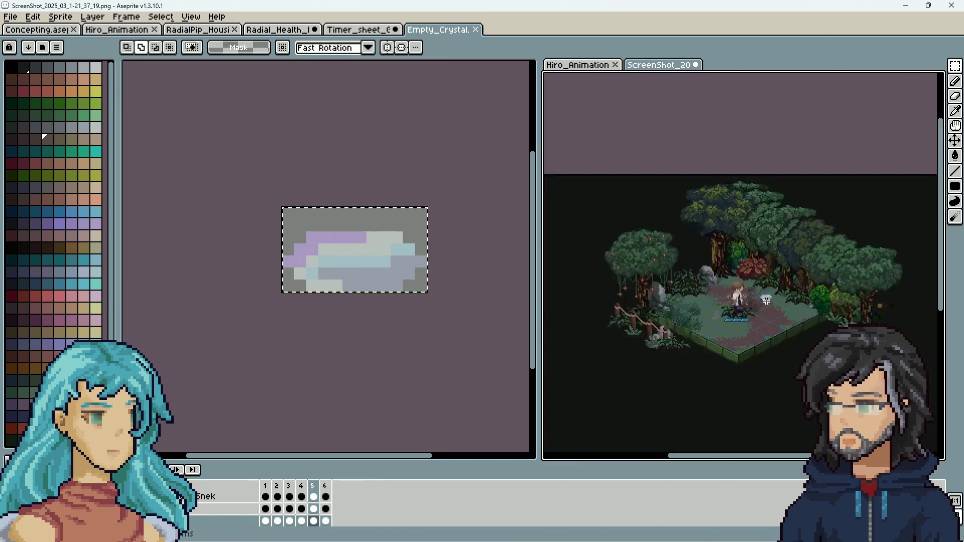
scroll(785, 329, up, 3)
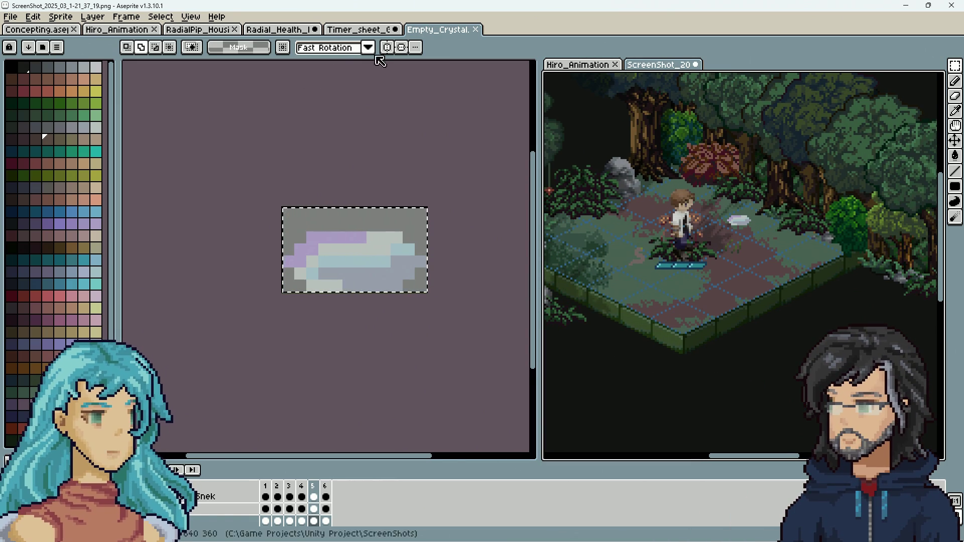
In the Concepting sprite, delete the dark-red background behind the crystal.
click(288, 430)
scroll(385, 381, down, 1)
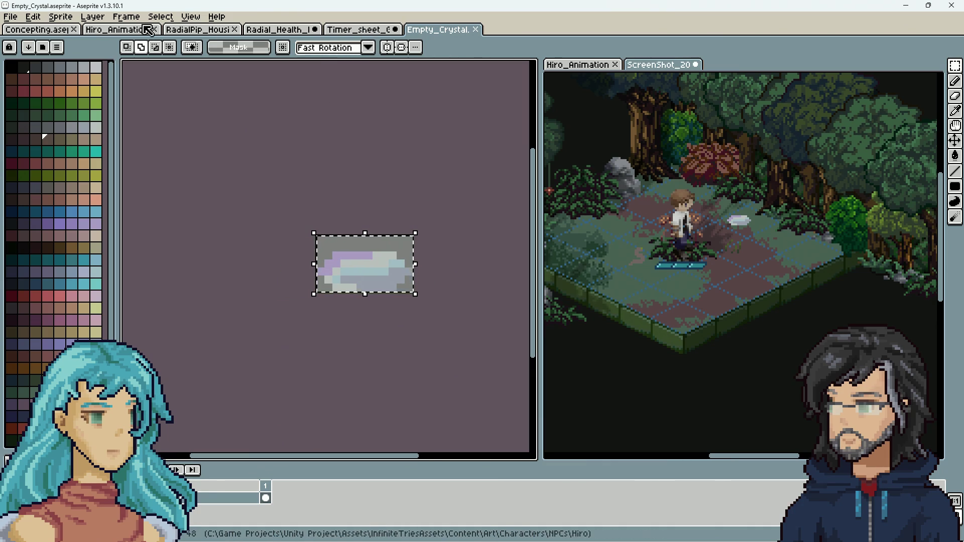
click(36, 30)
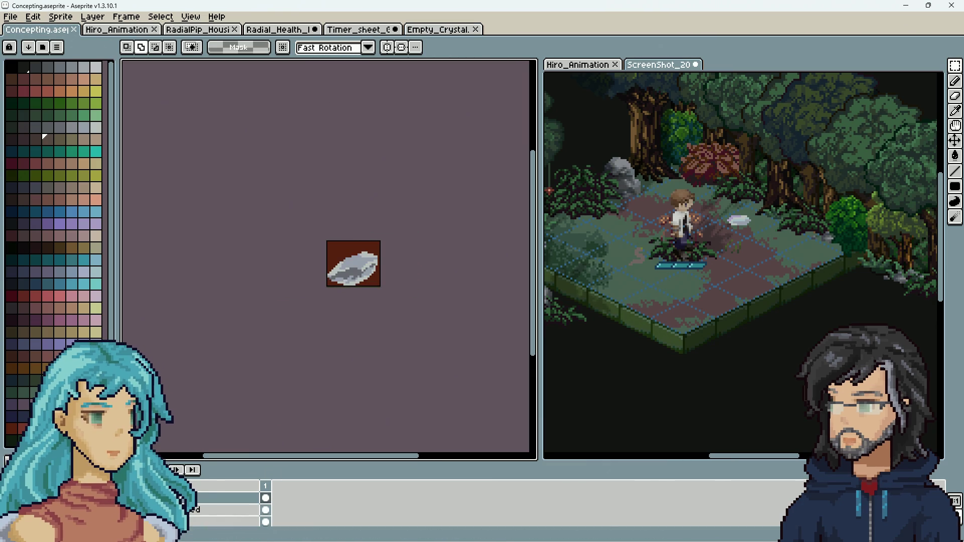
scroll(398, 254, up, 2)
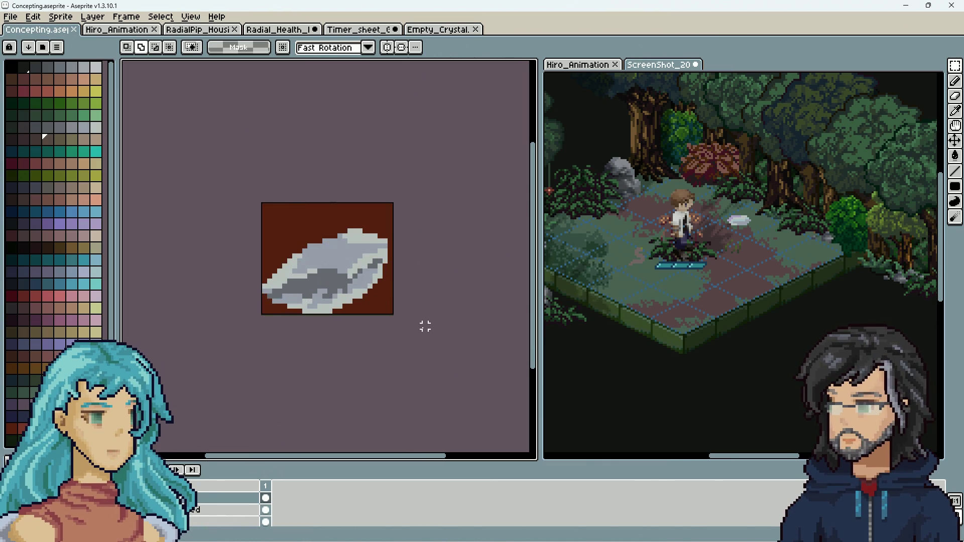
scroll(394, 325, down, 1)
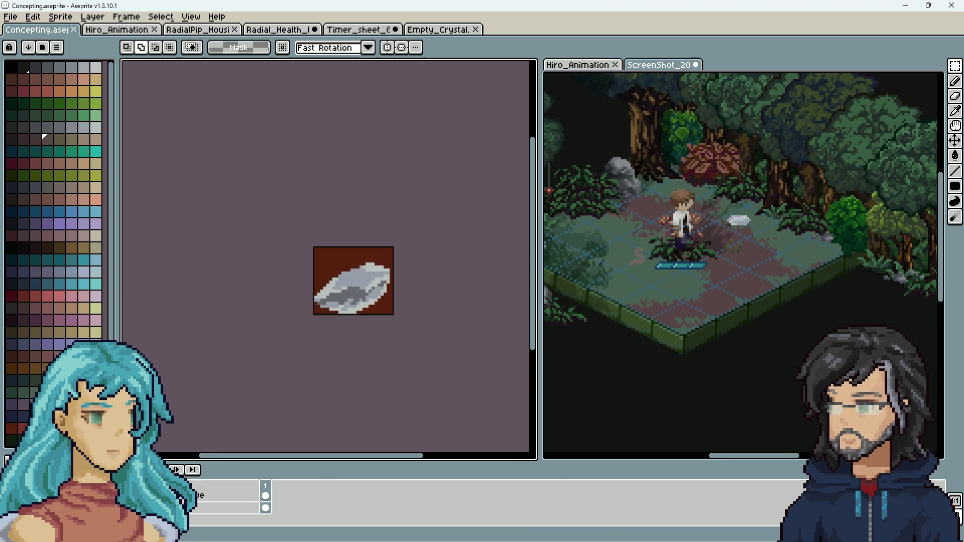
key(Delete)
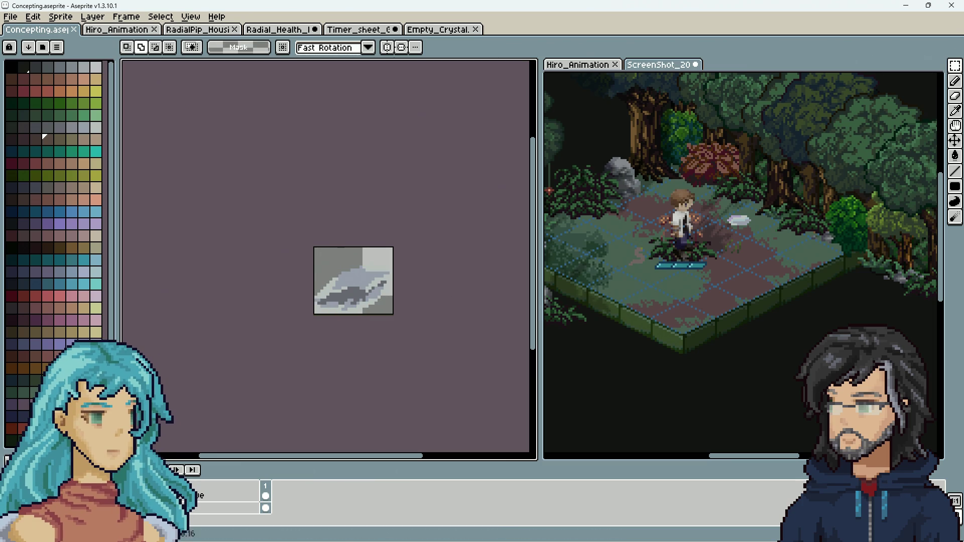
Copy the crystal layer from Concepting and paste it onto the forest screenshot's floor tile.
key(ctrl+v)
click(804, 309)
key(ctrl+v)
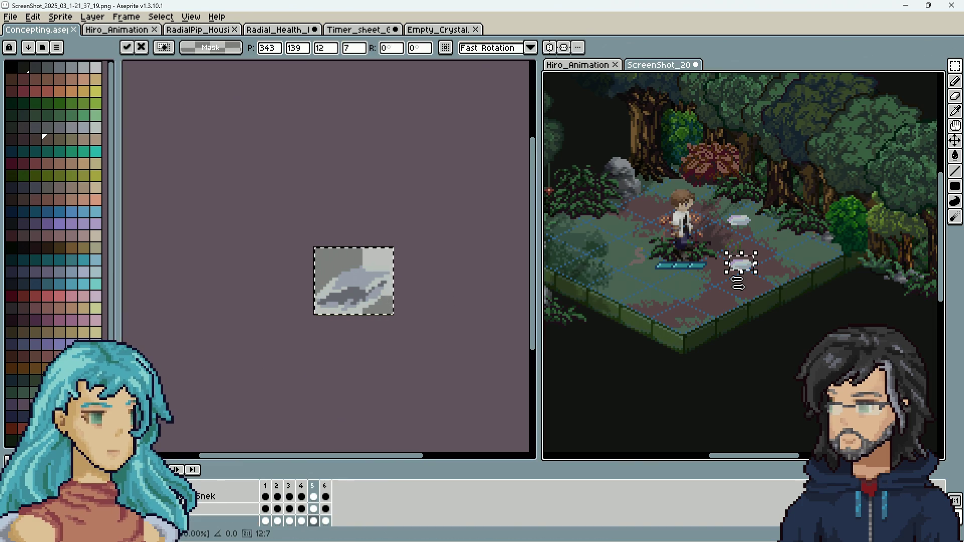
key(Escape)
click(344, 327)
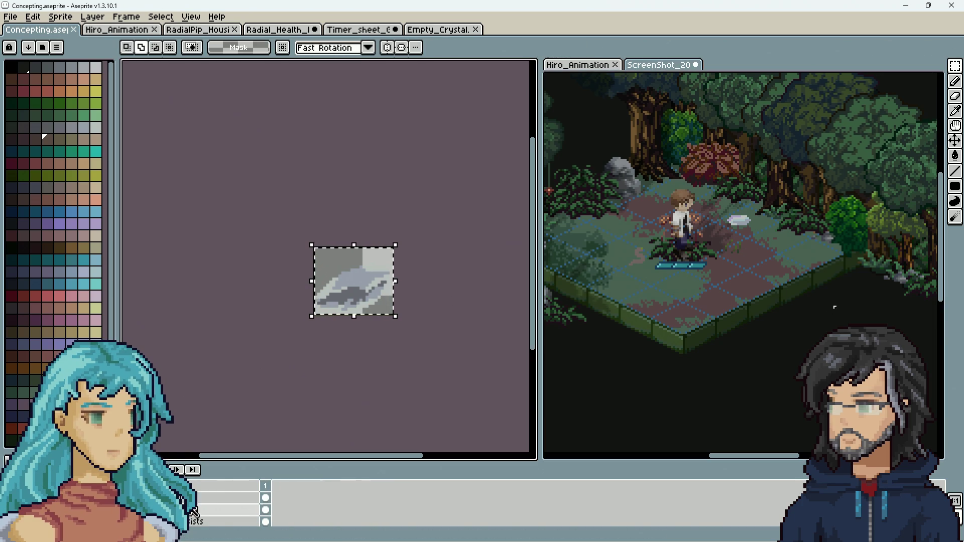
click(226, 497)
click(388, 290)
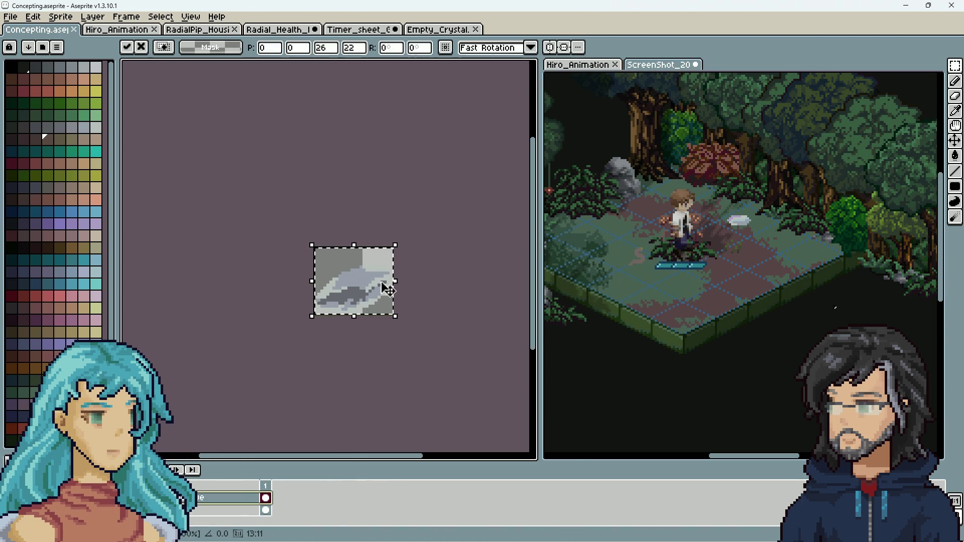
click(830, 306)
key(ctrl+v)
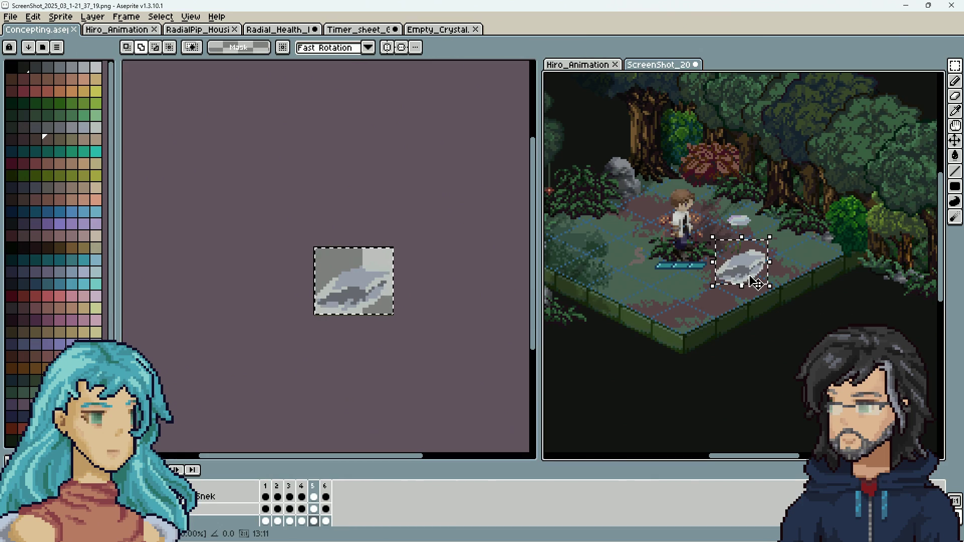
click(775, 286)
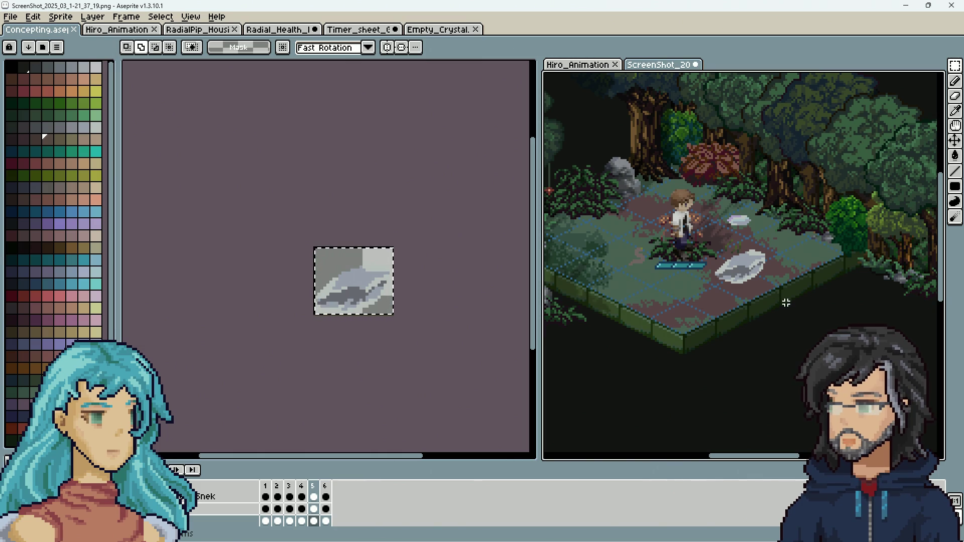
Add two new layers in Concepting and paste a shrunken crystal copy near the canvas centre.
click(431, 279)
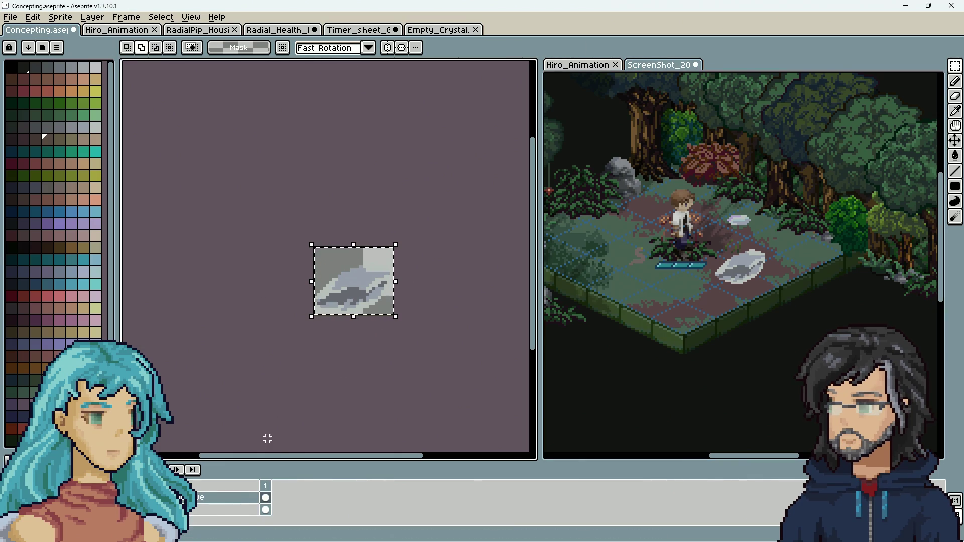
scroll(217, 508, up, 1)
right_click(206, 504)
mouse_move(261, 470)
click(317, 459)
right_click(241, 500)
click(342, 458)
key(ctrl+v)
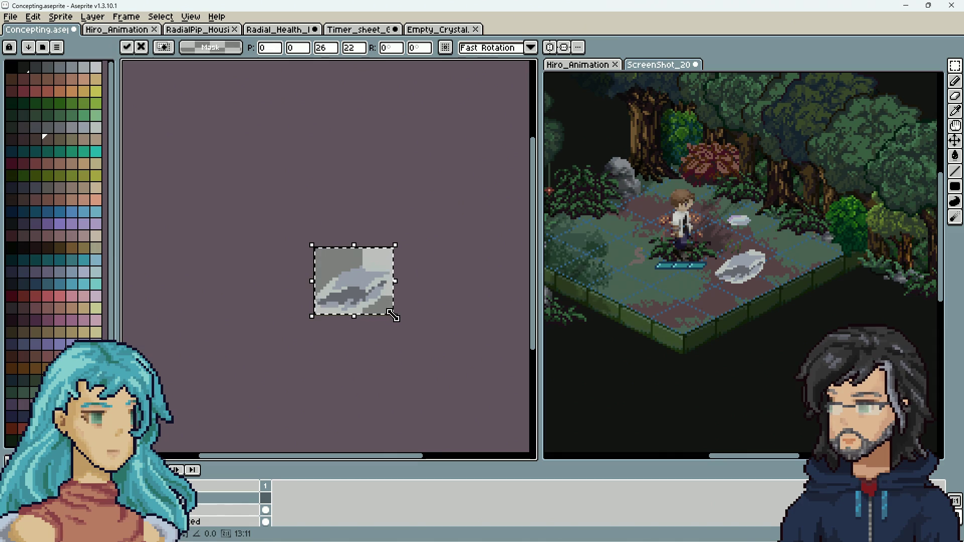
drag(346, 275, 348, 275)
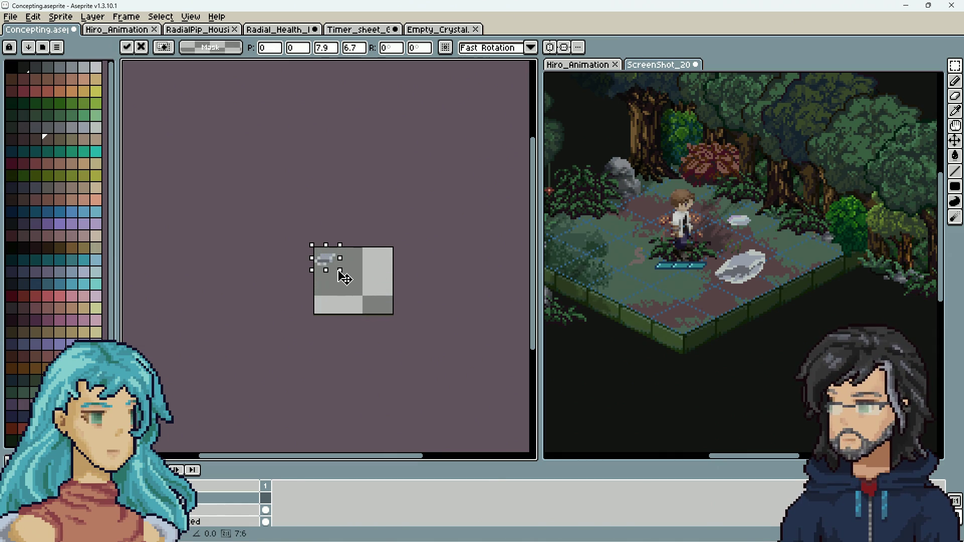
drag(332, 268, 359, 298)
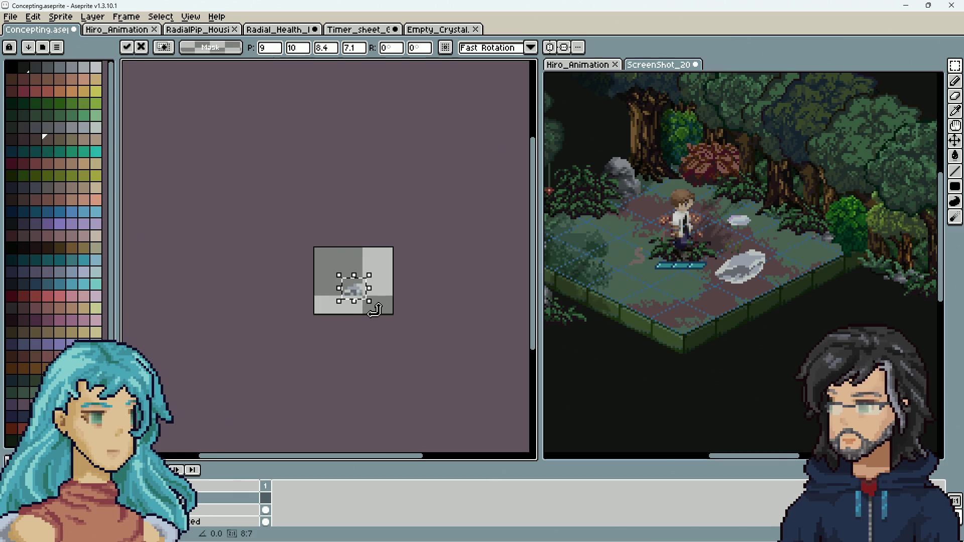
Move the pasted crystal onto the small crystal spot in the forest screenshot.
click(784, 286)
mouse_move(746, 271)
mouse_down()
mouse_move(747, 231)
mouse_move(761, 235)
mouse_up()
click(814, 275)
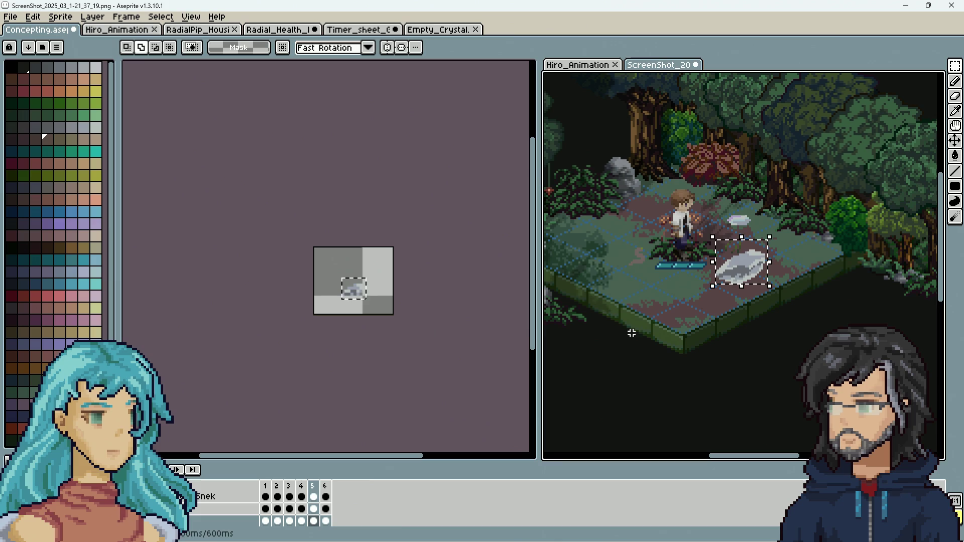
Undo the small crystal copy in Concepting and return to Empty_Crystal, deselected.
click(449, 333)
key(ctrl+z)
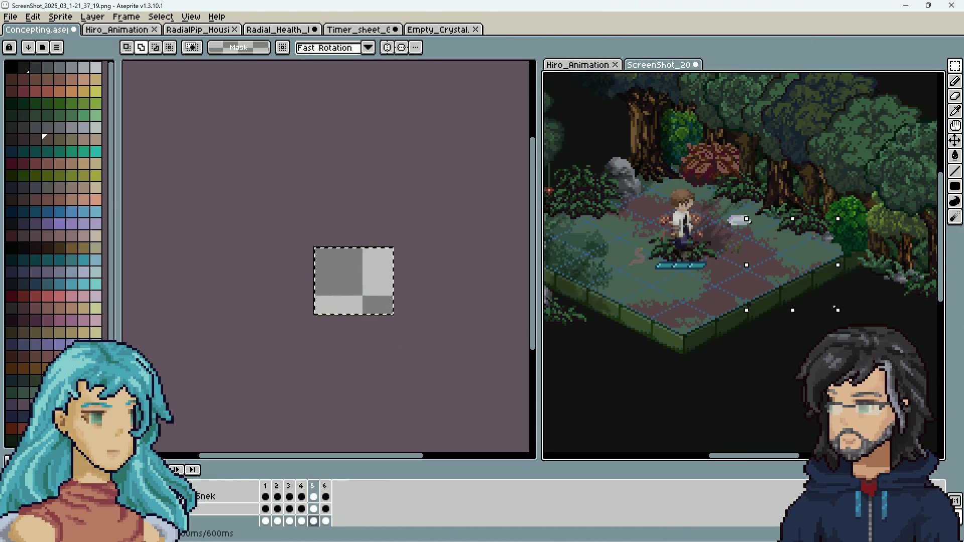
click(431, 29)
click(456, 288)
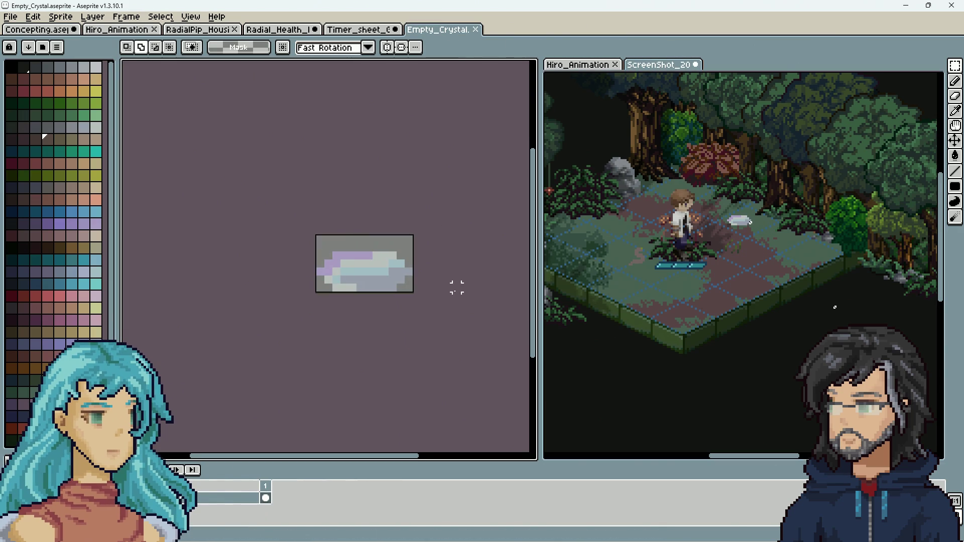
click(786, 297)
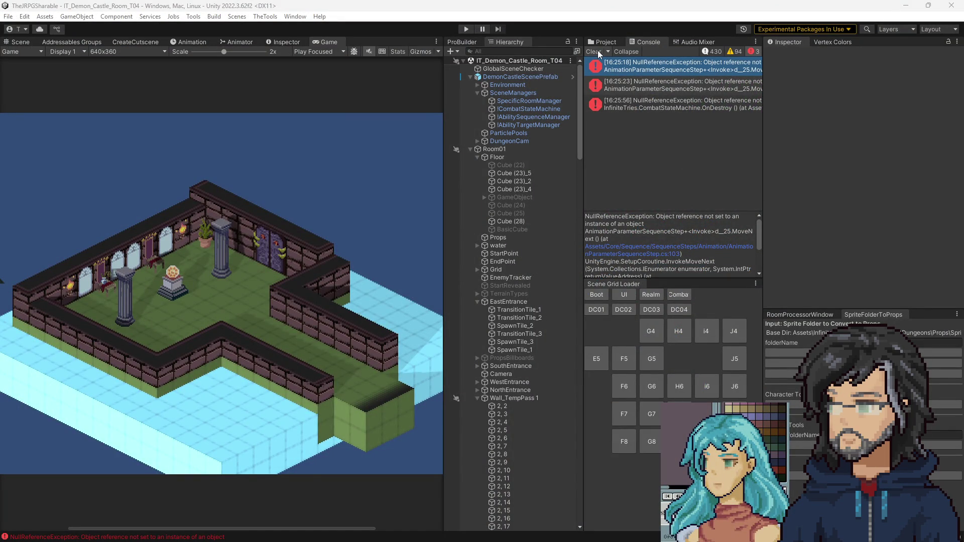
Open the Intro cutscene prefab from the project assets.
click(636, 85)
click(636, 73)
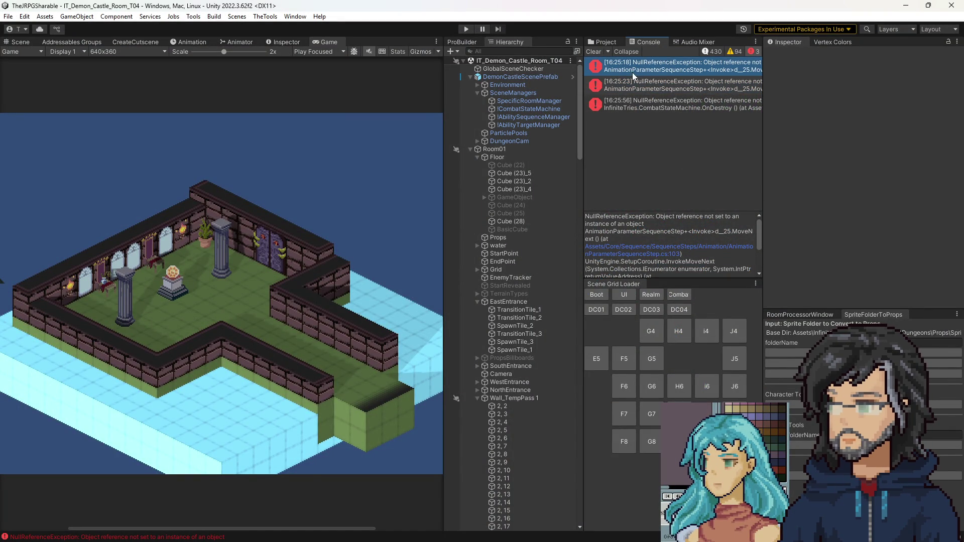
click(604, 42)
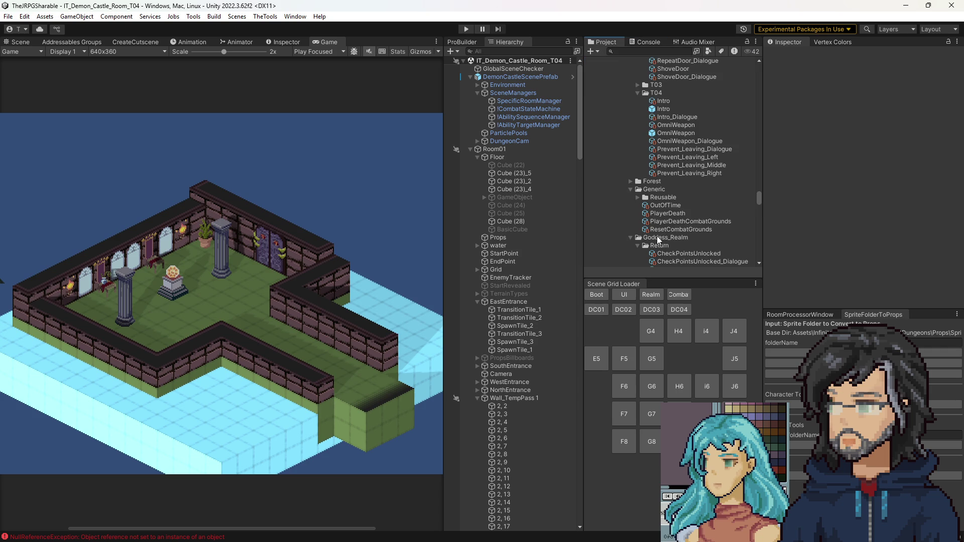
double_click(662, 108)
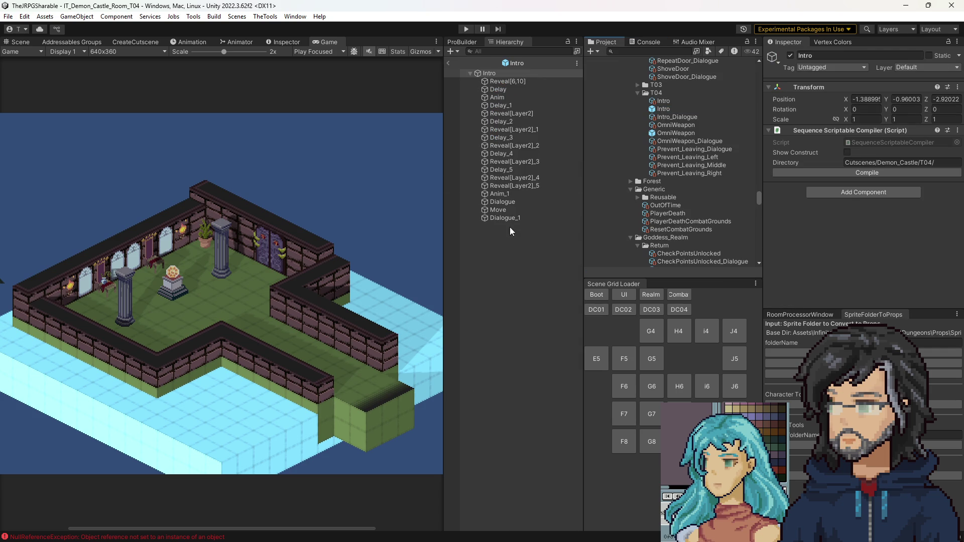
Change the Anim step's Entity Id to OmniWeaponDisplay and run the game.
click(500, 98)
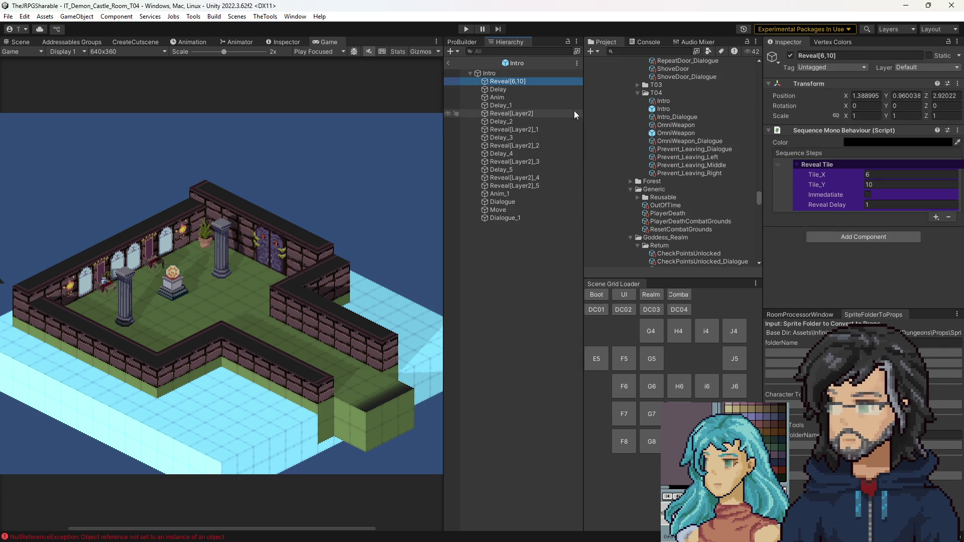
click(866, 185)
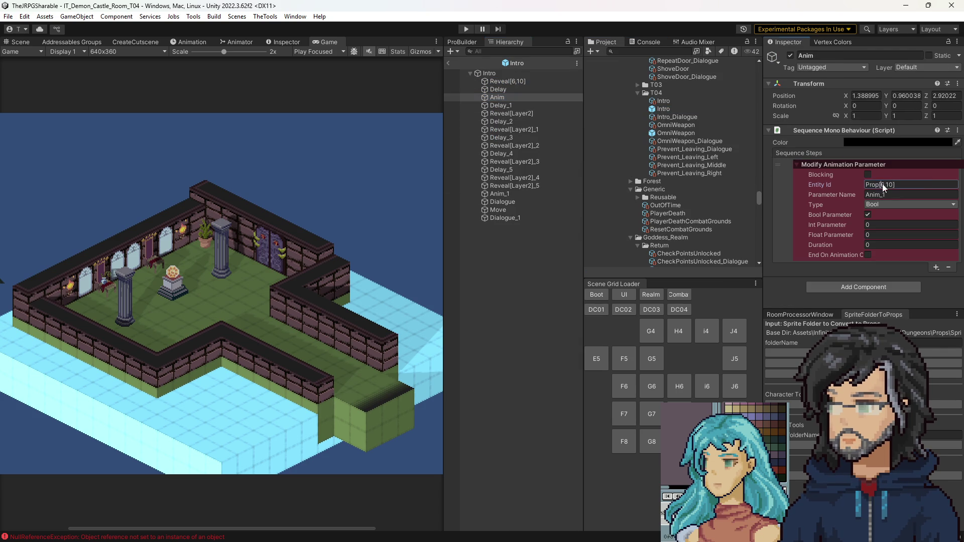
text(Omn)
key(BackSpace)
key(BackSpace)
key(BackSpace)
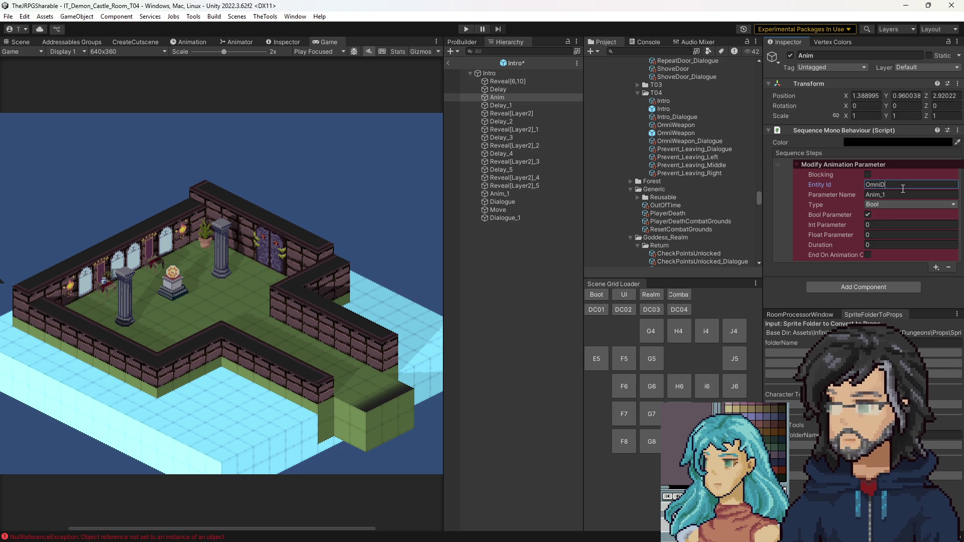
text(WeaponDisplay)
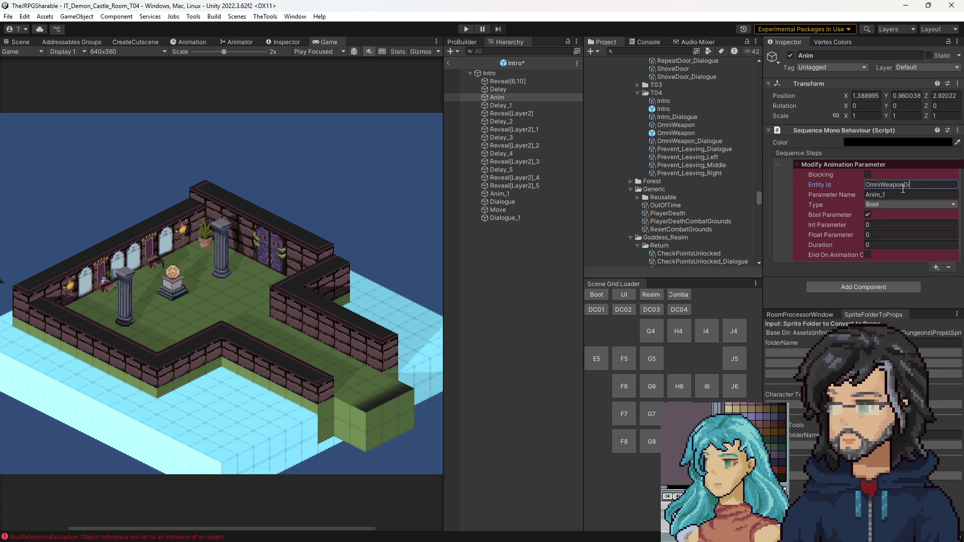
key(Return)
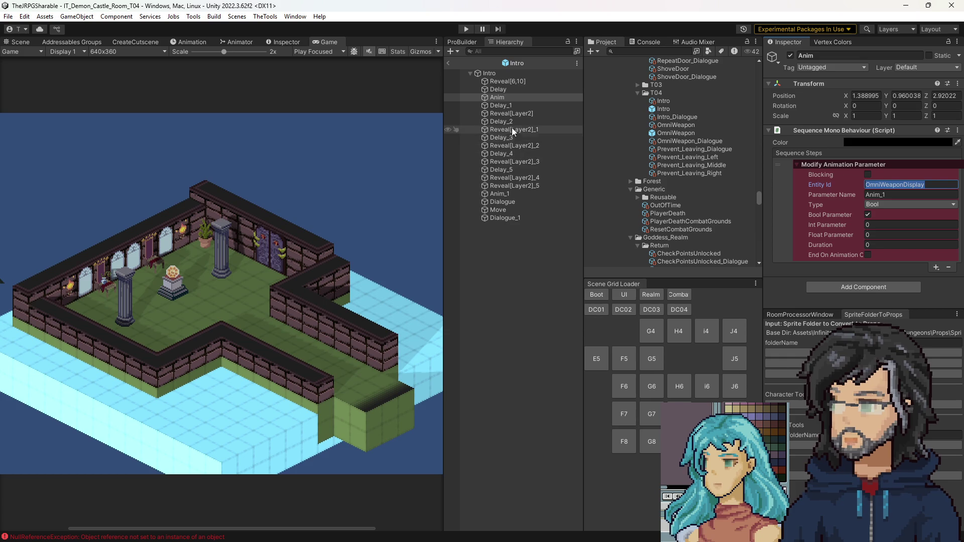
click(509, 195)
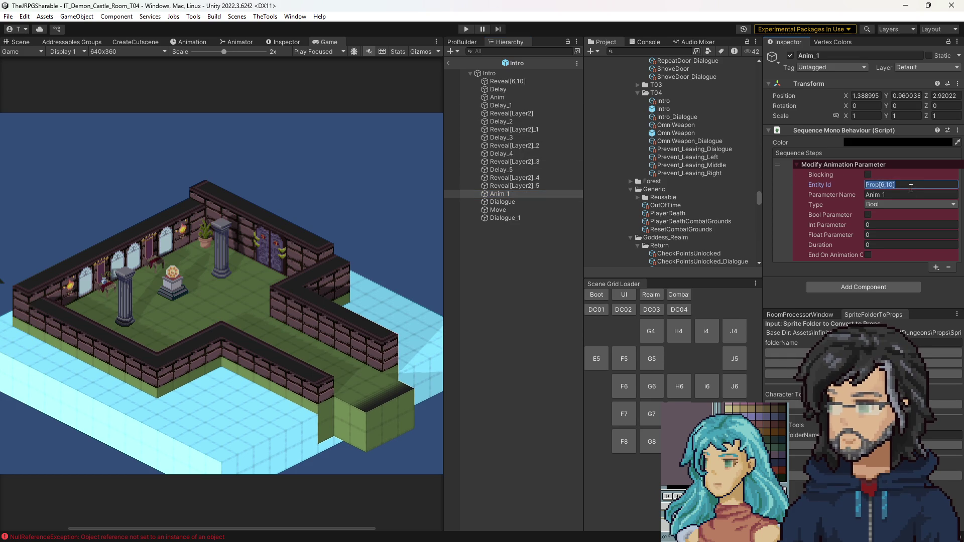
key(ctrl+p)
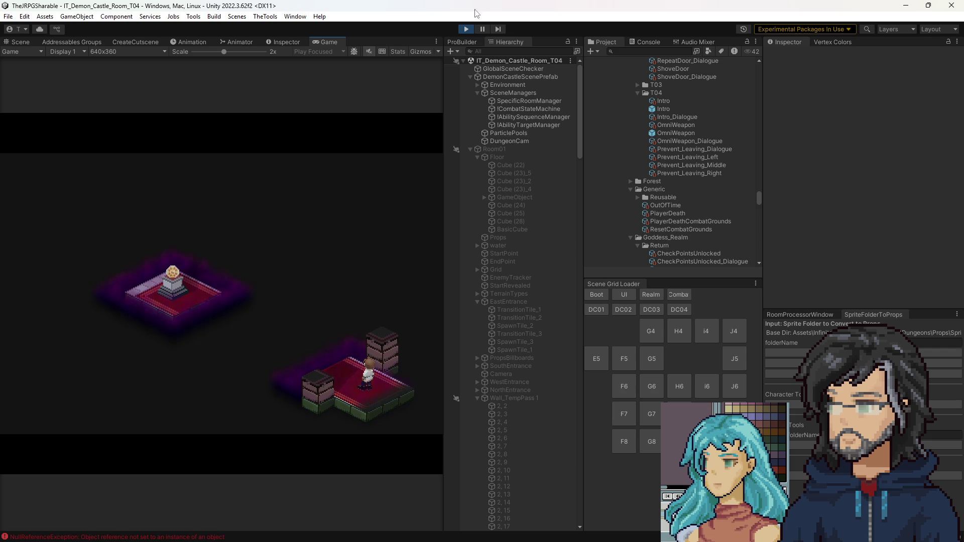
Check the console errors, stop the game, and inspect the tile at 6,10's OmniWeaponDisplay entity id.
click(645, 41)
click(617, 61)
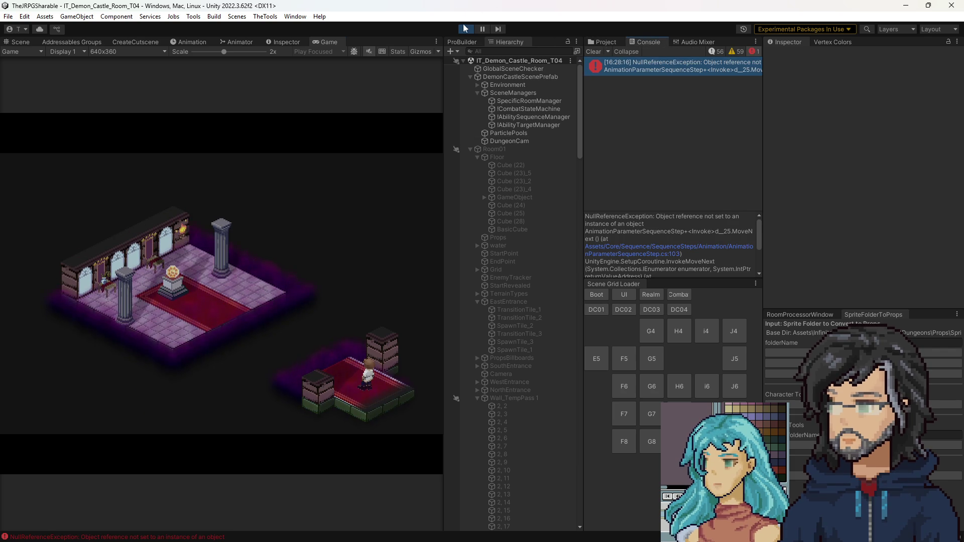
key(ctrl+p)
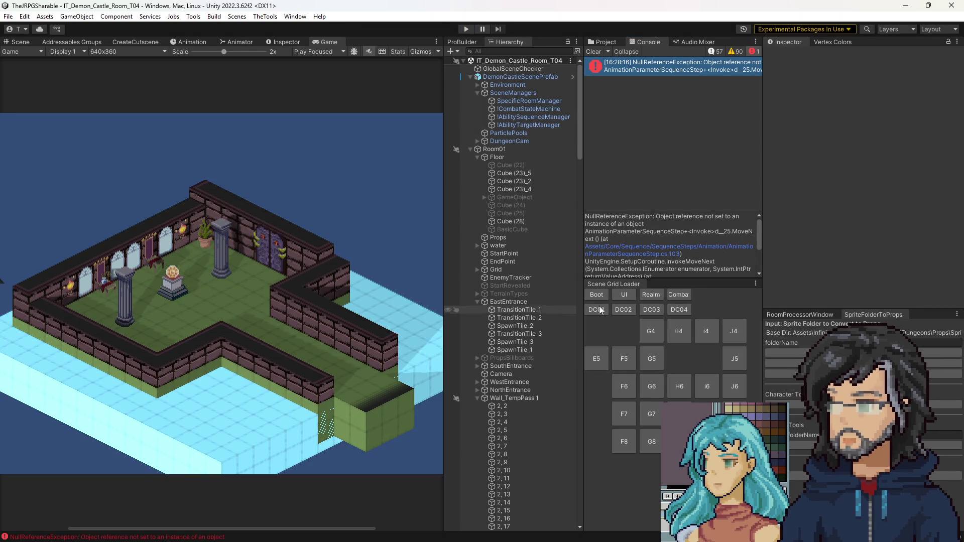
click(20, 44)
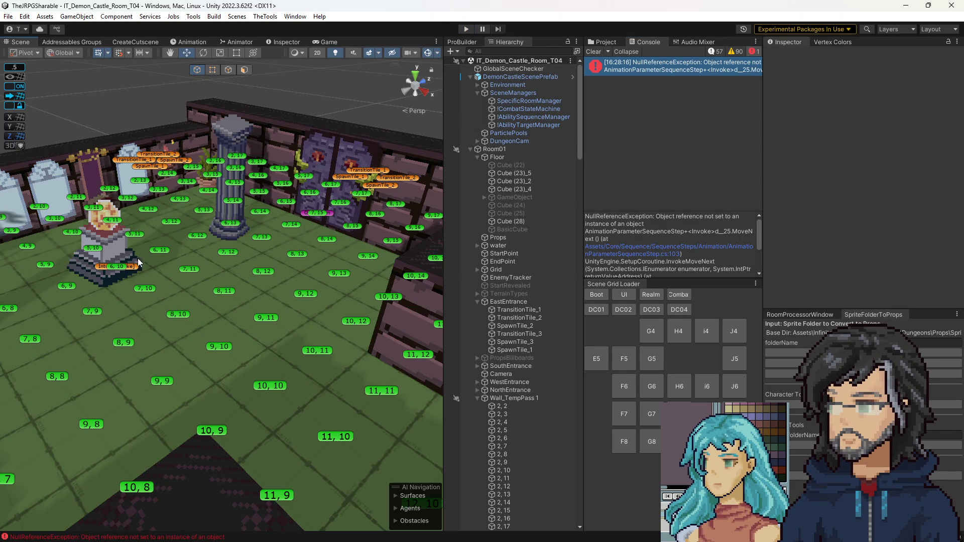
click(115, 272)
scroll(857, 213, down, 10)
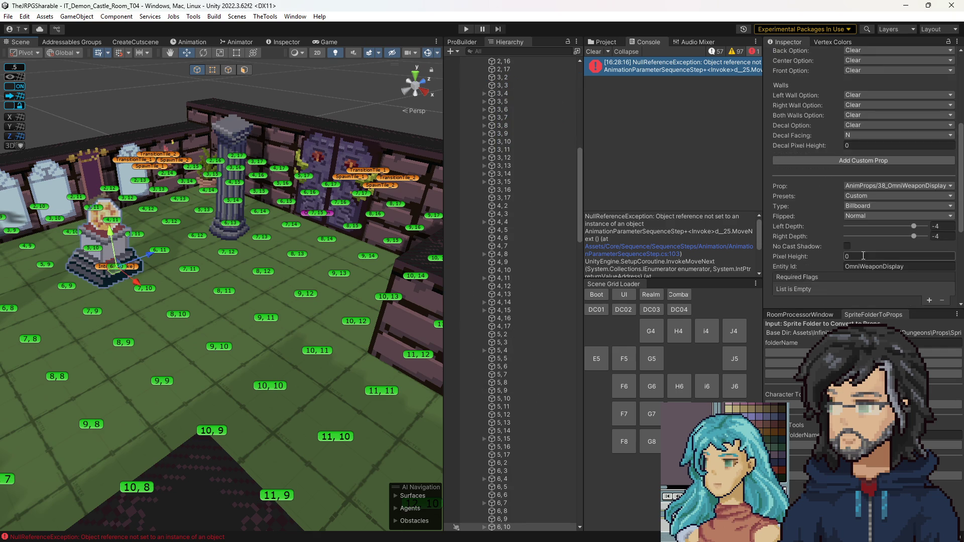
click(876, 131)
Open the T04 Intro prefab, check the Anim and Anim_1 steps, select root Intro, and play.
click(646, 73)
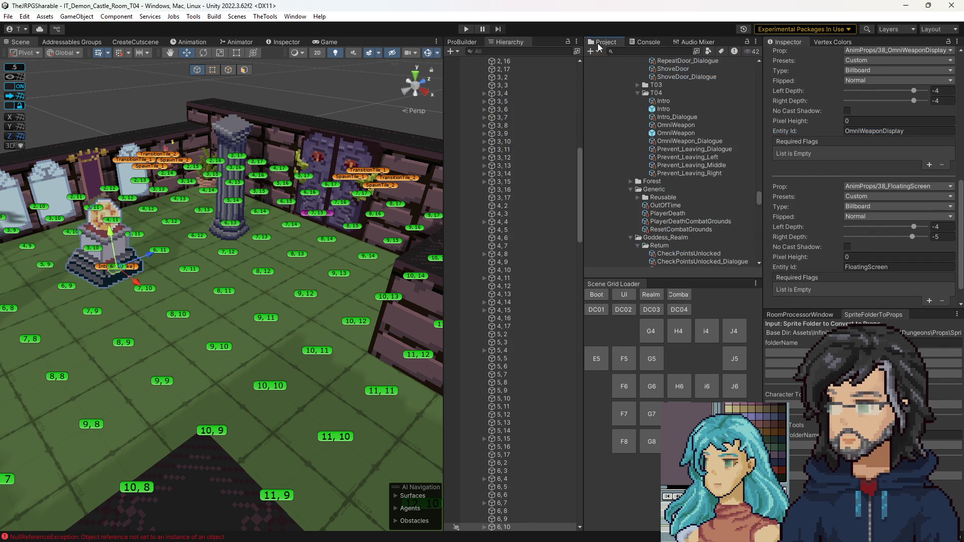
click(668, 110)
double_click(668, 110)
click(497, 96)
click(887, 194)
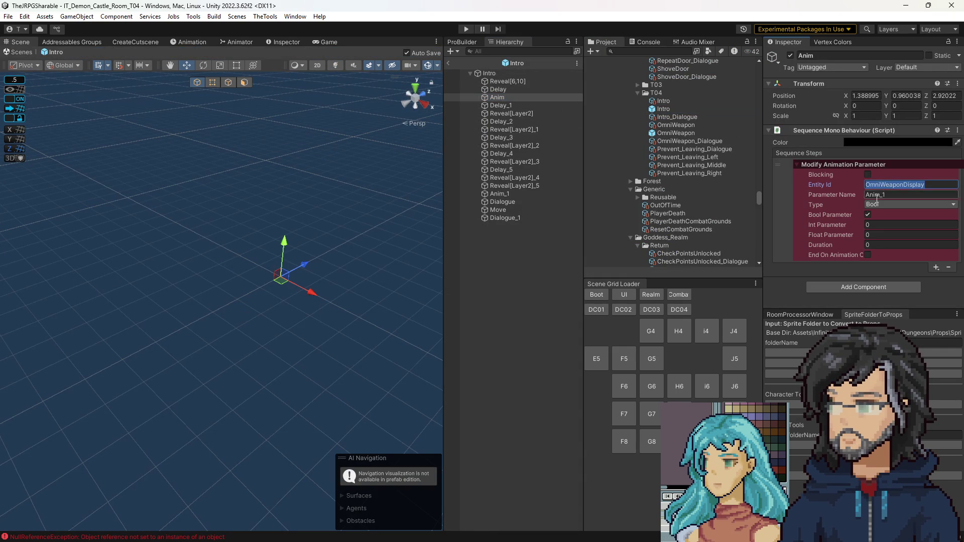
click(500, 194)
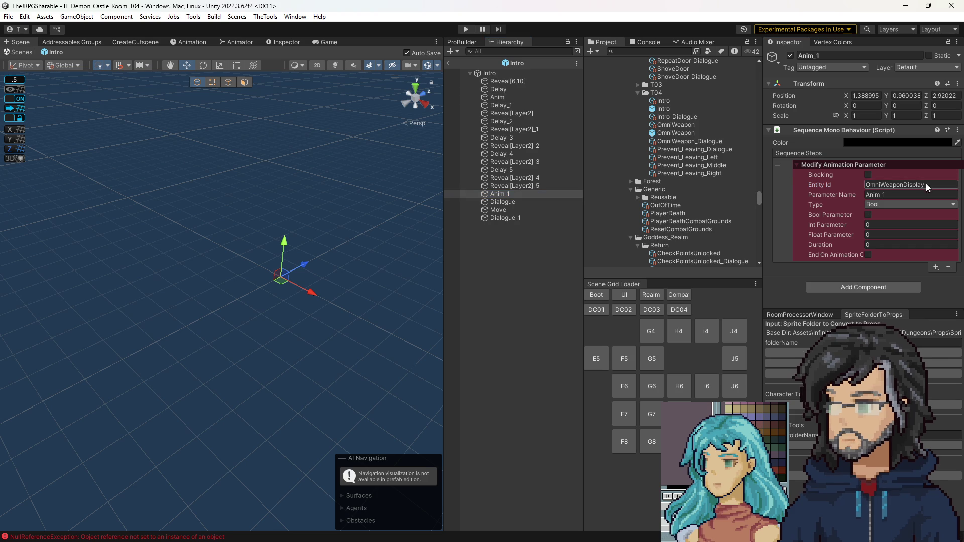
click(502, 73)
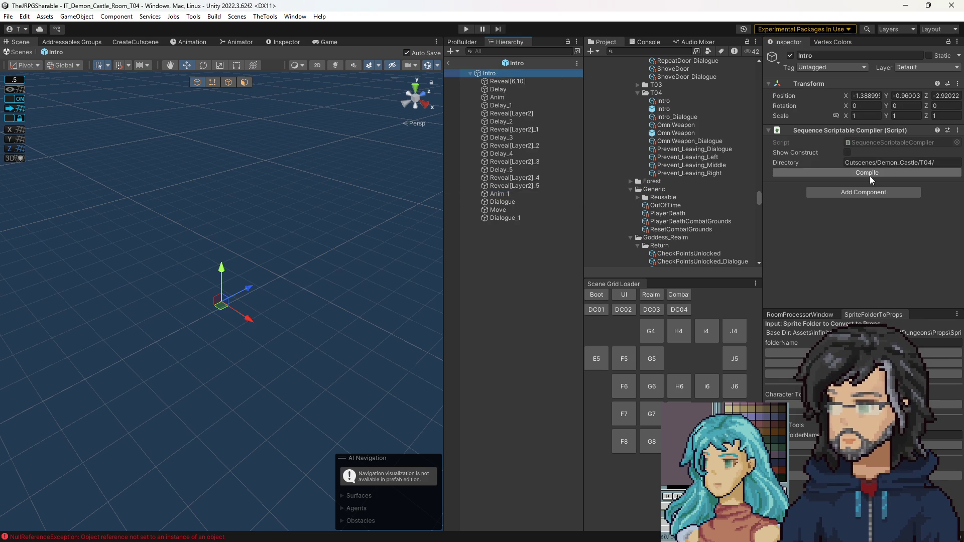
key(ctrl+p)
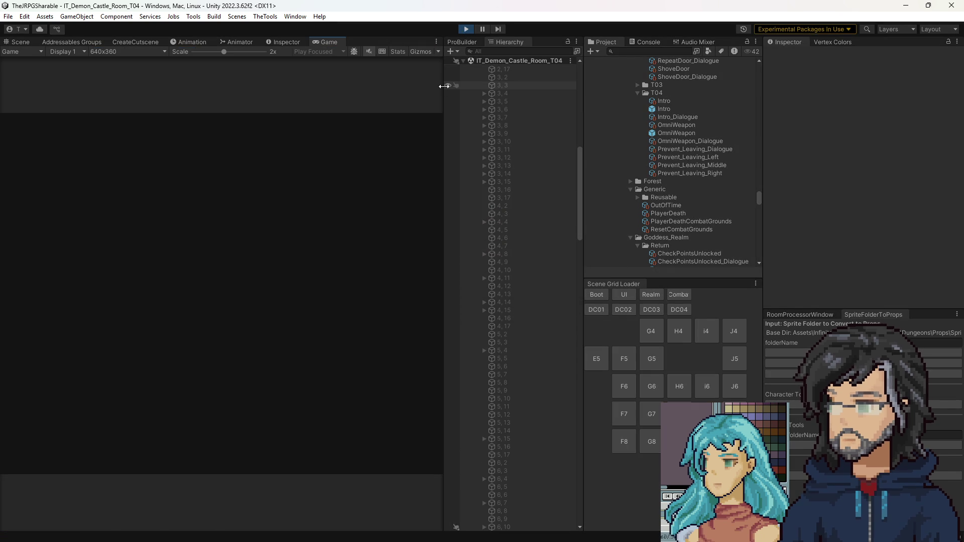
Stop the run, widen the project panel and inspector, and show OmniWeapon_Dialogue's dialogue entries.
drag(444, 90, 637, 106)
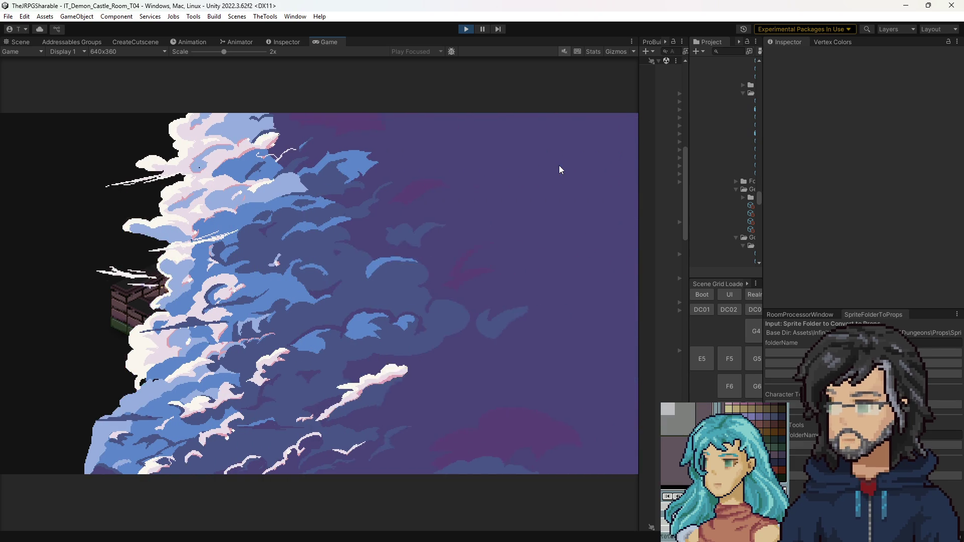
click(466, 29)
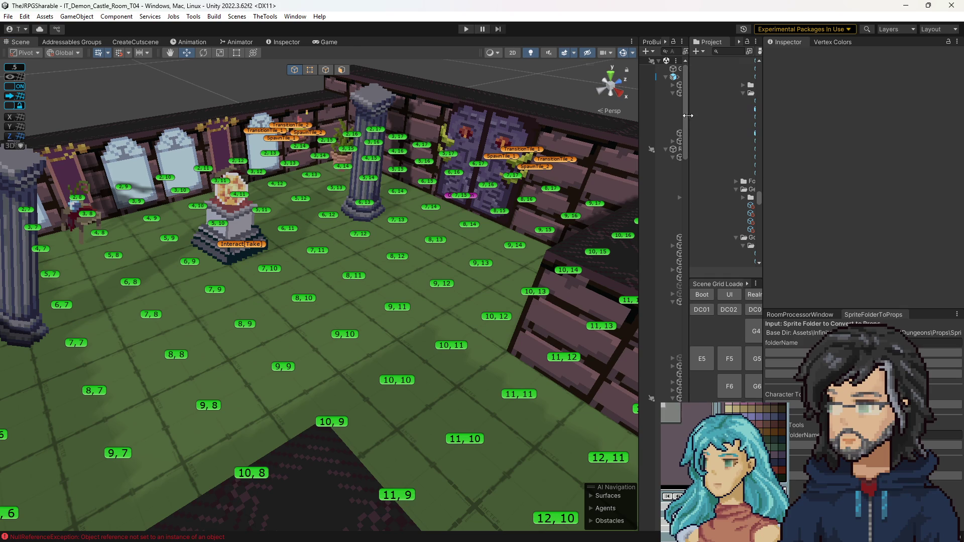
drag(692, 115, 497, 116)
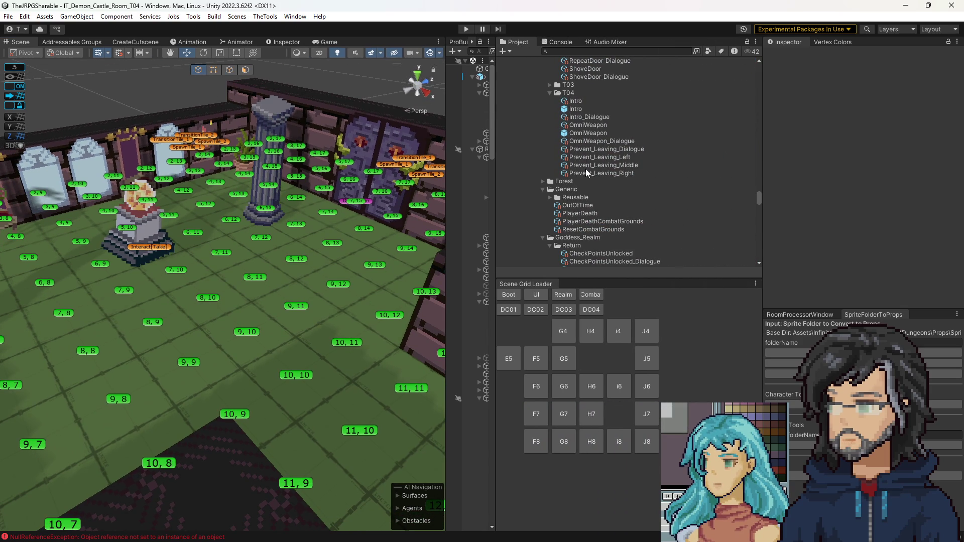
click(588, 142)
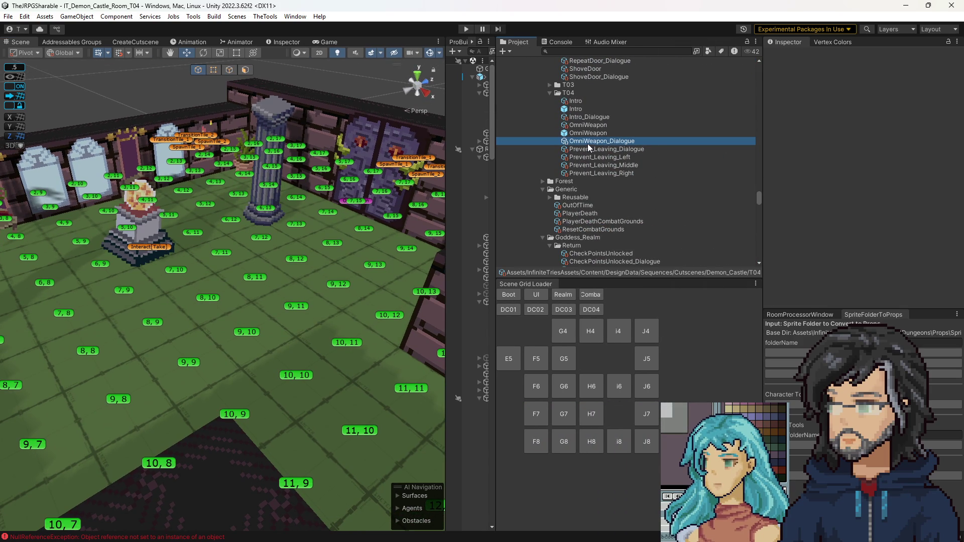
click(609, 135)
click(610, 141)
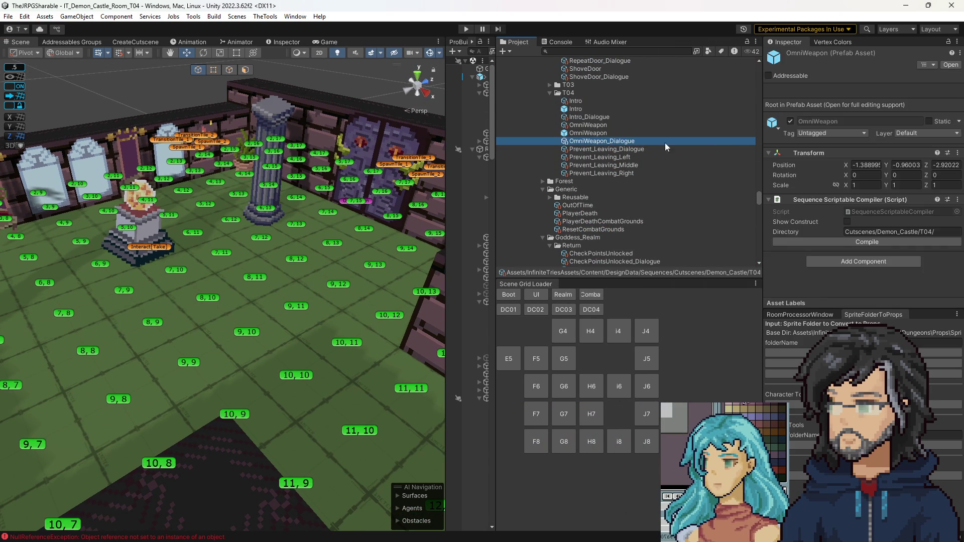
drag(759, 132, 646, 132)
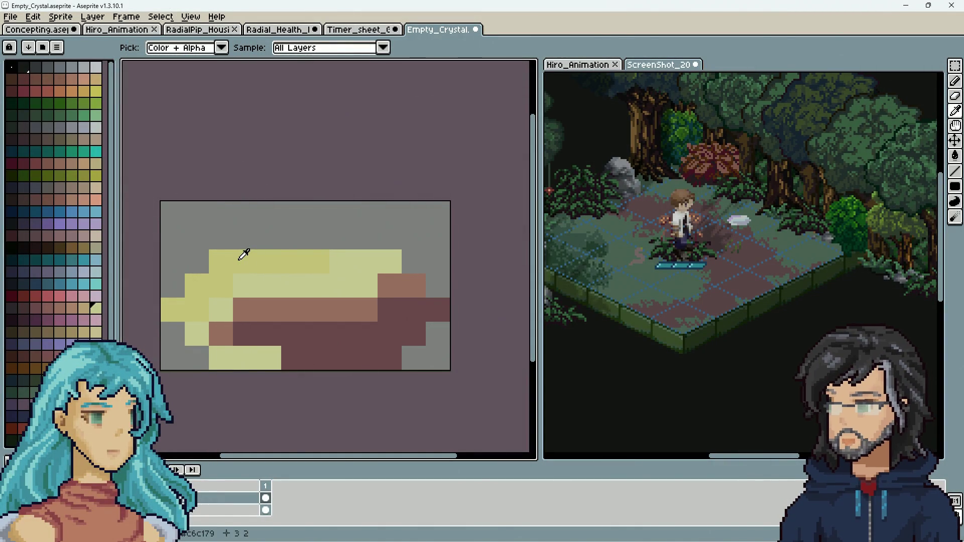
Bucket-fill the crystal's dark-yellow area with blue, then refill it with a lighter palette colour.
click(71, 285)
key(g)
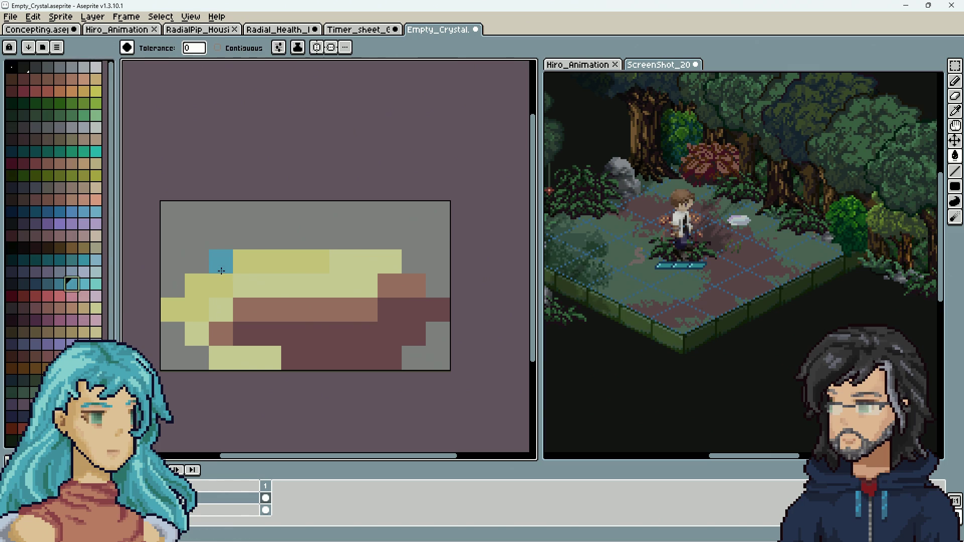
click(221, 261)
click(96, 259)
click(221, 261)
scroll(334, 339, down, 10)
scroll(346, 351, up, 8)
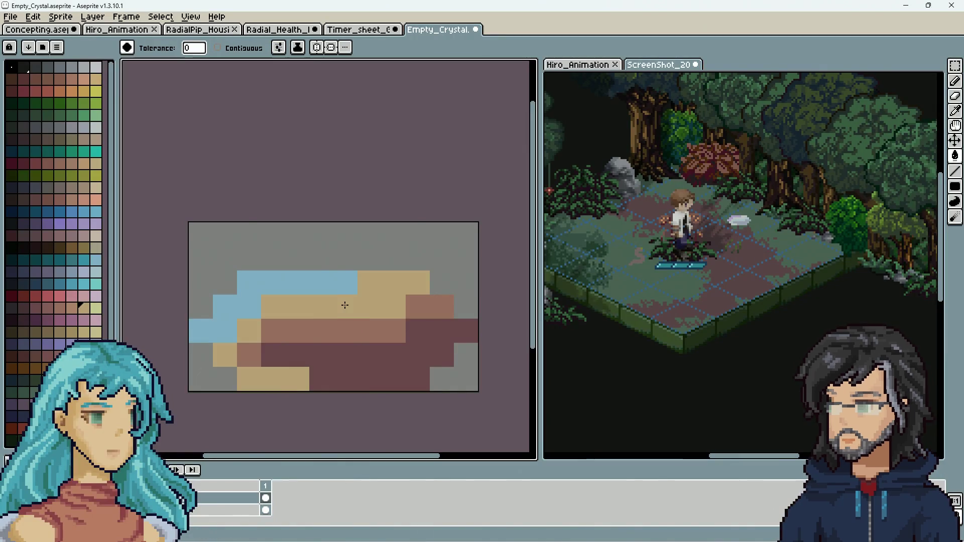
scroll(414, 359, down, 6)
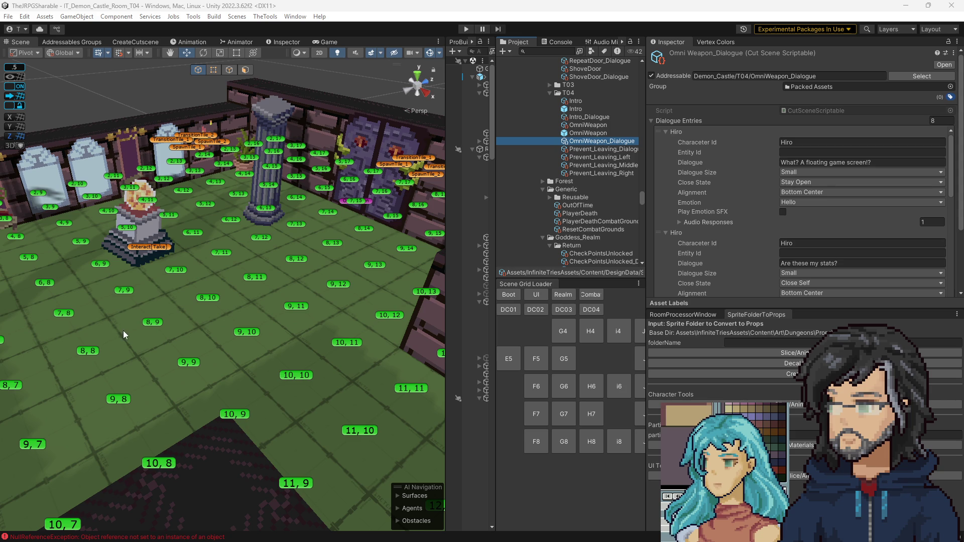
Review Hiro's and Orge's lines in the OmniWeapon_Dialogue entries list.
click(860, 162)
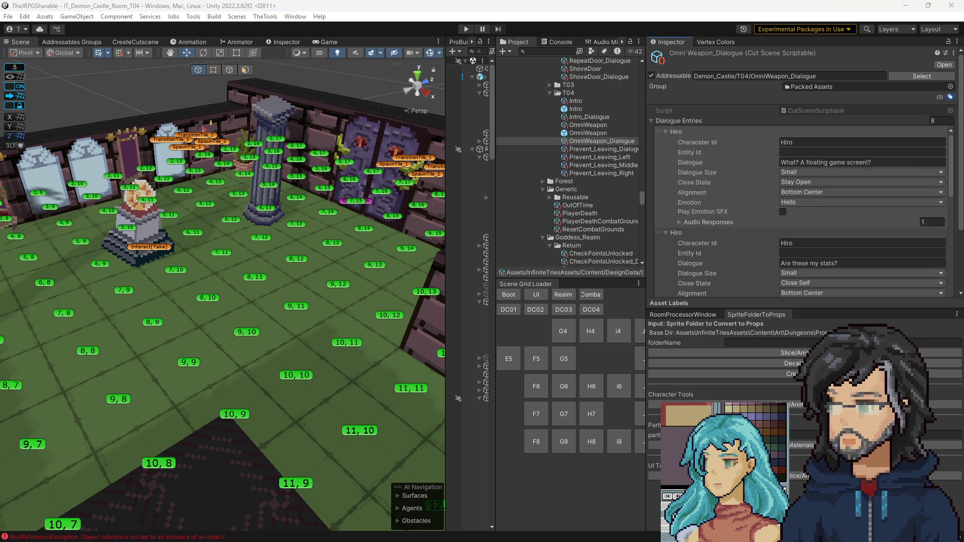
click(843, 265)
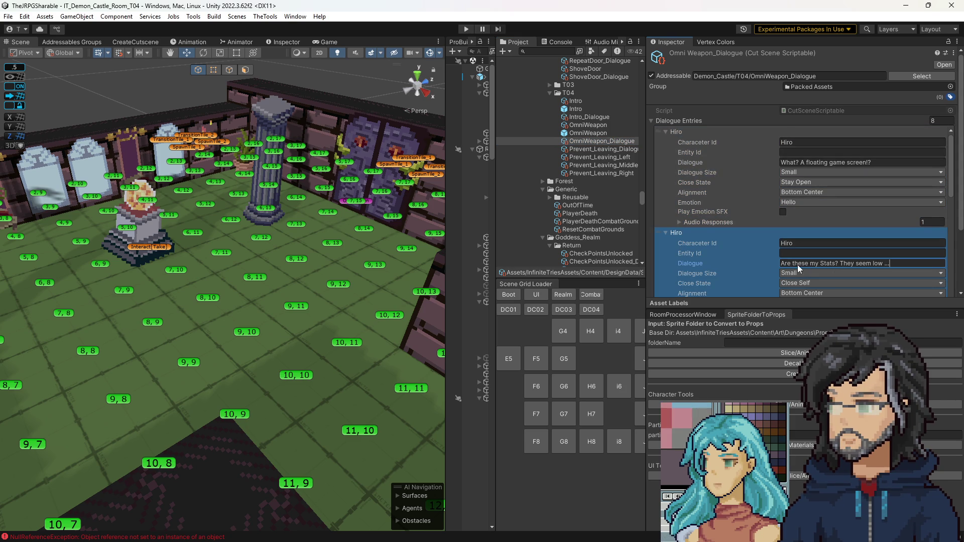
scroll(764, 263, down, 5)
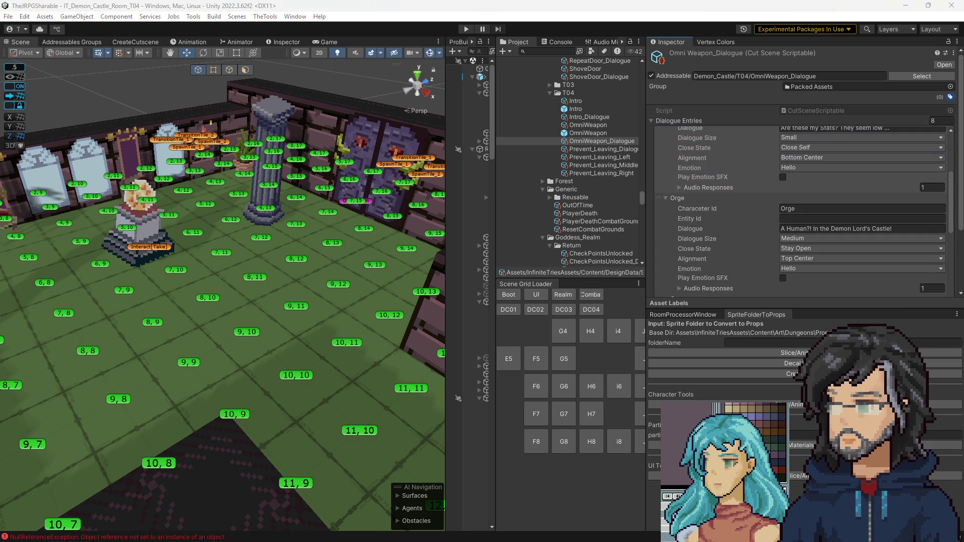
scroll(809, 192, down, 2)
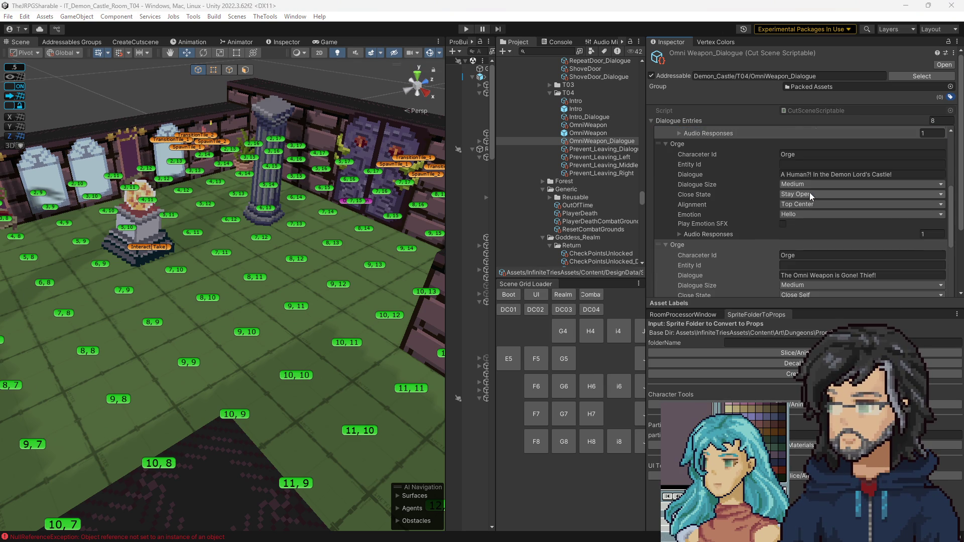
click(809, 275)
scroll(806, 261, down, 5)
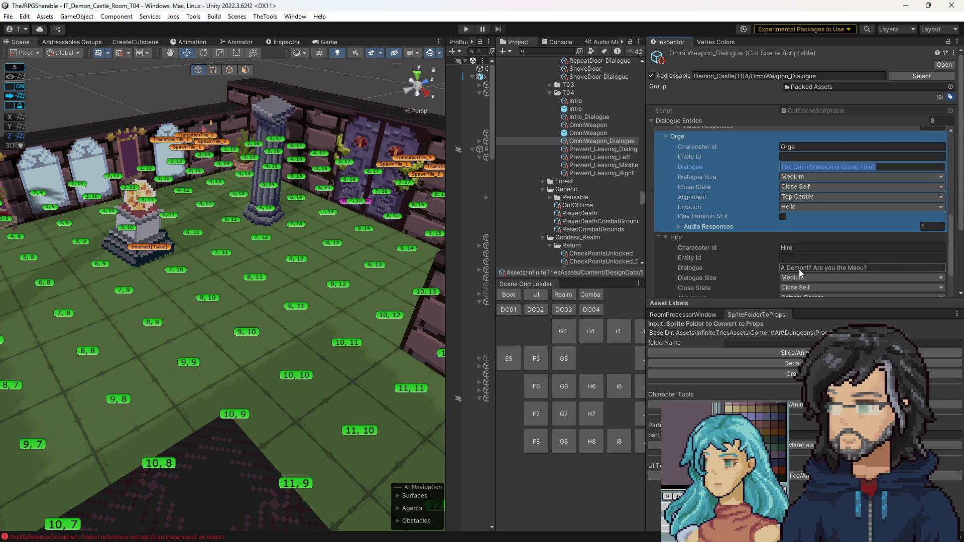
click(808, 242)
text(Demon Lord? I have to fight you already)
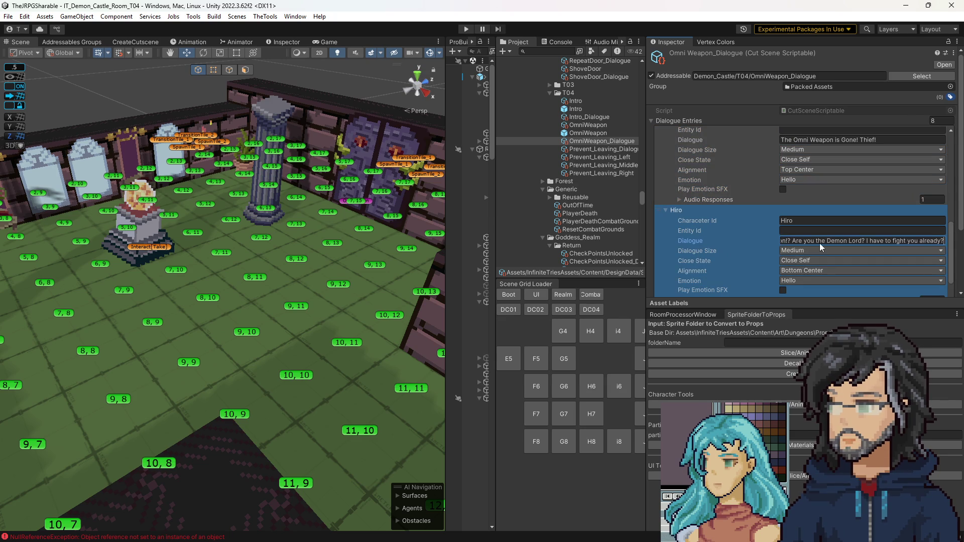
mouse_move(802, 242)
mouse_down()
mouse_move(877, 242)
mouse_move(690, 246)
mouse_up()
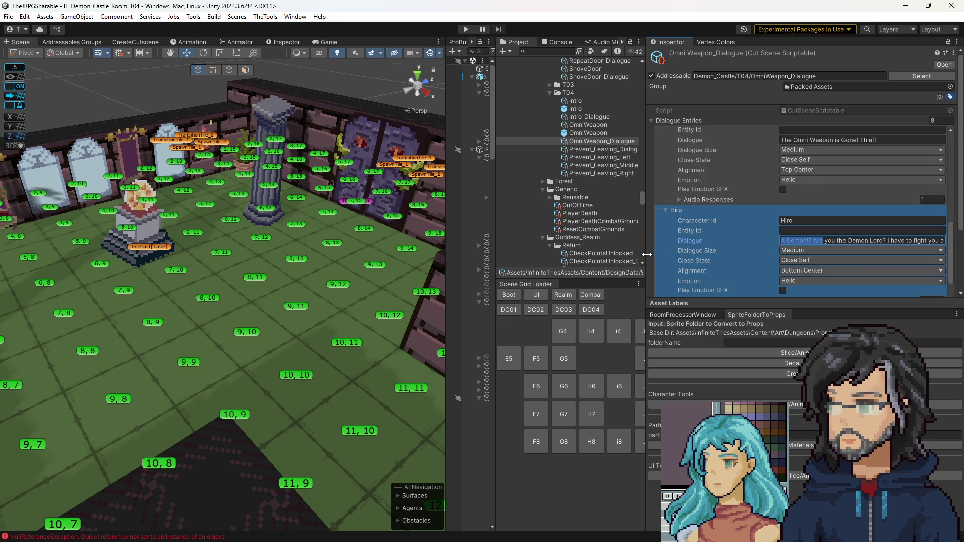
scroll(713, 251, down, 2)
click(711, 246)
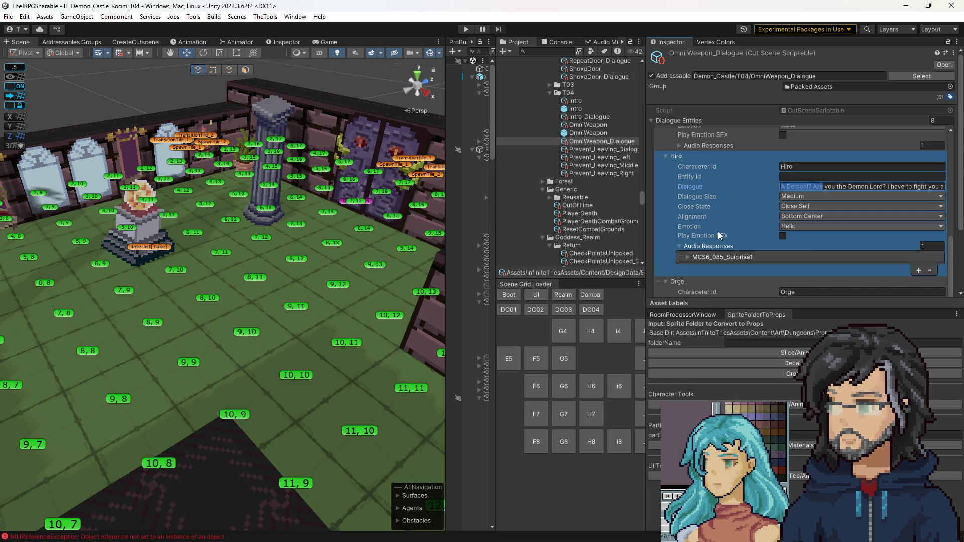
scroll(713, 241, down, 3)
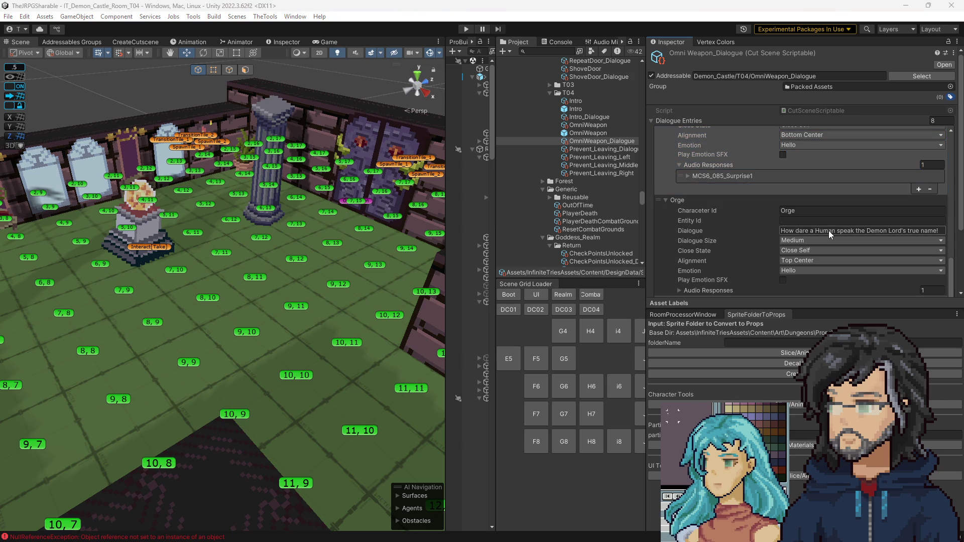
Replace Orge's reply dialogue line with the pasted new text.
click(813, 231)
key(ctrl+a)
key(ctrl+v)
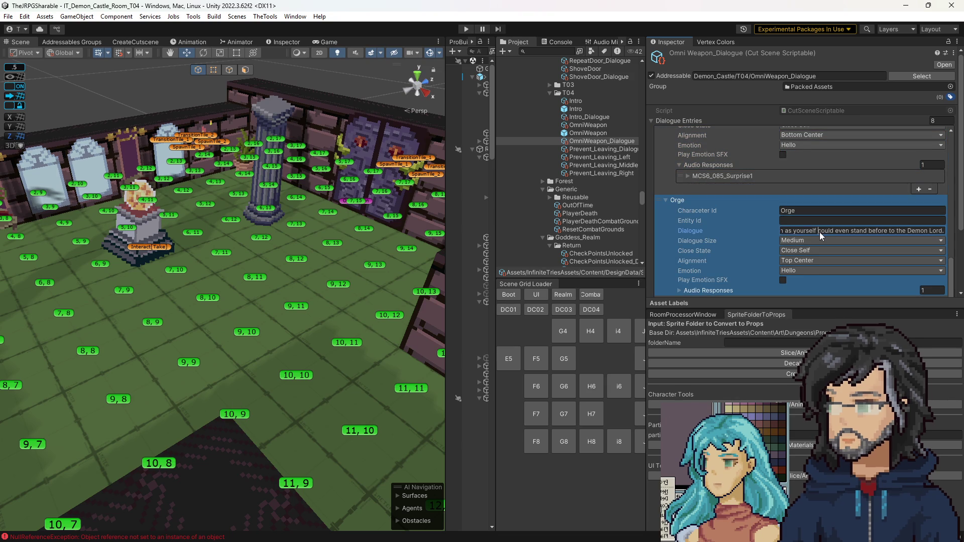
drag(818, 231, 944, 231)
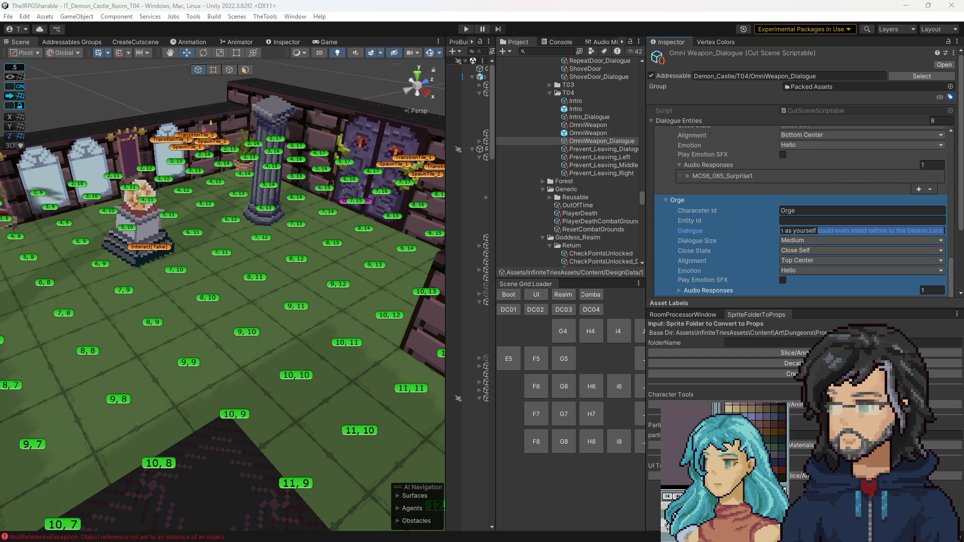
Move the Orge entry earlier in the list and paste its fighting-challenge line.
key(alt+Tab)
click(794, 231)
scroll(795, 231, down, 5)
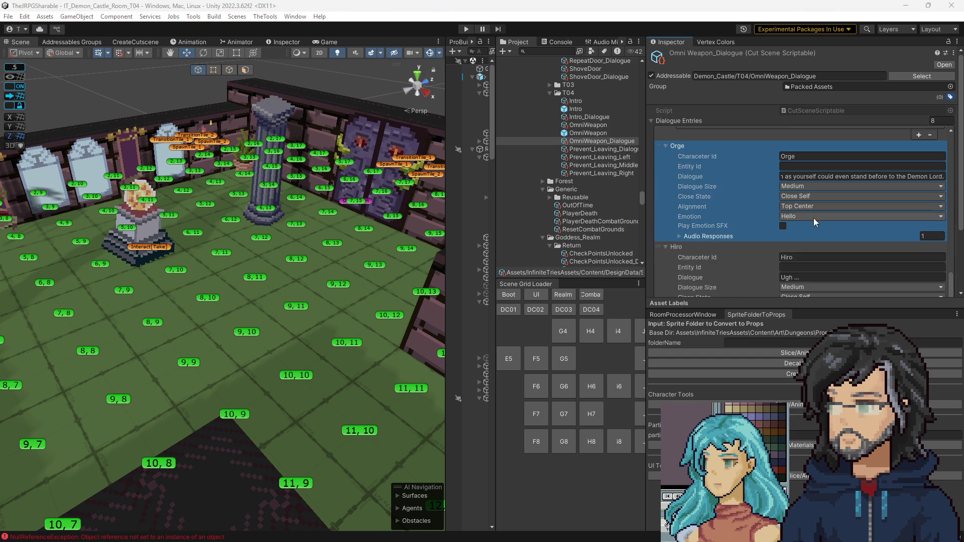
scroll(795, 231, down, 3)
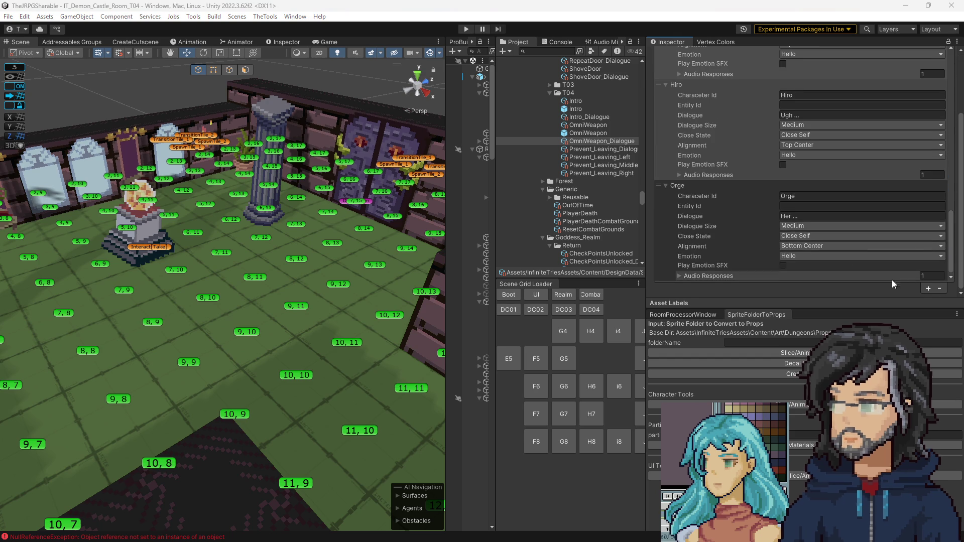
mouse_move(661, 277)
mouse_down()
mouse_move(674, 49)
mouse_move(661, 211)
mouse_up()
click(662, 210)
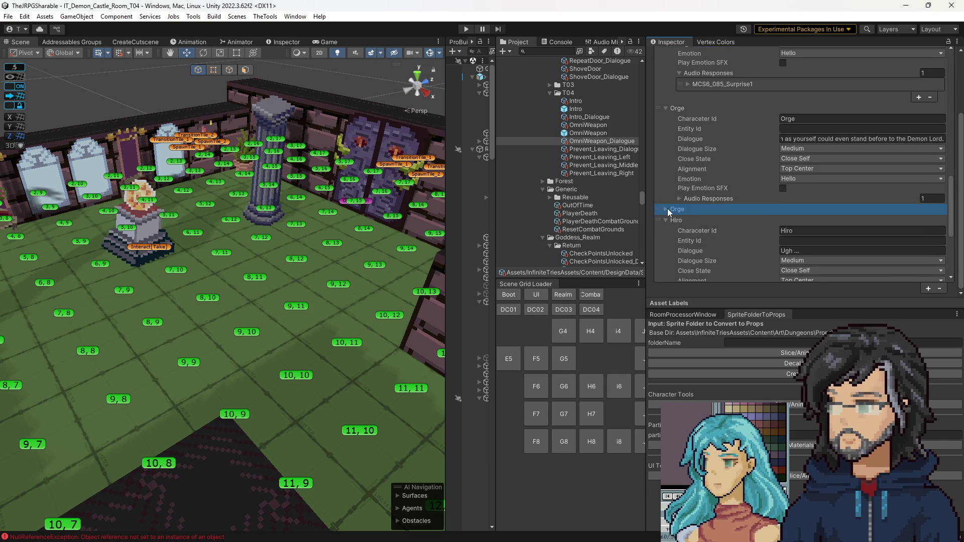
click(817, 240)
key(ctrl+v)
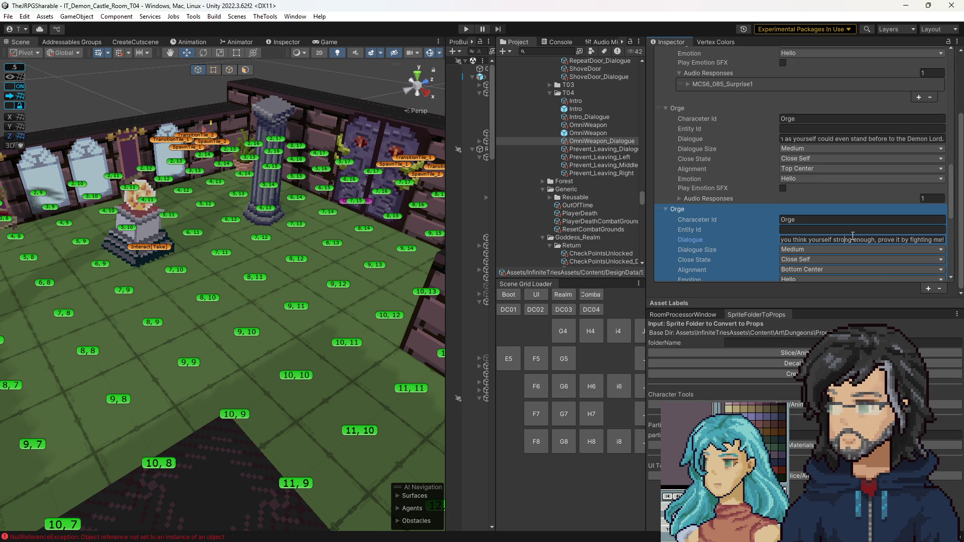
Inspect the first and second Orge entries, selecting 'If you think yourself strong'.
scroll(852, 236, up, 3)
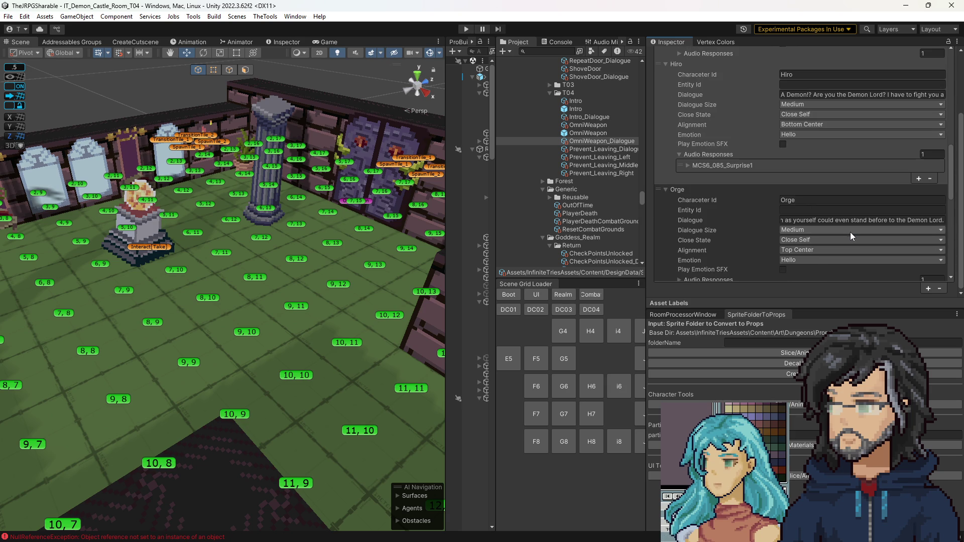
scroll(850, 233, down, 2)
click(829, 170)
click(828, 166)
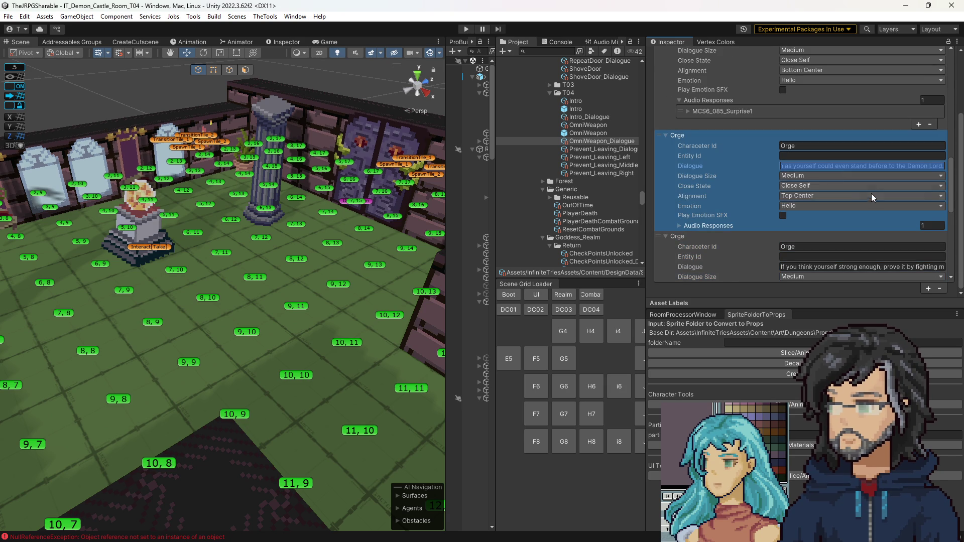
scroll(803, 233, down, 2)
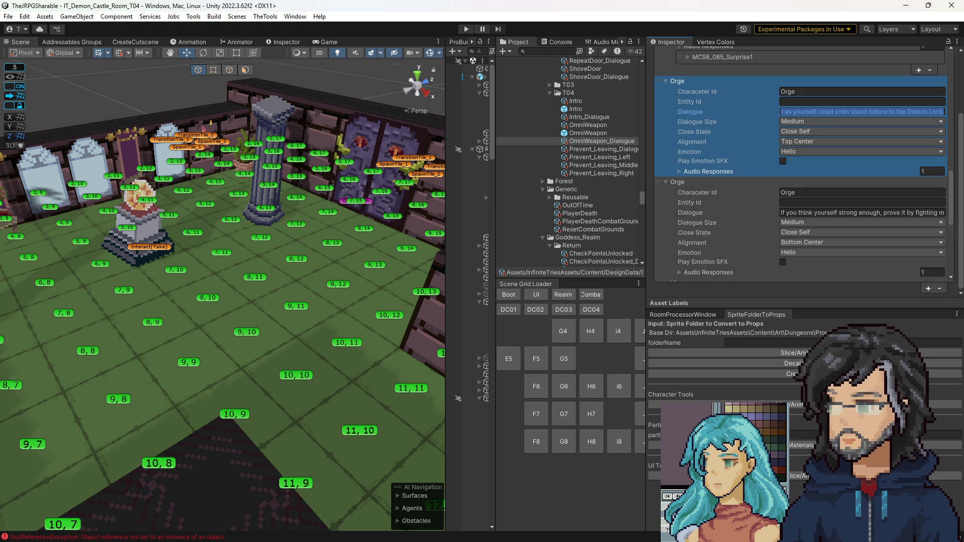
key(alt+Tab)
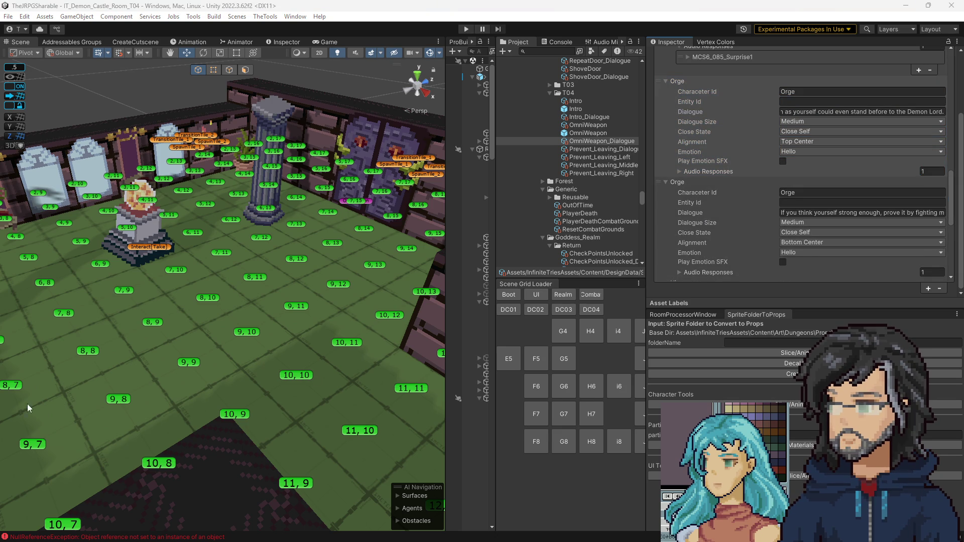
click(781, 213)
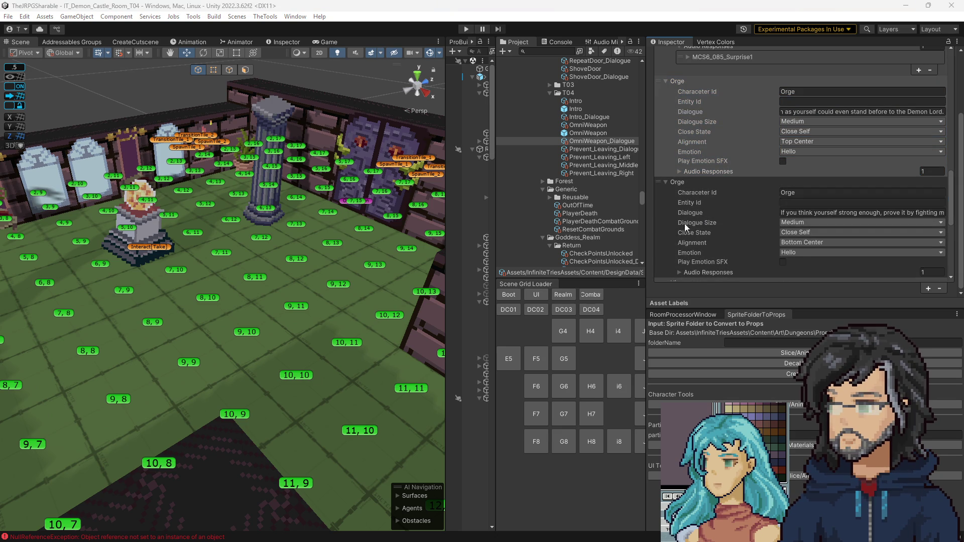
click(781, 214)
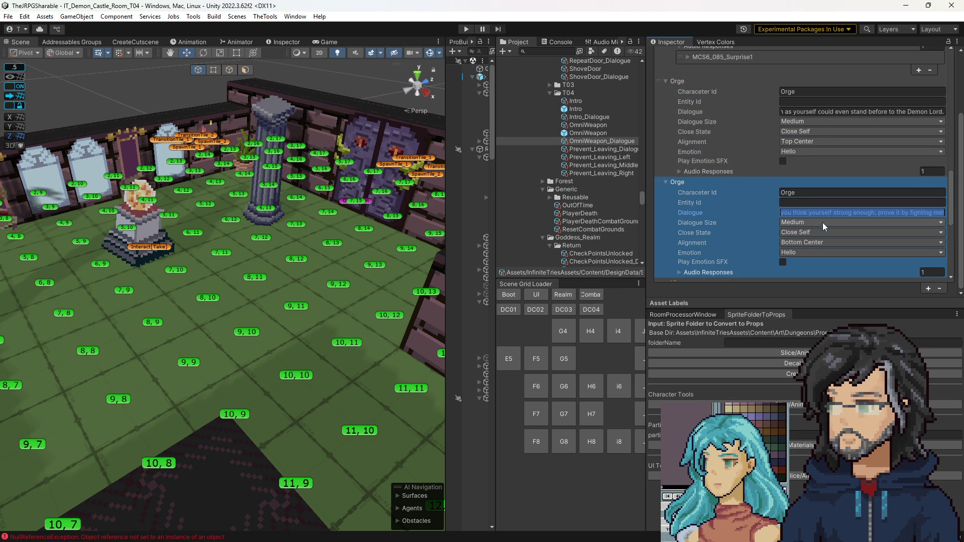
drag(842, 213, 662, 217)
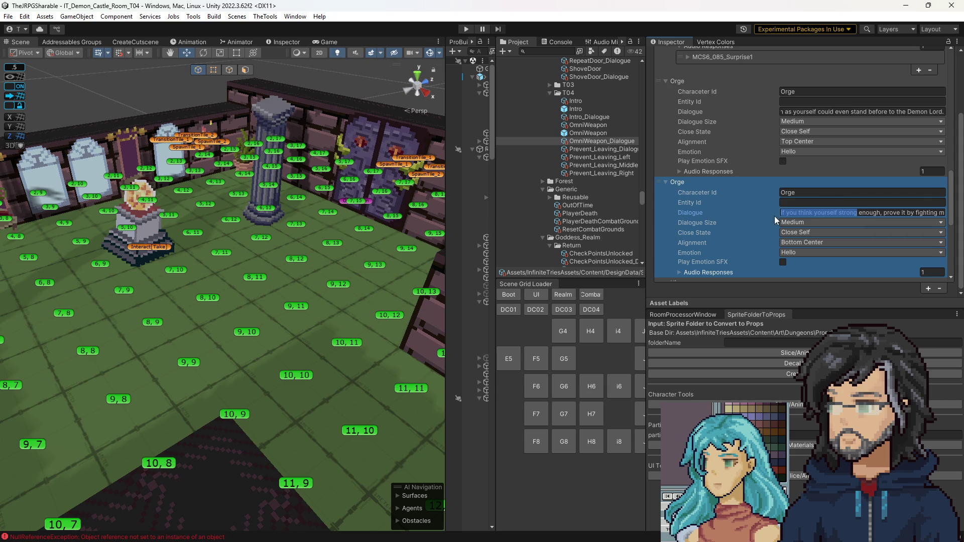
Erase the first Orge dialogue line and paste the new text in its place.
click(842, 112)
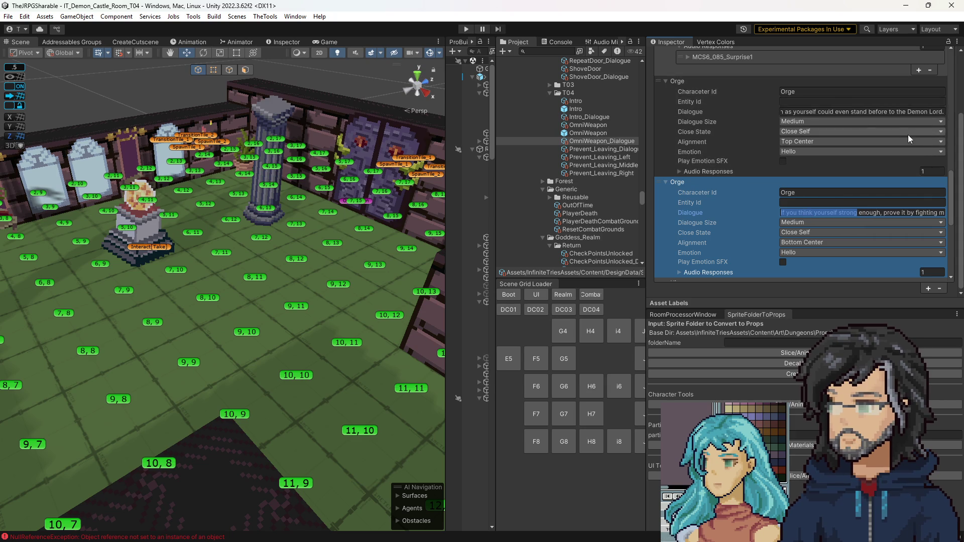
double_click(855, 112)
click(845, 112)
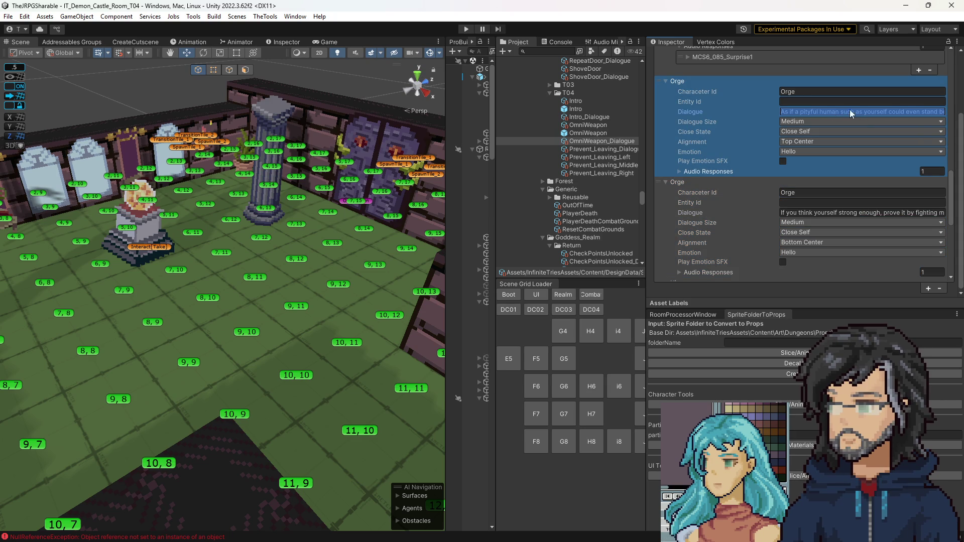
key(BackSpace)
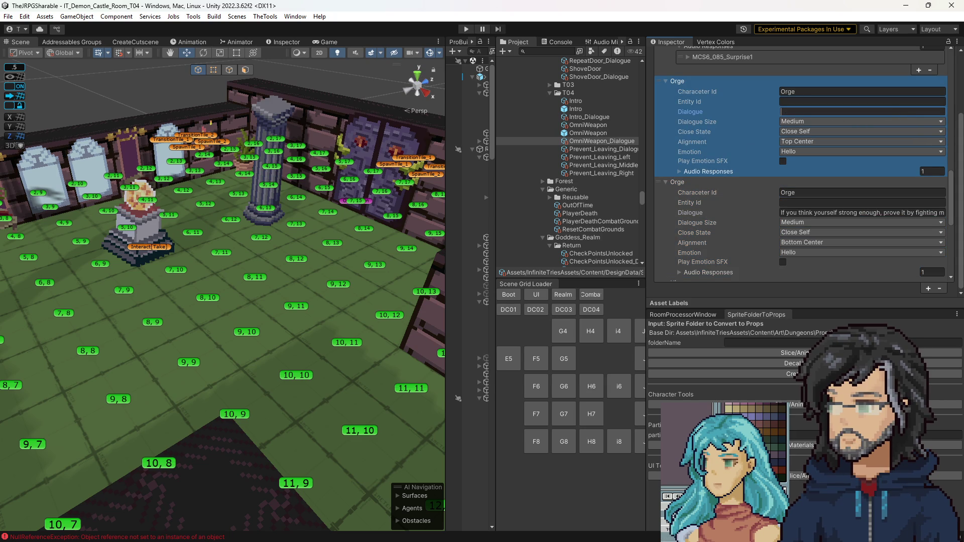
key(alt+Tab)
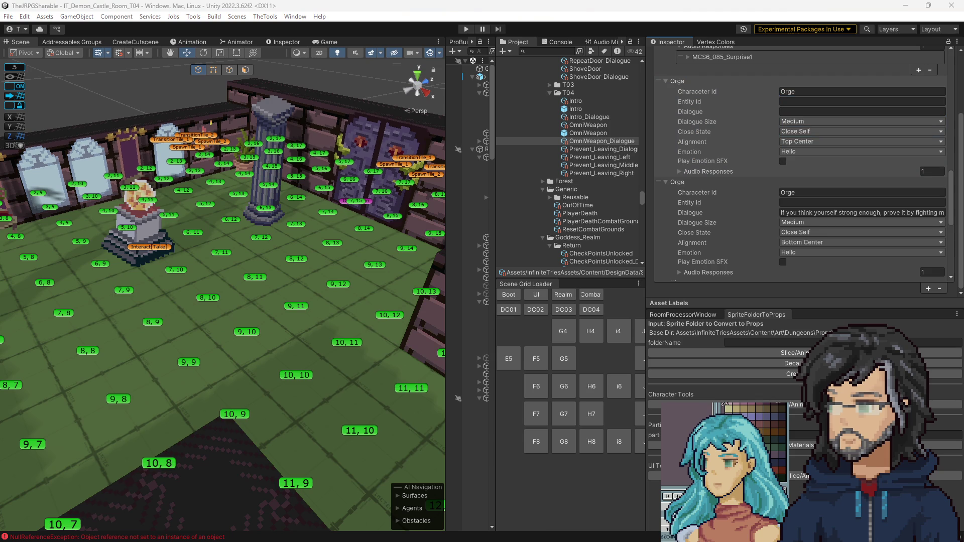
click(813, 101)
click(819, 110)
text(As if a pityful human such as yourself could even stand before to the Demon Lord.)
click(819, 111)
drag(836, 113, 773, 112)
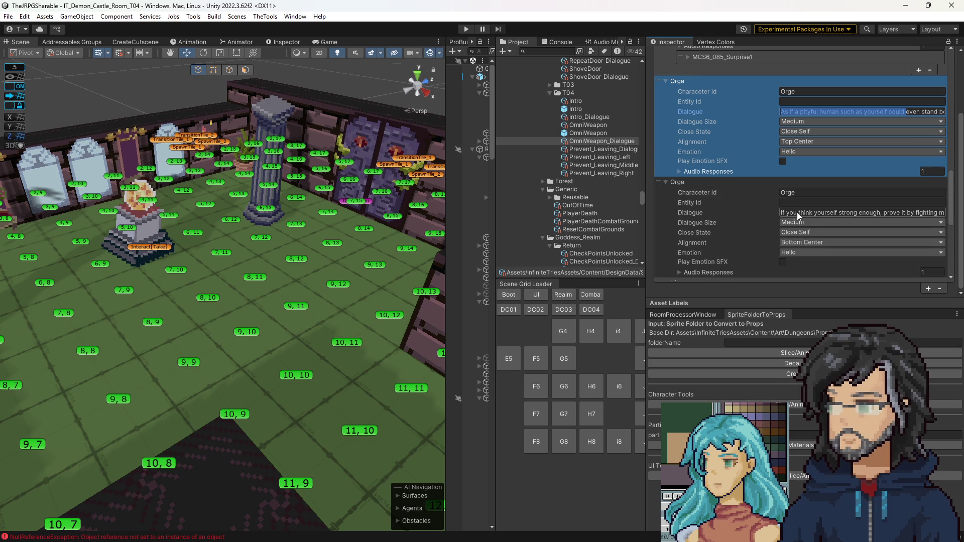
click(823, 213)
Remove Hiro's 'Ugh ...' element from the dialogue list.
scroll(743, 226, down, 1)
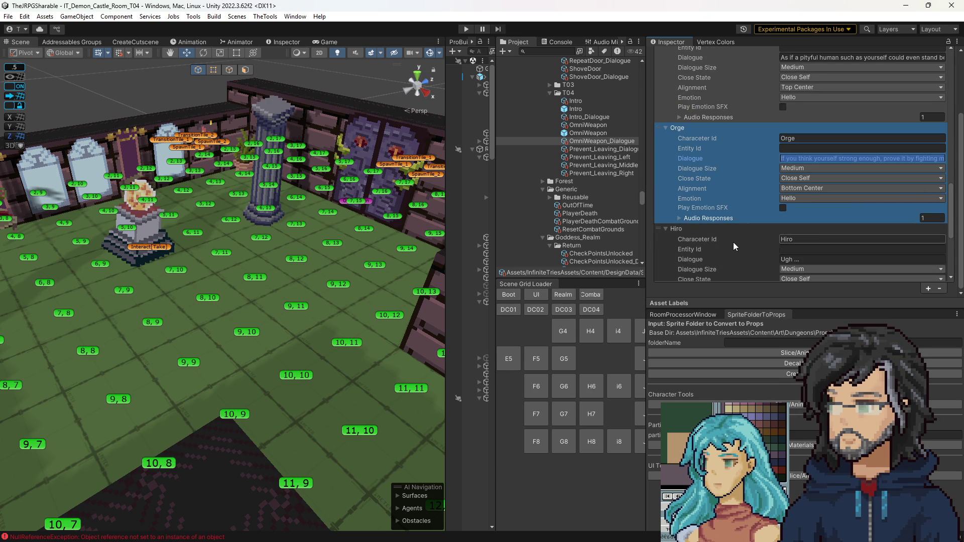
scroll(804, 237, down, 2)
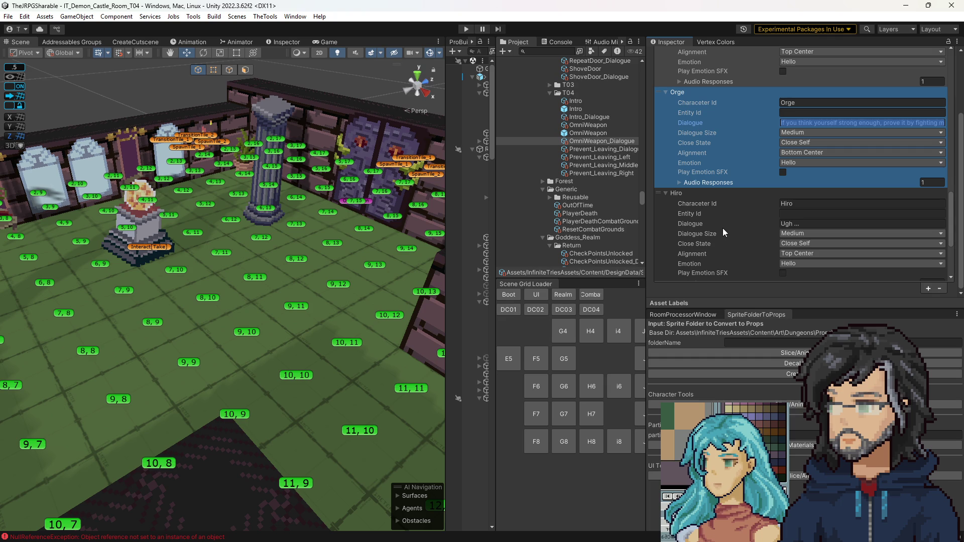
scroll(663, 227, down, 1)
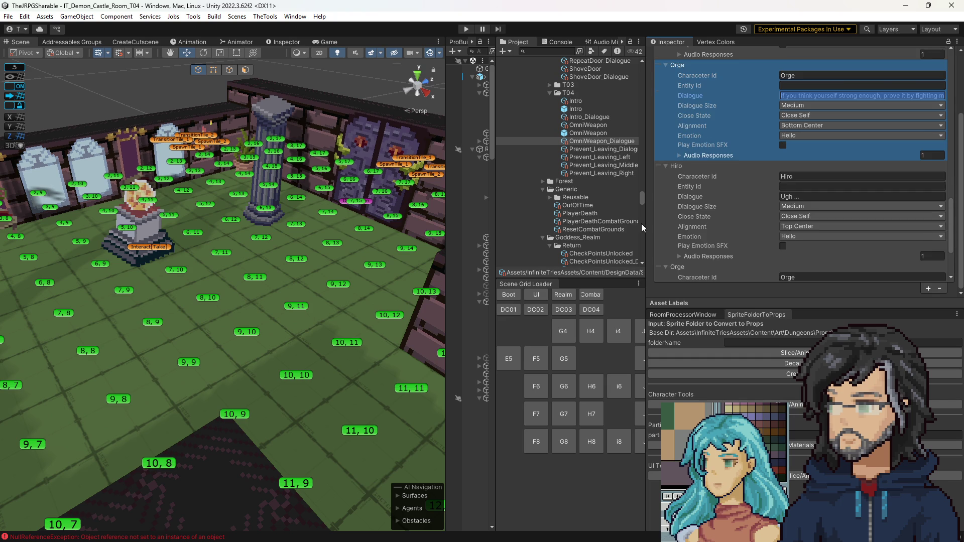
click(673, 191)
scroll(666, 216, down, 3)
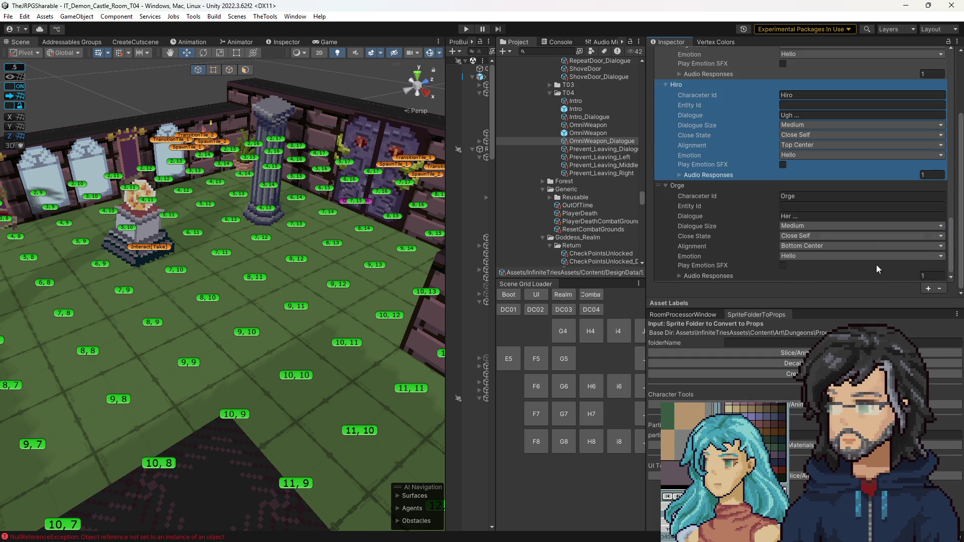
click(940, 290)
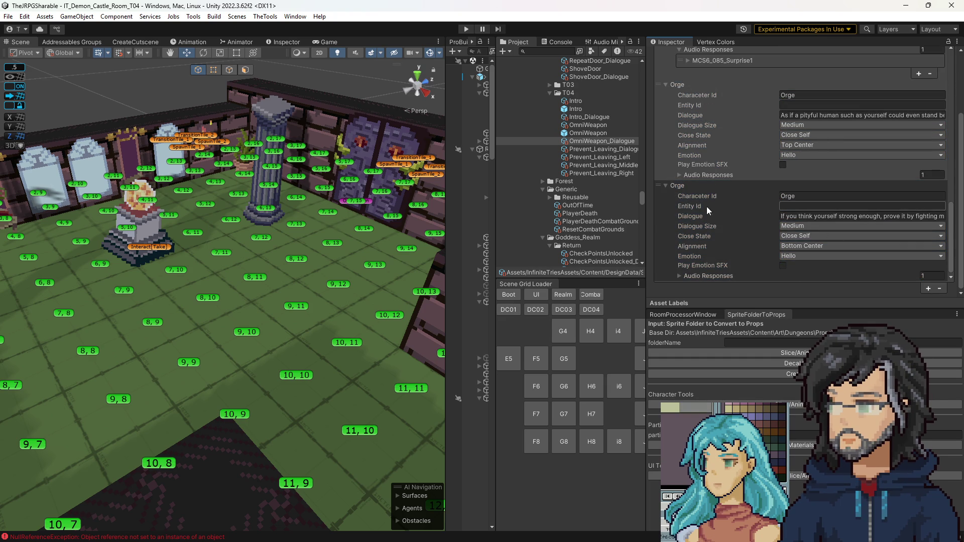
scroll(742, 227, up, 5)
scroll(741, 227, down, 1)
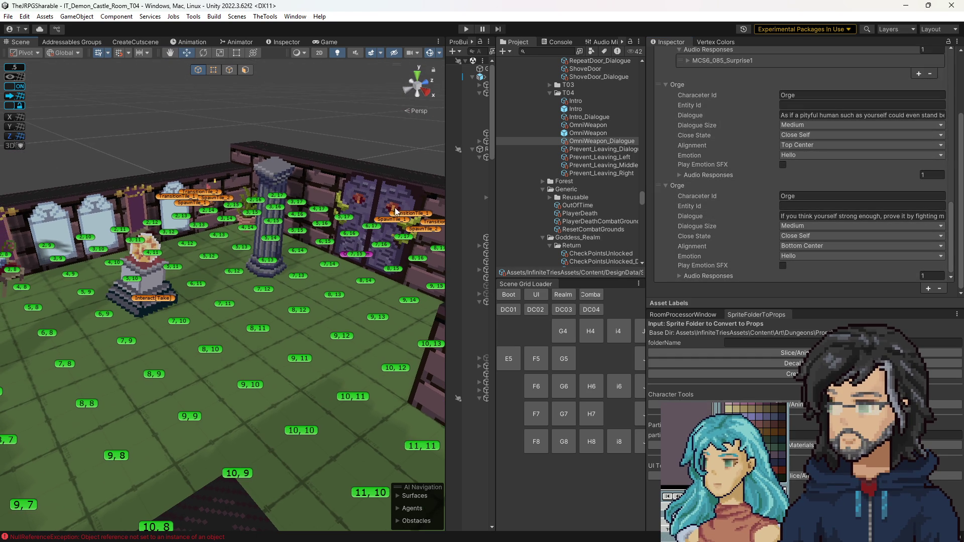
click(589, 133)
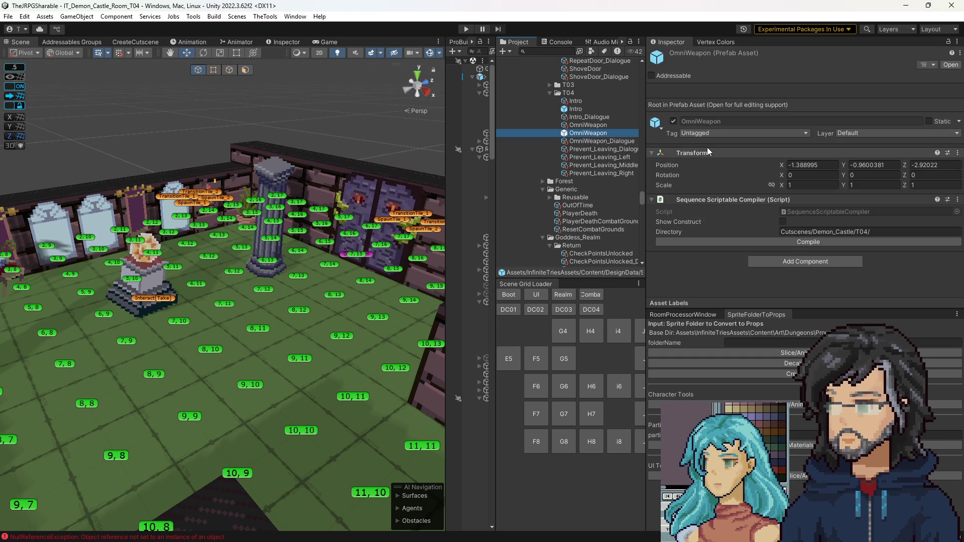
Duplicate the OmniWeapon cutscene prefab as the backup OmniWeapon 1.
key(Down)
click(583, 134)
key(ctrl+d)
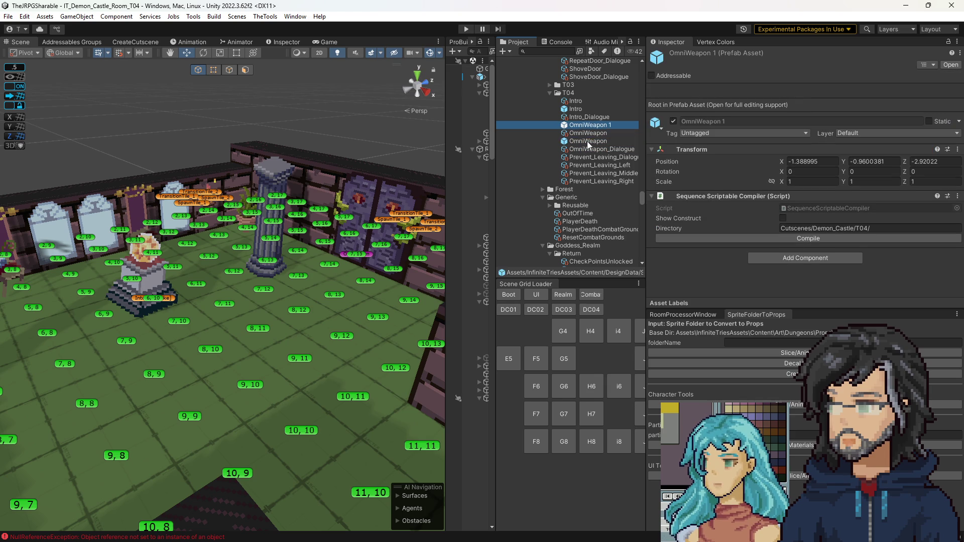
Open OmniWeapon in Prefab Mode and show Orge Appear's Move To Tile step.
double_click(582, 141)
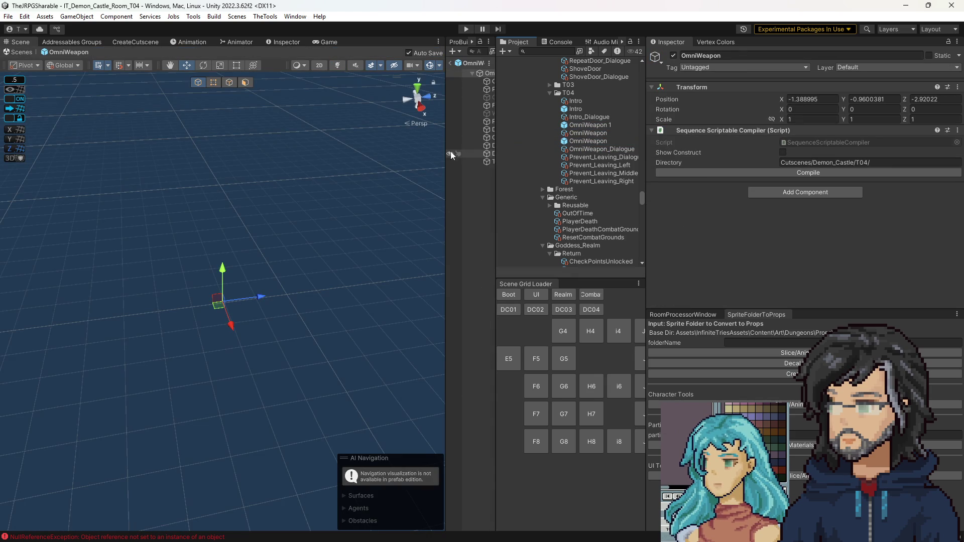
click(395, 161)
click(430, 145)
scroll(739, 252, down, 10)
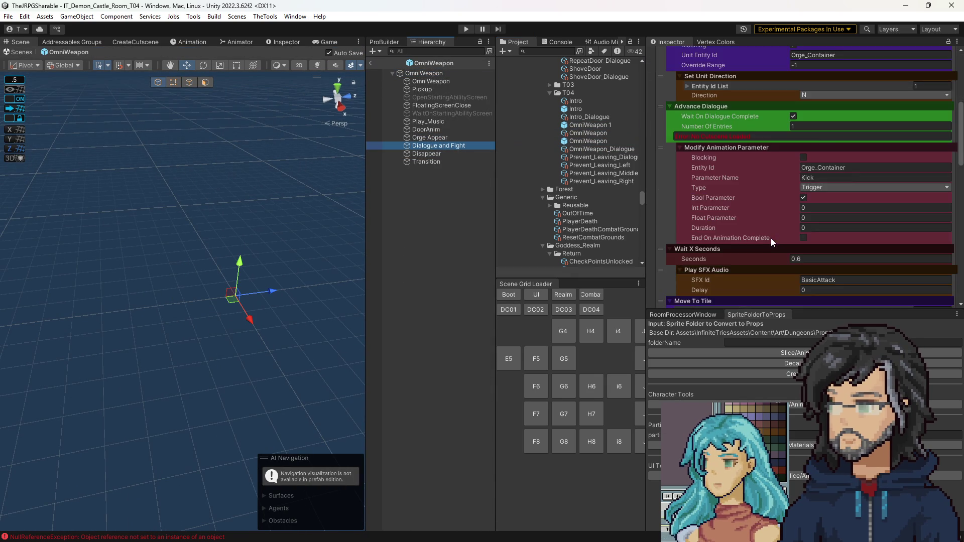
scroll(739, 252, down, 5)
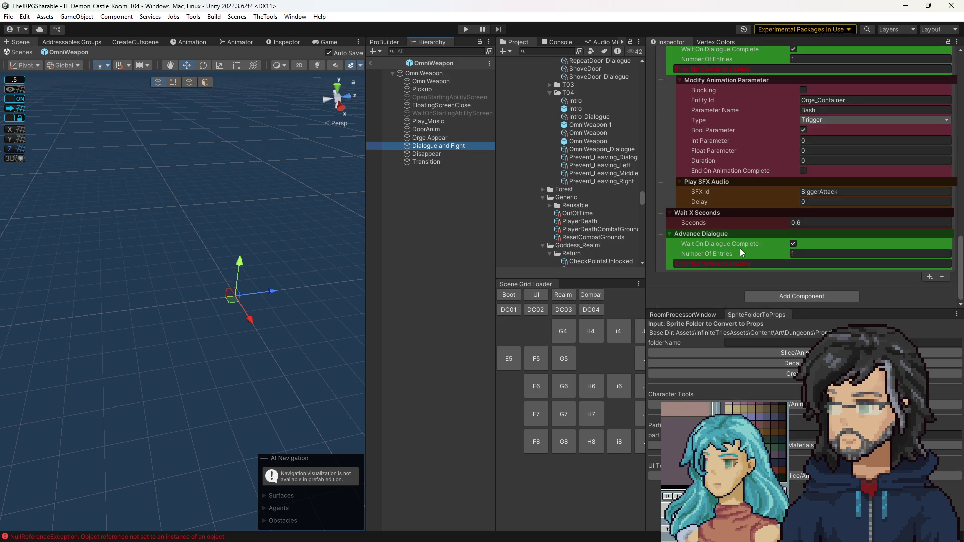
scroll(742, 251, up, 2)
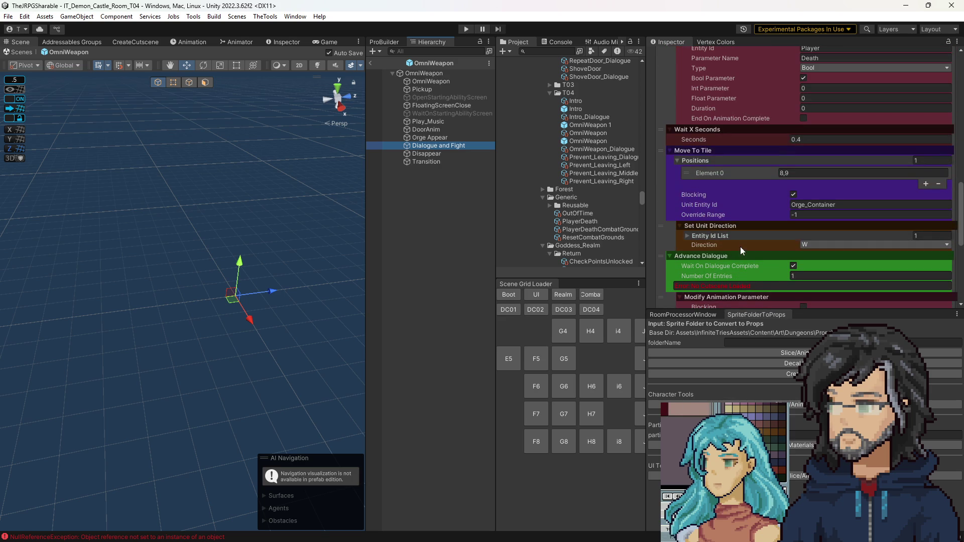
click(430, 138)
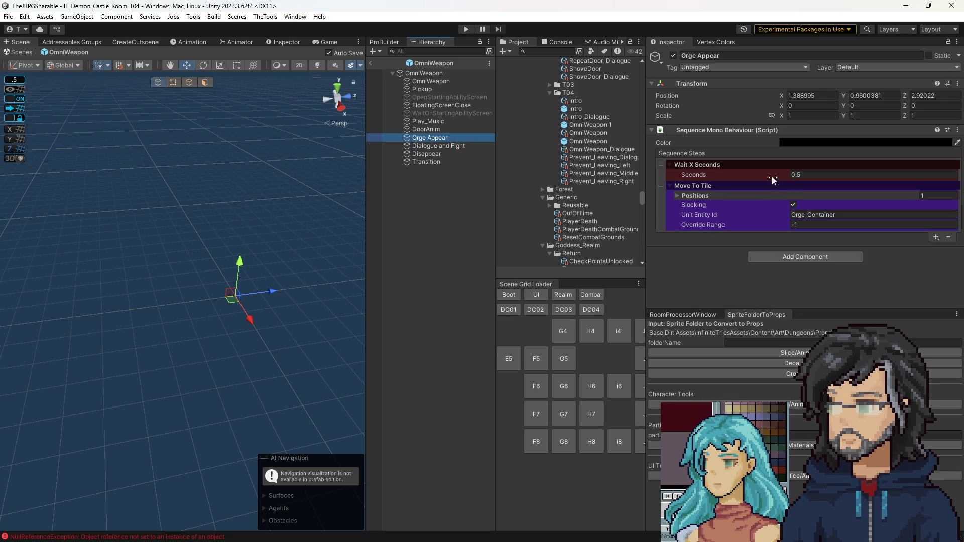
click(694, 197)
Add a Navigate To Tile step to Orge Appear, placed above Move To Tile.
click(694, 197)
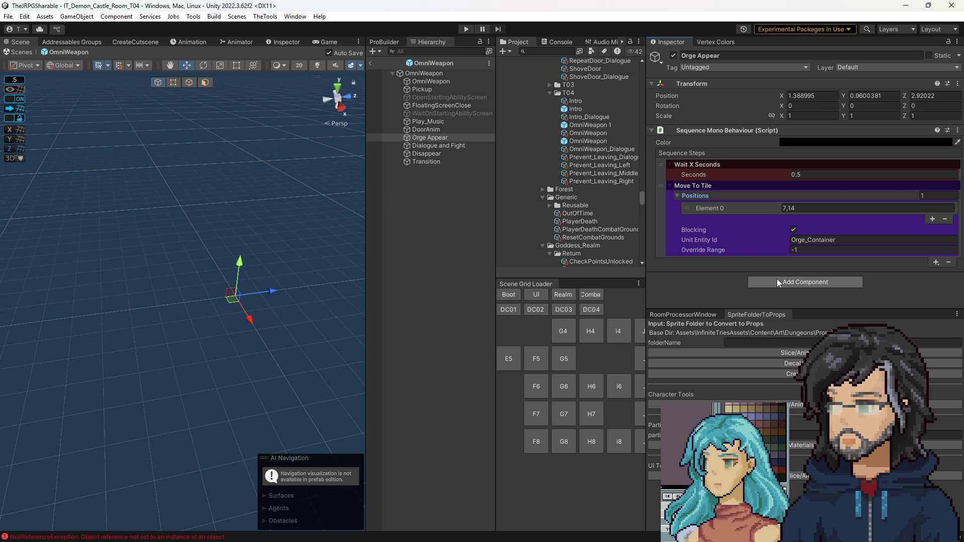
click(937, 263)
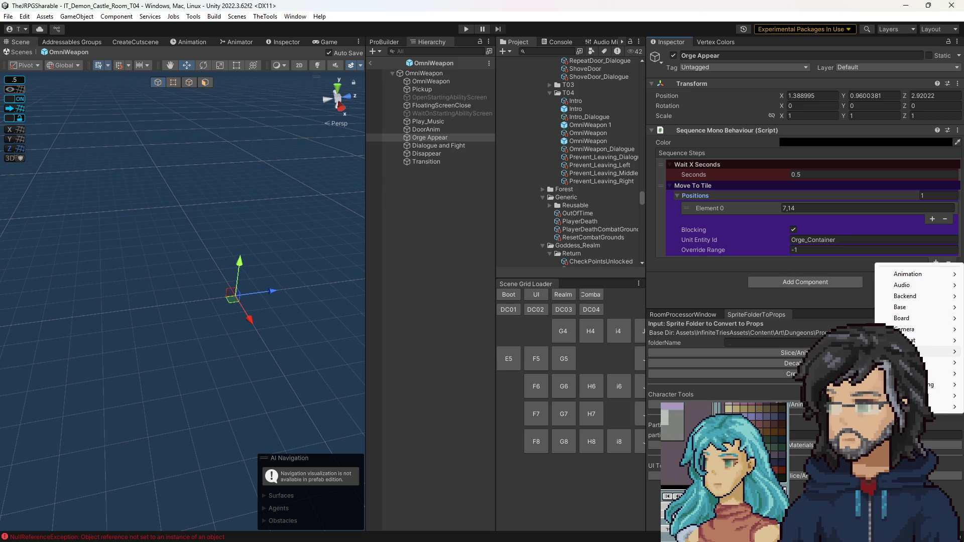
mouse_move(904, 351)
click(773, 373)
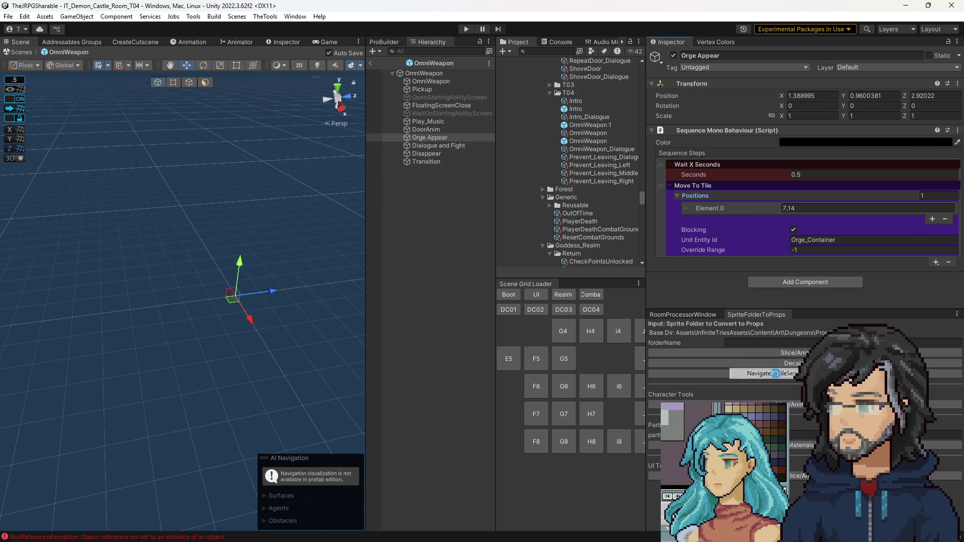
drag(656, 233, 657, 186)
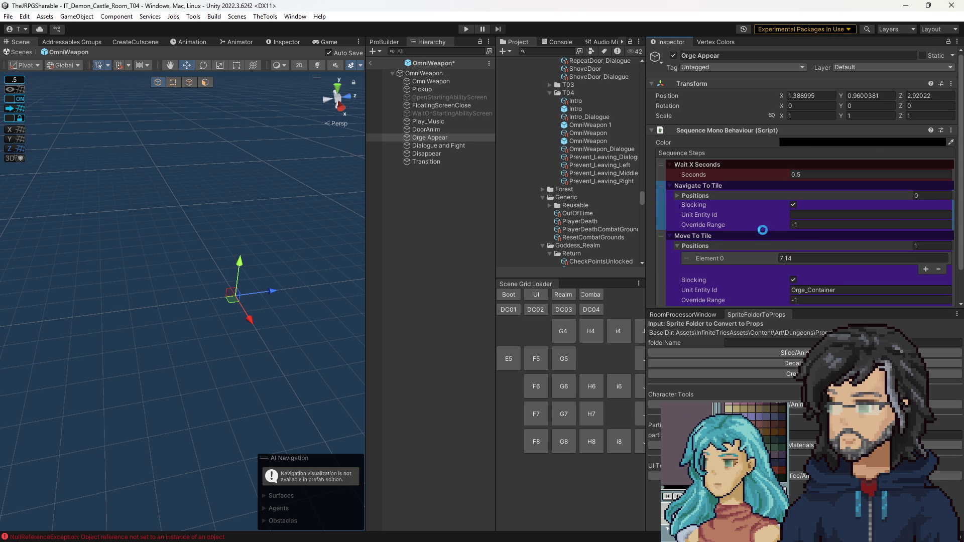
Set Navigate To Tile to position 7,14 for Orge_Container and delete Move To Tile.
click(926, 196)
text(1)
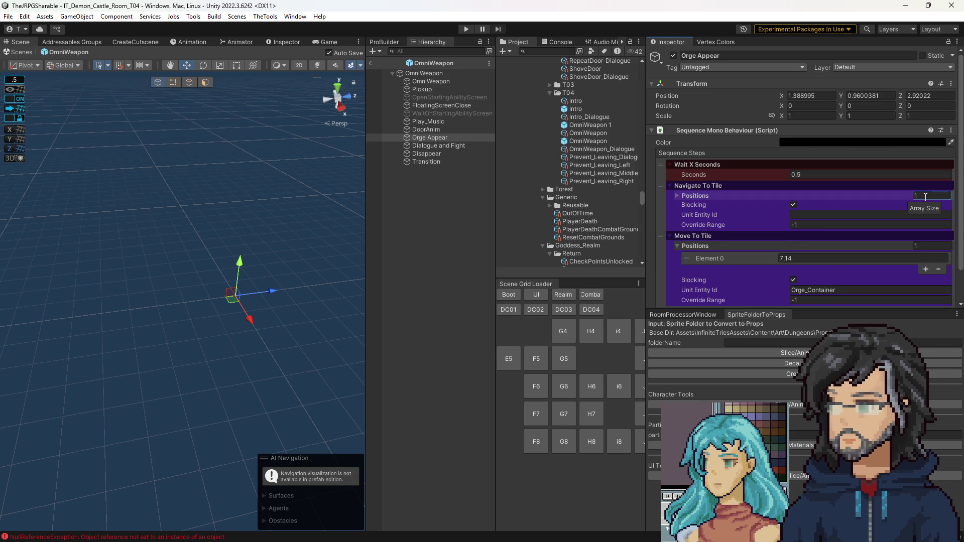
key(Tab)
click(796, 207)
text(7,14)
scroll(851, 260, down, 2)
click(809, 179)
text(Orge_Container)
click(737, 242)
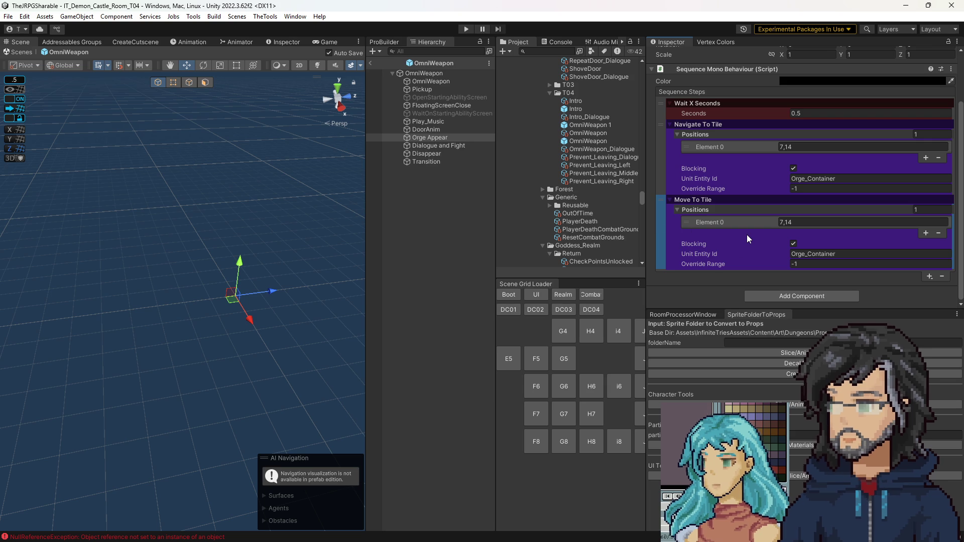
key(Delete)
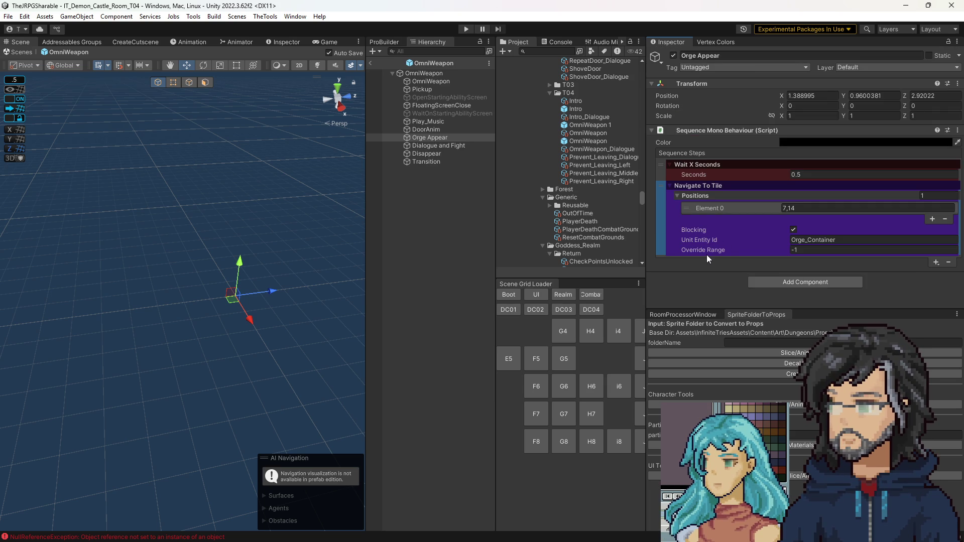
Inspect the IT_OrgeContainer prefab's Move ability, then go back to IT_Demon_Castle_Room_T04.
scroll(585, 215, down, 10)
scroll(585, 215, down, 15)
scroll(581, 219, down, 15)
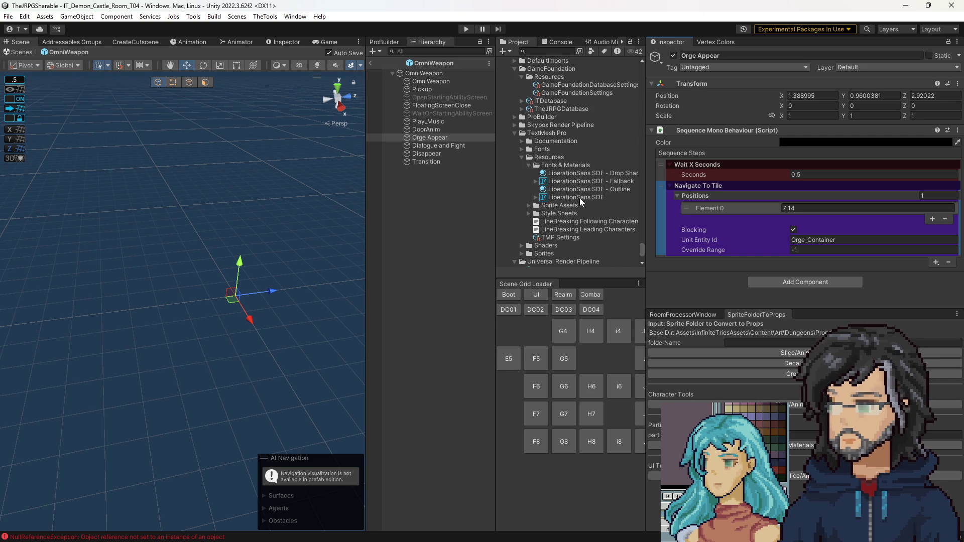
scroll(572, 196, up, 10)
scroll(567, 182, down, 8)
scroll(568, 182, down, 10)
scroll(568, 187, up, 10)
scroll(568, 189, up, 5)
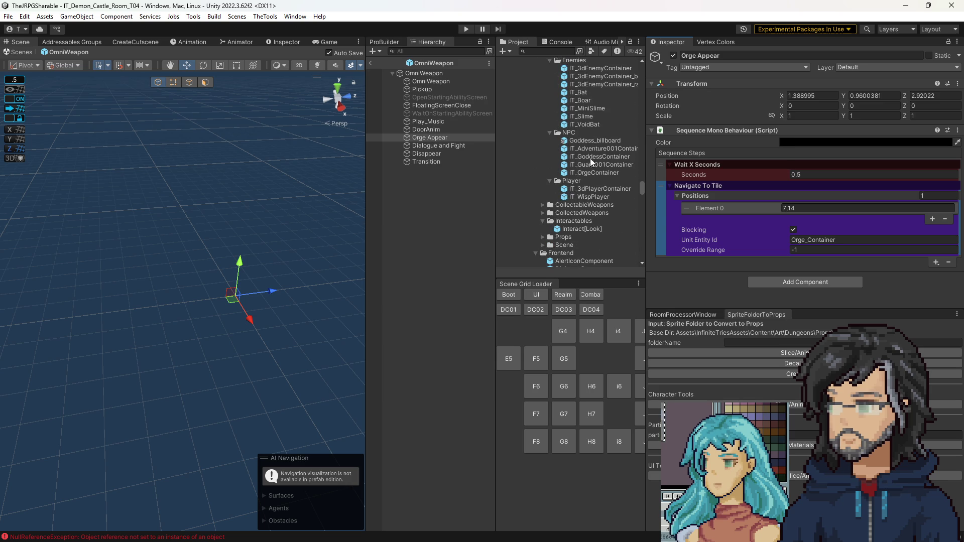
double_click(586, 172)
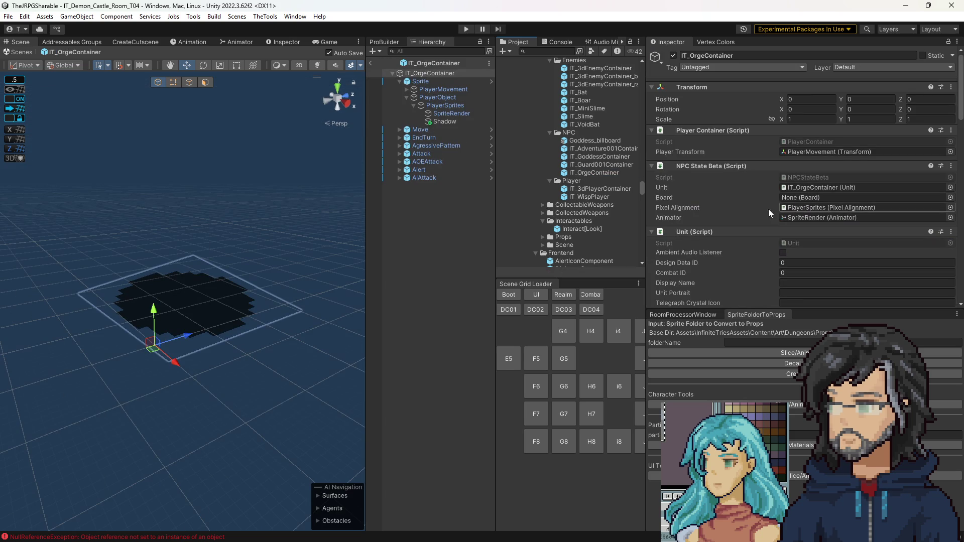
scroll(776, 212, down, 5)
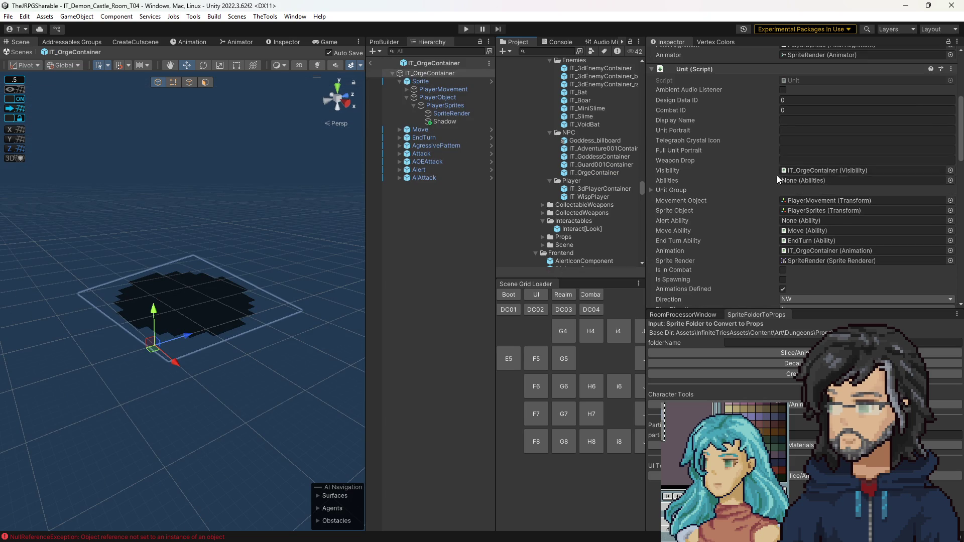
click(803, 230)
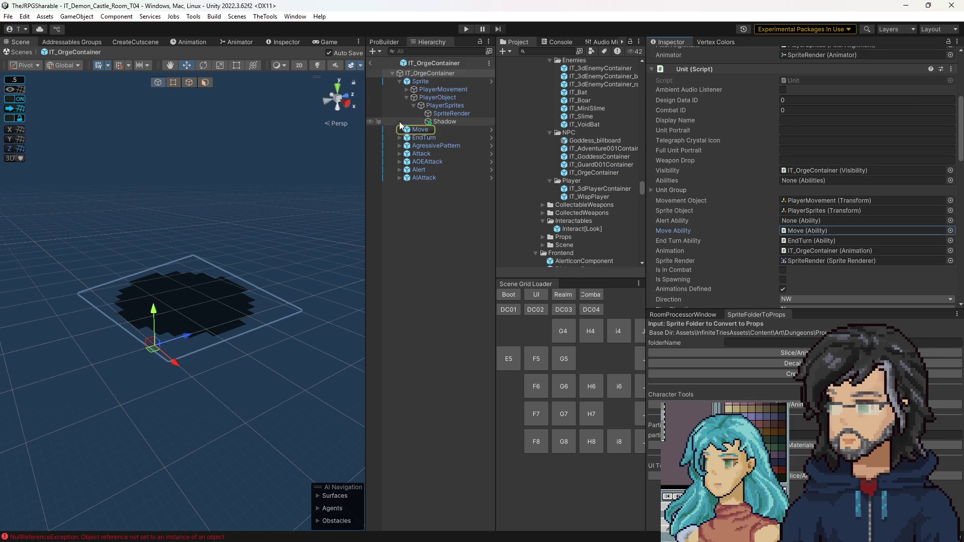
click(370, 62)
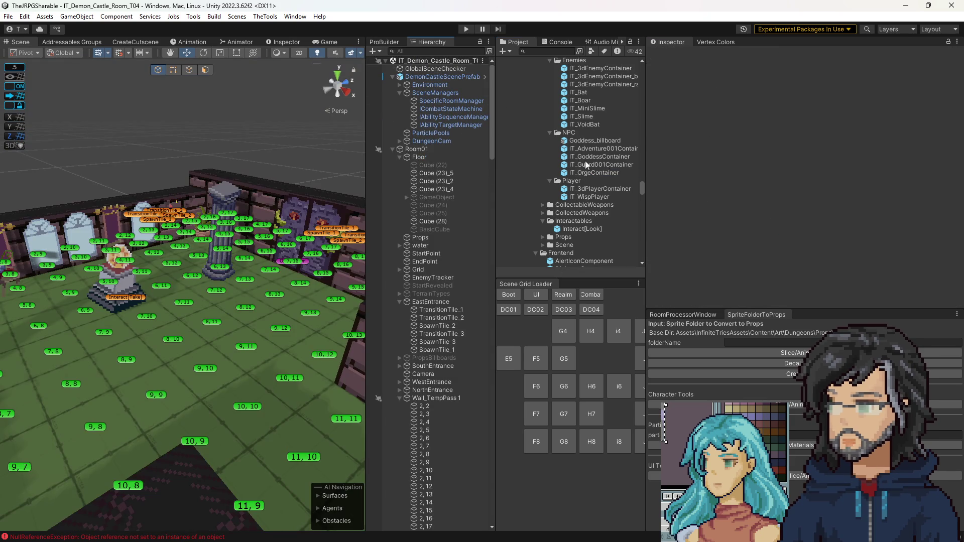
scroll(588, 191, up, 3)
scroll(588, 196, down, 3)
scroll(581, 207, down, 3)
scroll(583, 211, down, 5)
scroll(577, 201, down, 2)
scroll(577, 201, down, 10)
scroll(583, 201, up, 10)
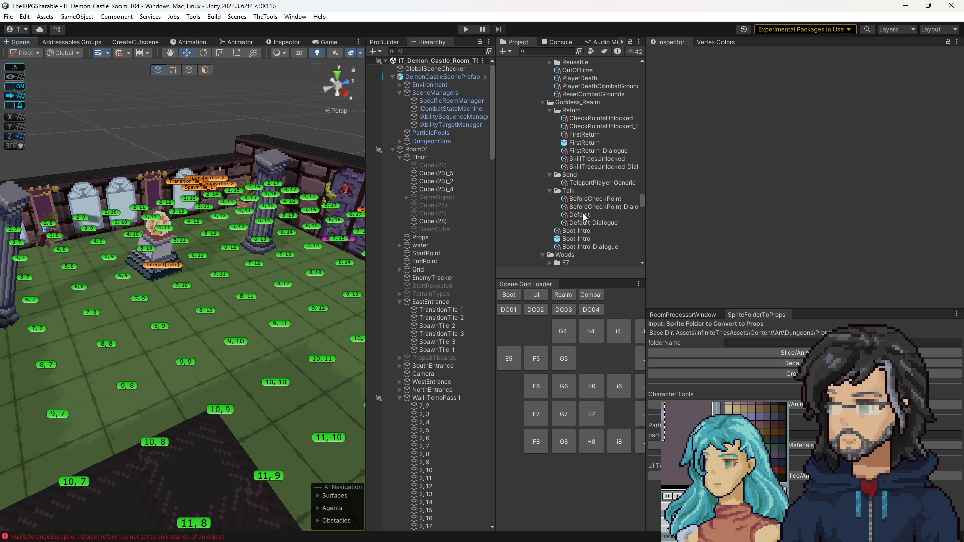
scroll(583, 214, up, 7)
double_click(591, 179)
click(427, 145)
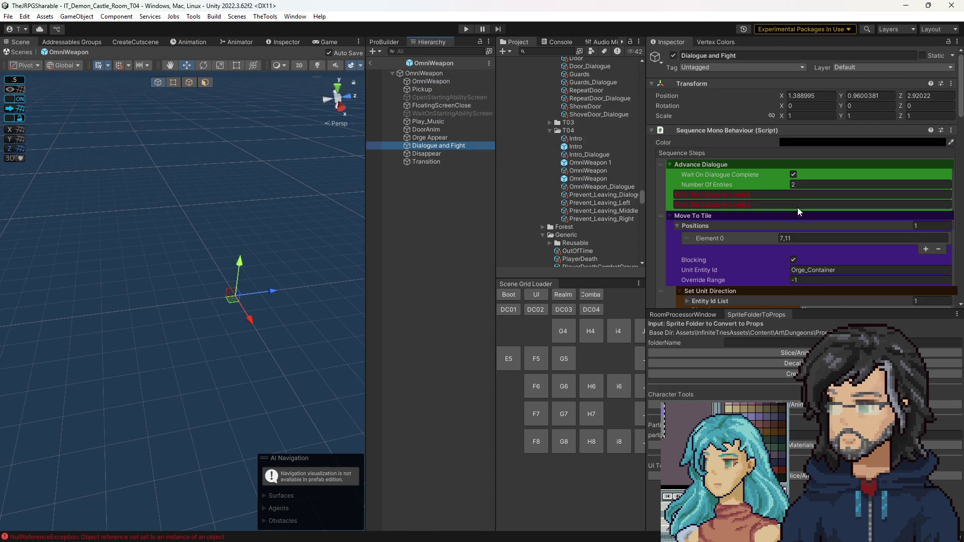
scroll(801, 193, down, 5)
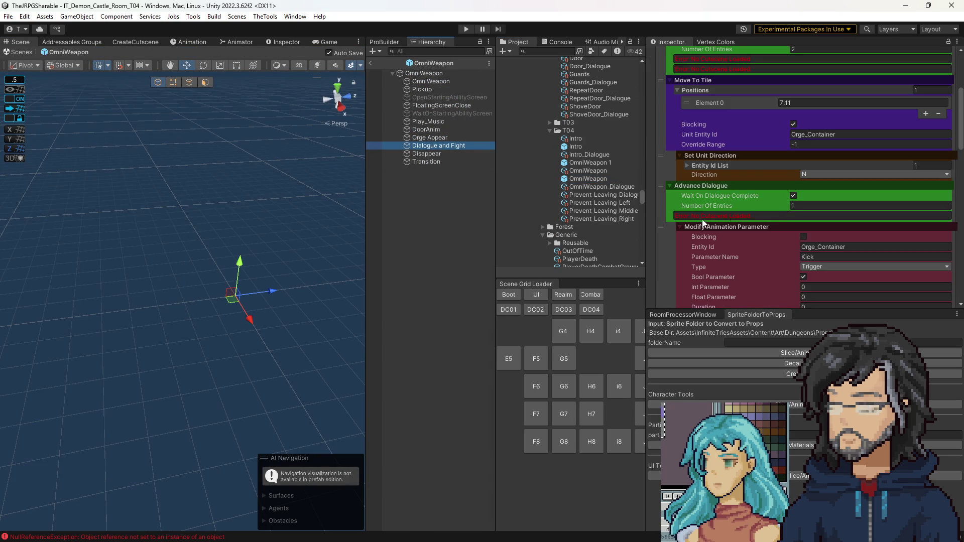
click(430, 138)
click(448, 146)
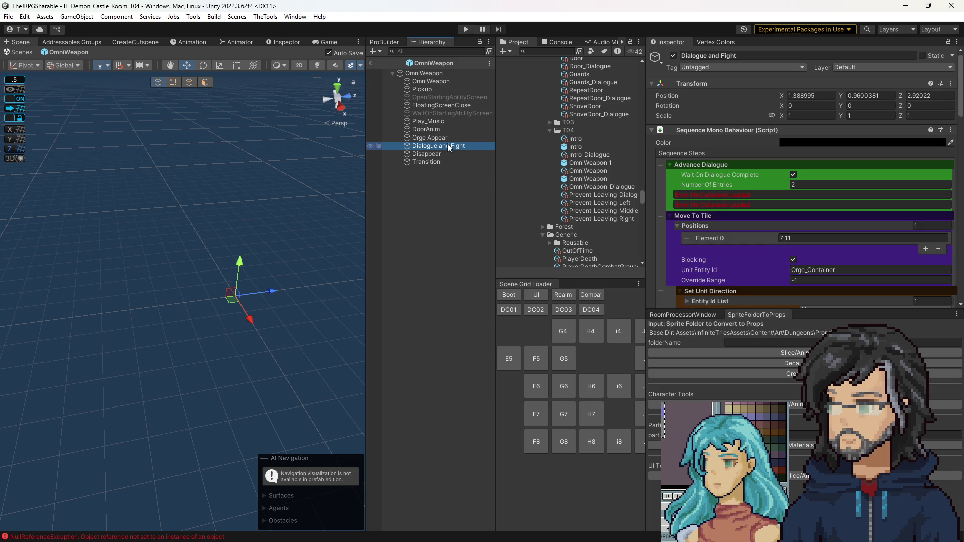
scroll(706, 214, down, 5)
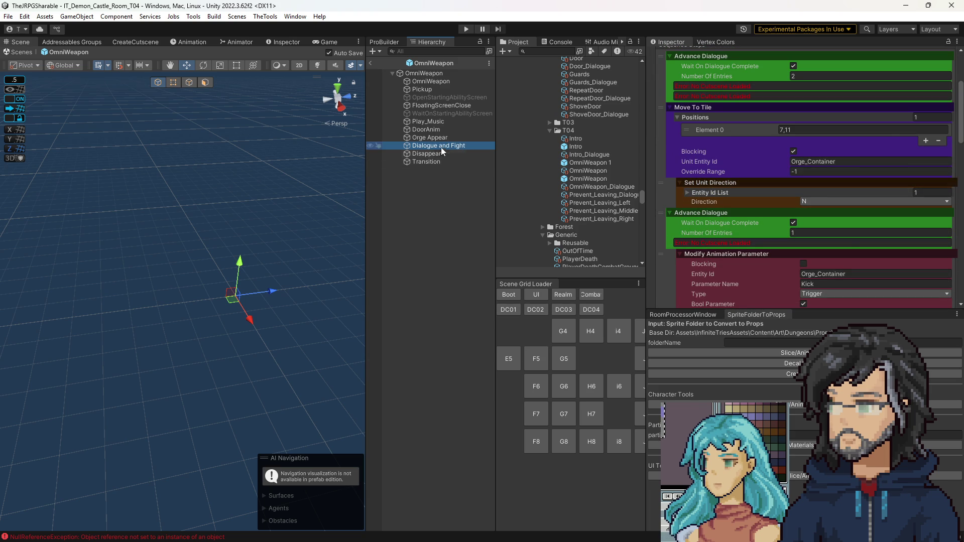
click(430, 137)
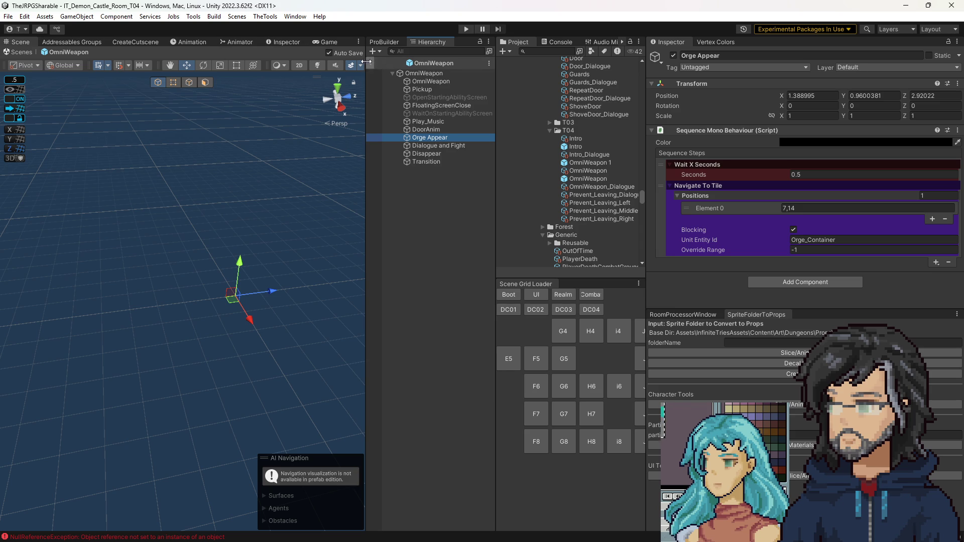
click(369, 61)
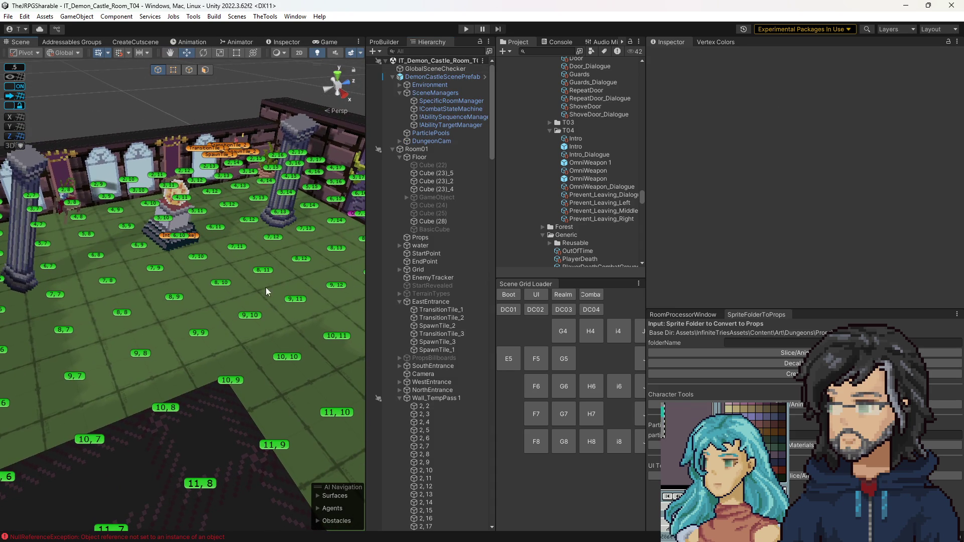
Check tile 7,14, reopen OmniWeapon, and review the 7 OmniWeapon_Dialogue entries.
click(310, 219)
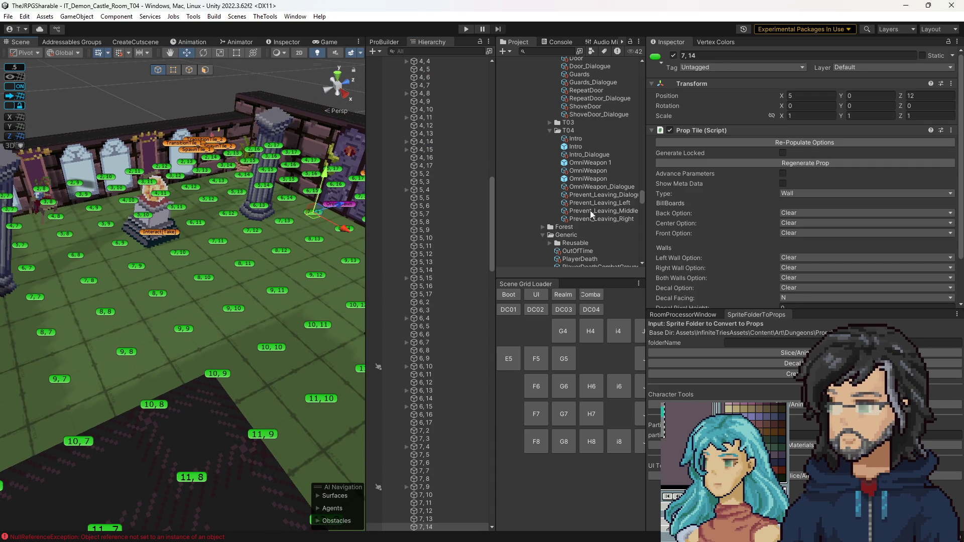
double_click(587, 179)
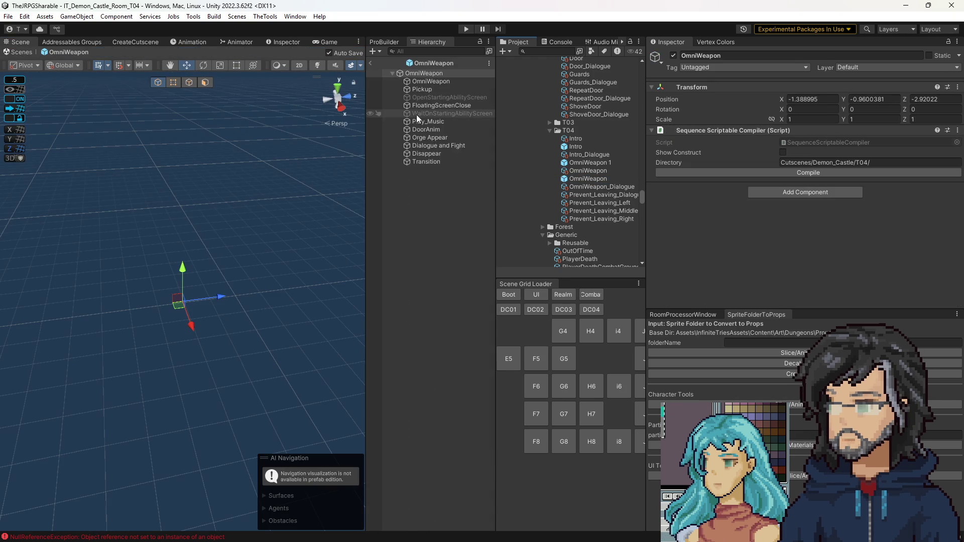
click(439, 146)
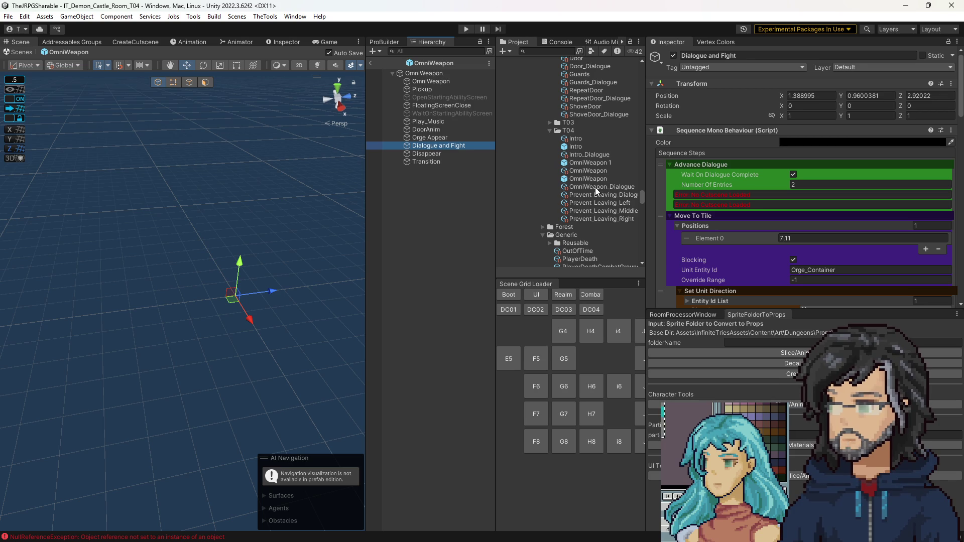
click(597, 187)
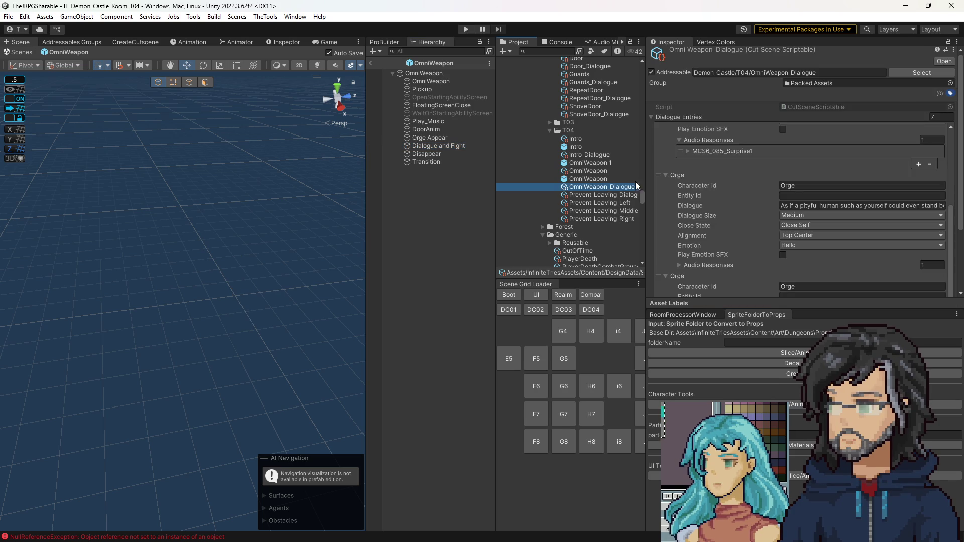
scroll(769, 237, up, 5)
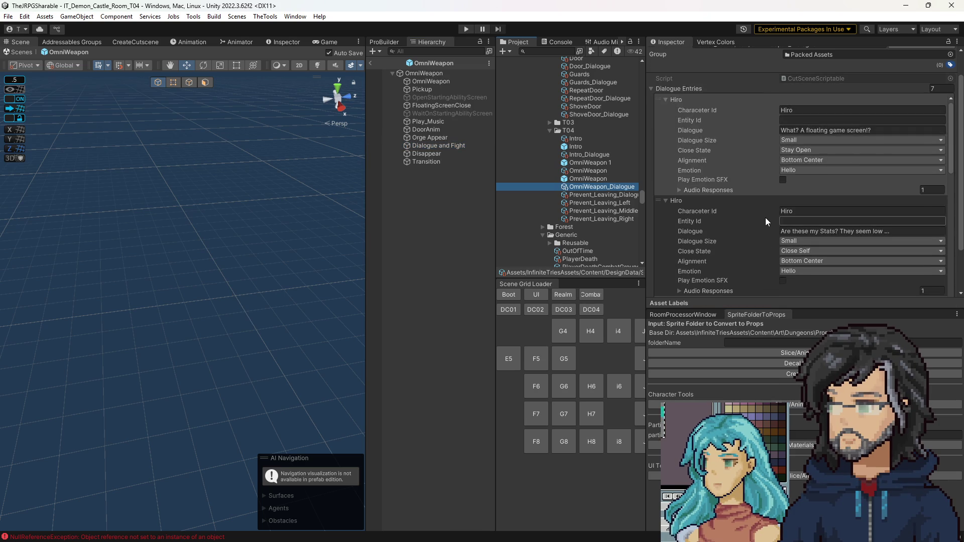
scroll(765, 221, down, 5)
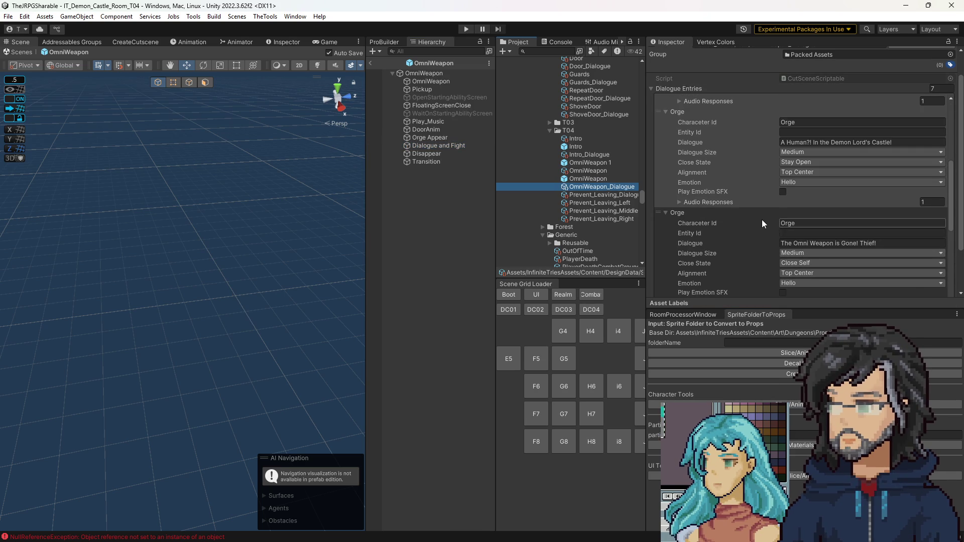
scroll(800, 221, down, 2)
scroll(768, 245, up, 2)
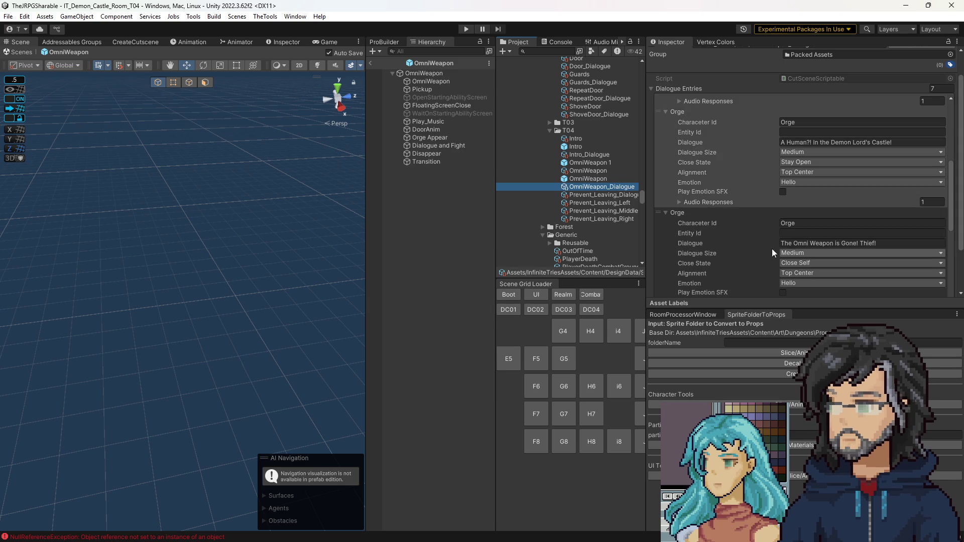
scroll(814, 239, down, 5)
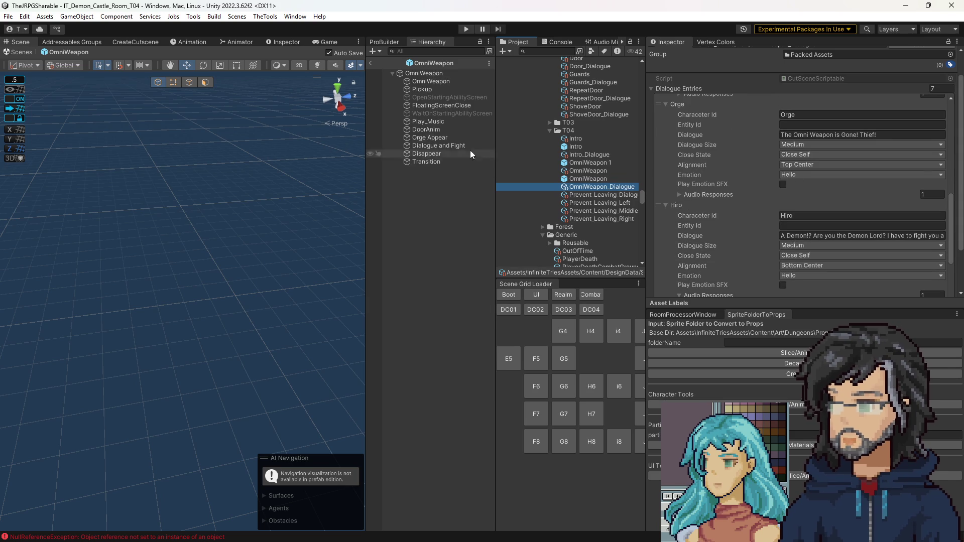
Add a Navigate To Tile Sequence step to Dialogue and Fight, right below Move To Tile.
click(429, 147)
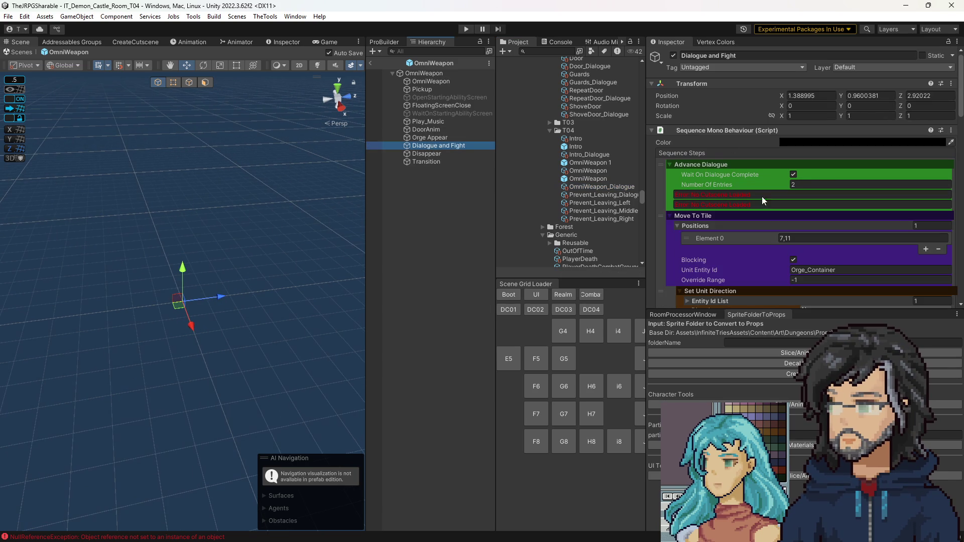
scroll(718, 207, down, 2)
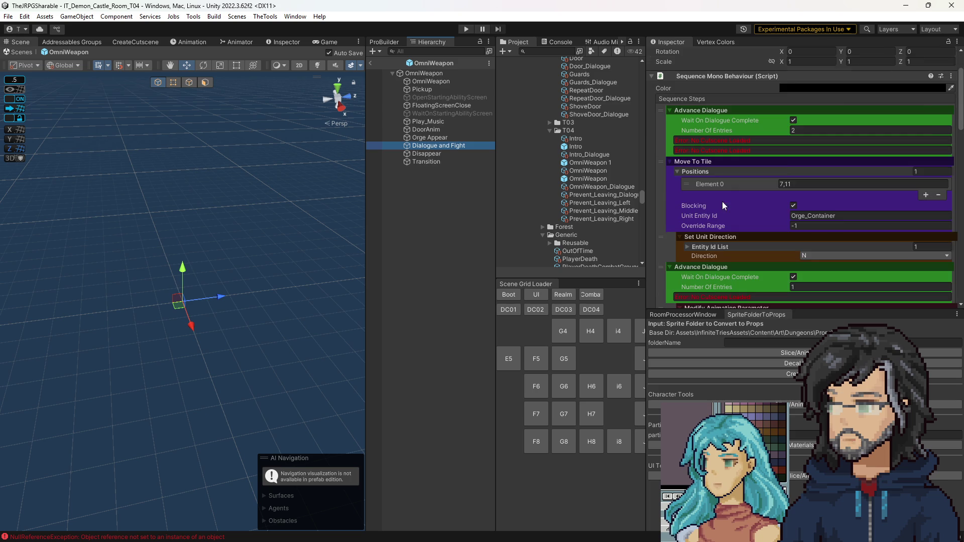
scroll(717, 212, up, 1)
scroll(724, 208, down, 1)
scroll(849, 244, down, 6)
scroll(851, 245, down, 10)
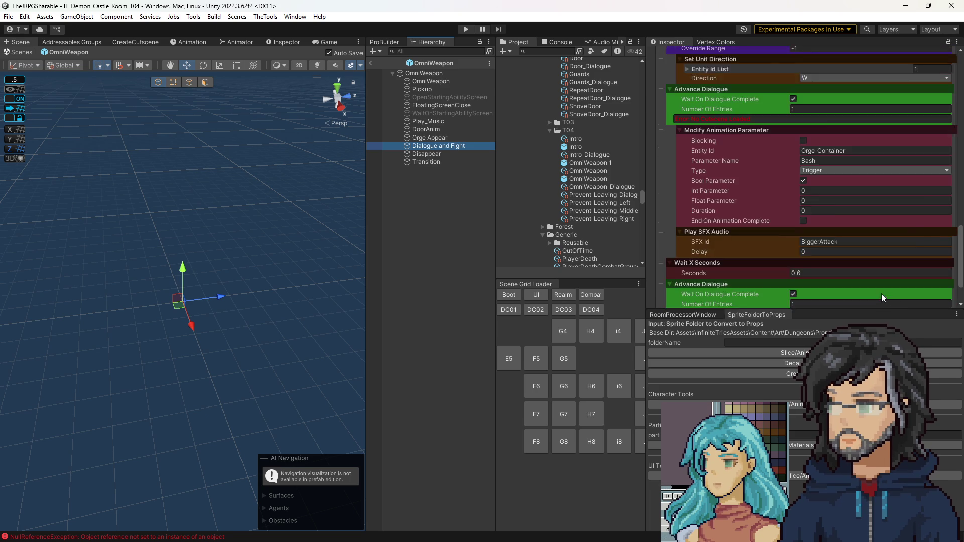
click(930, 276)
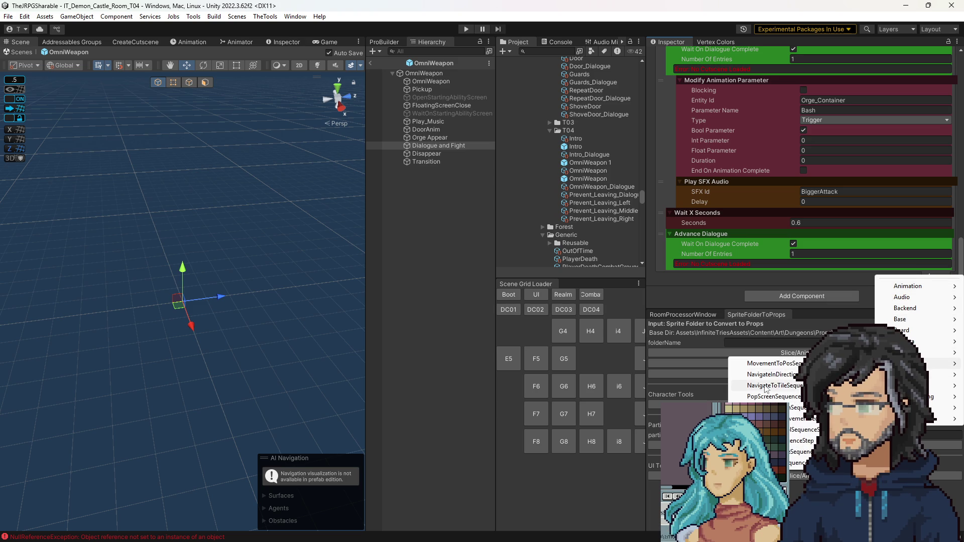
click(766, 386)
mouse_move(663, 26)
mouse_down()
mouse_move(668, 81)
mouse_move(659, 9)
mouse_move(689, 206)
mouse_up()
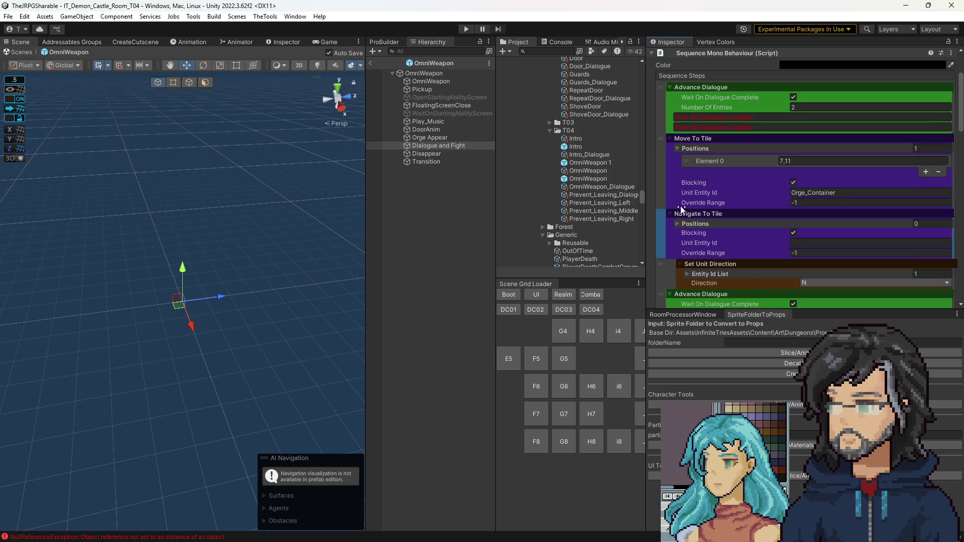
Give Navigate To Tile the target position 7,11 and unit Orge_Container.
click(708, 224)
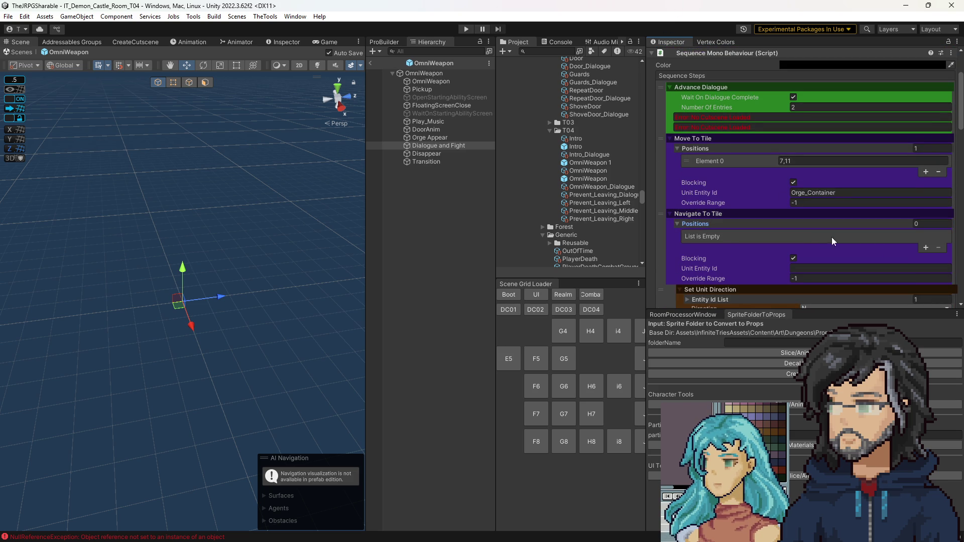
click(924, 248)
text(7,11)
click(869, 267)
key(ctrl+v)
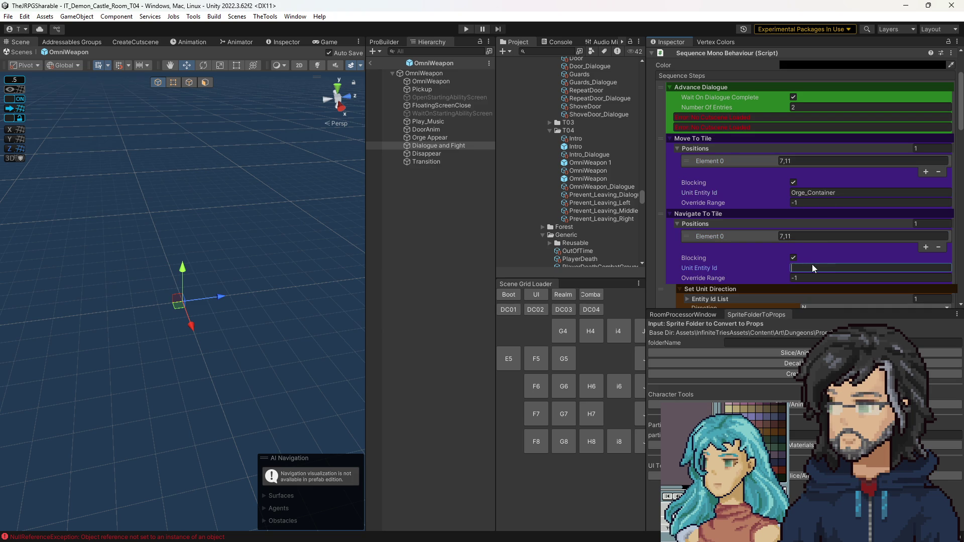
Delete the old Move To Tile step from the Dialogue and Fight sequence.
scroll(694, 264, down, 10)
scroll(695, 263, down, 3)
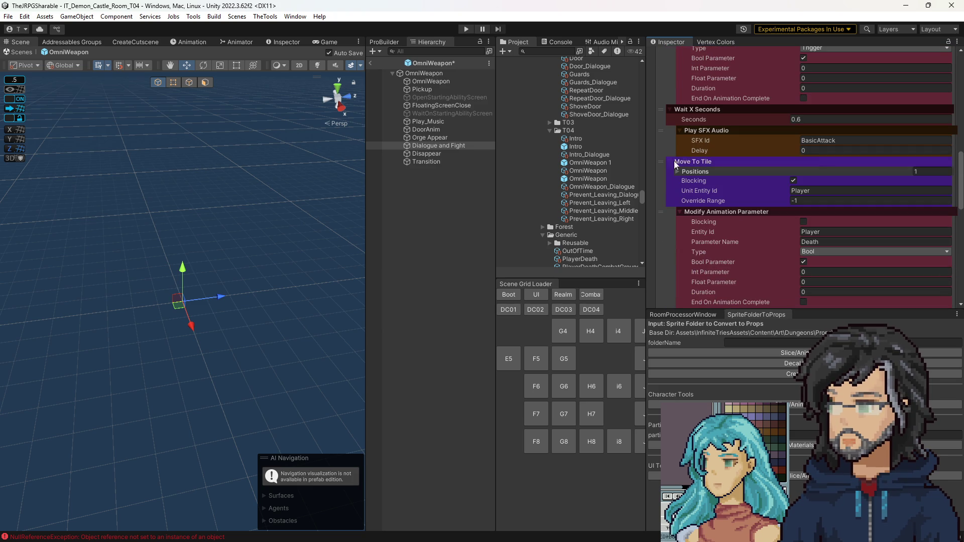
click(682, 172)
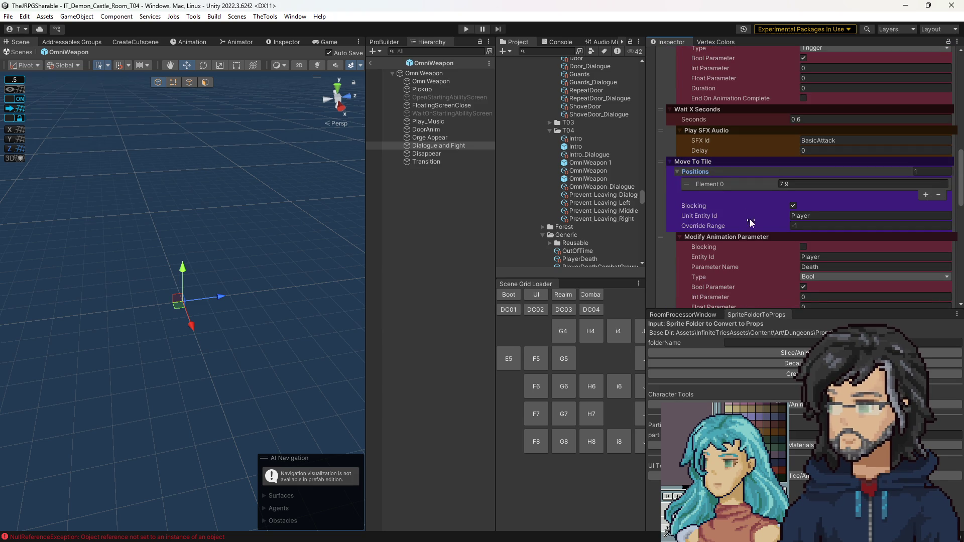
scroll(708, 196, up, 3)
scroll(709, 252, down, 1)
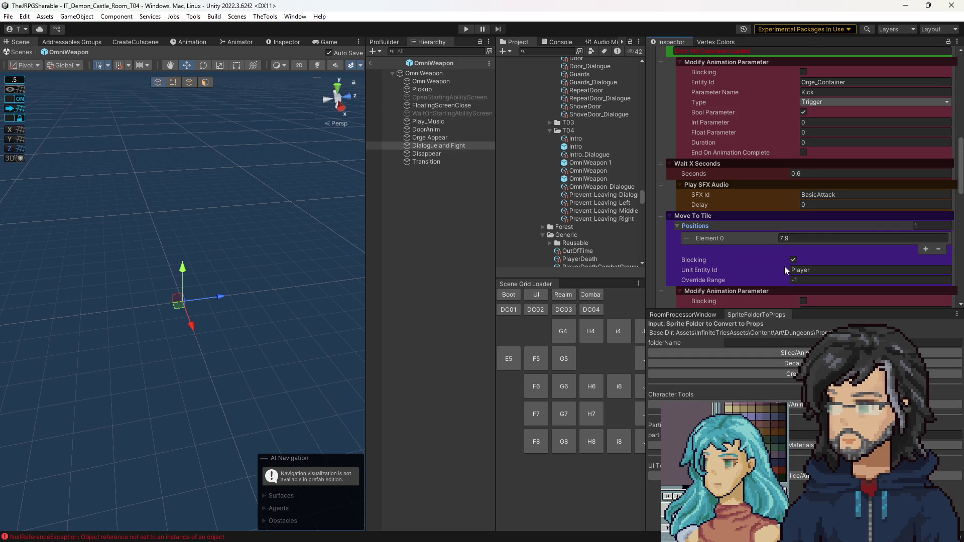
scroll(784, 266, up, 8)
scroll(779, 221, up, 3)
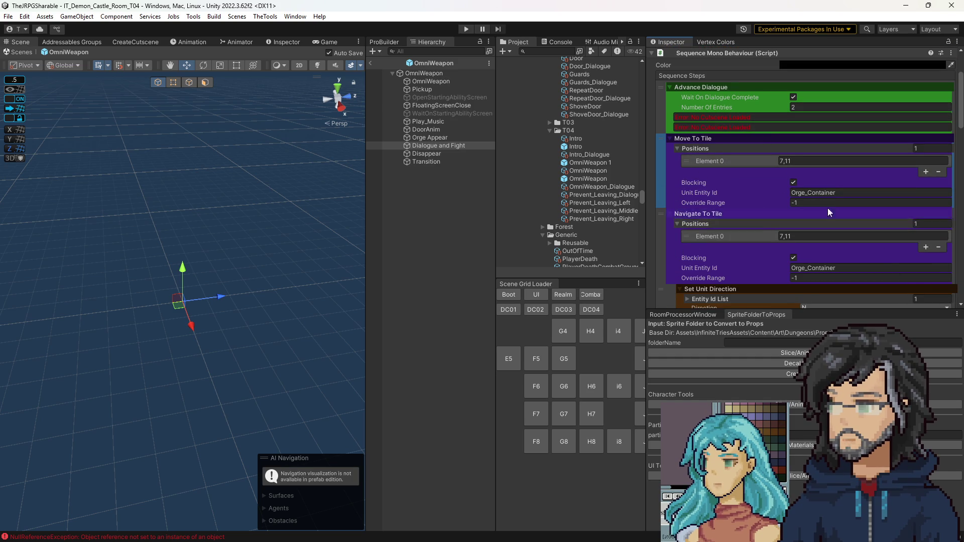
key(Delete)
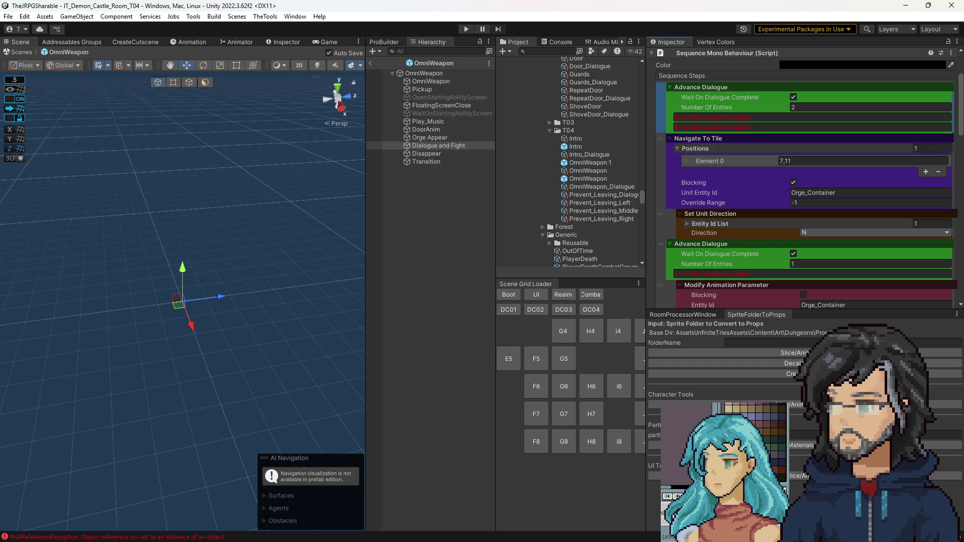
Paste a crystal from Empty_Crystal into the ScreenShot mockup, then cancel the wrong paste.
key(alt+Tab)
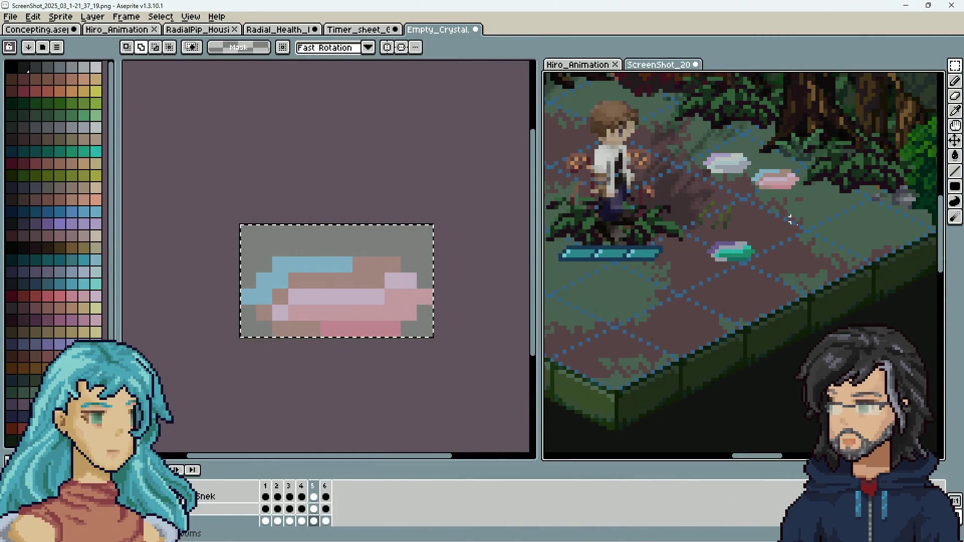
scroll(785, 251, down, 2)
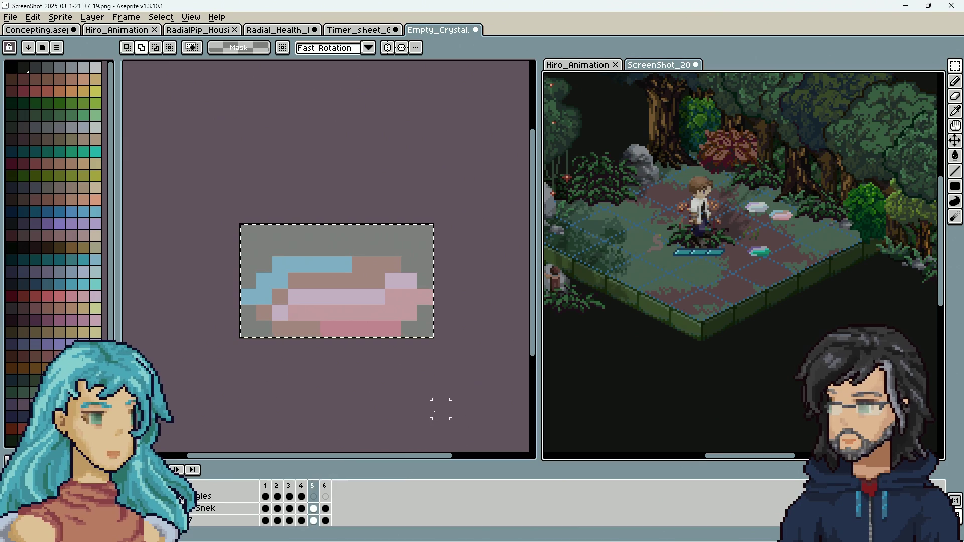
click(196, 509)
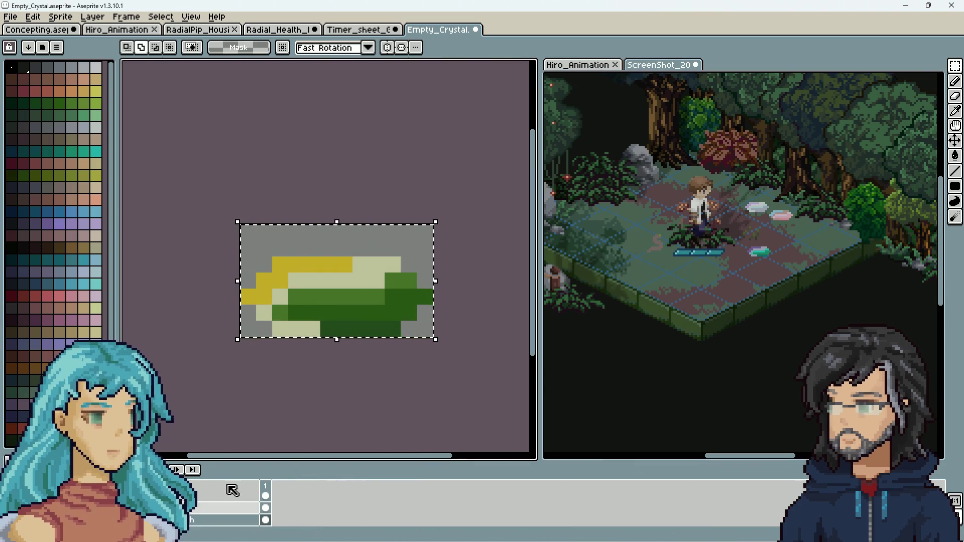
click(745, 310)
key(ctrl+v)
key(Escape)
Paste the yellow-green crystal and commit it on the forest tiles beside the other crystals.
click(471, 358)
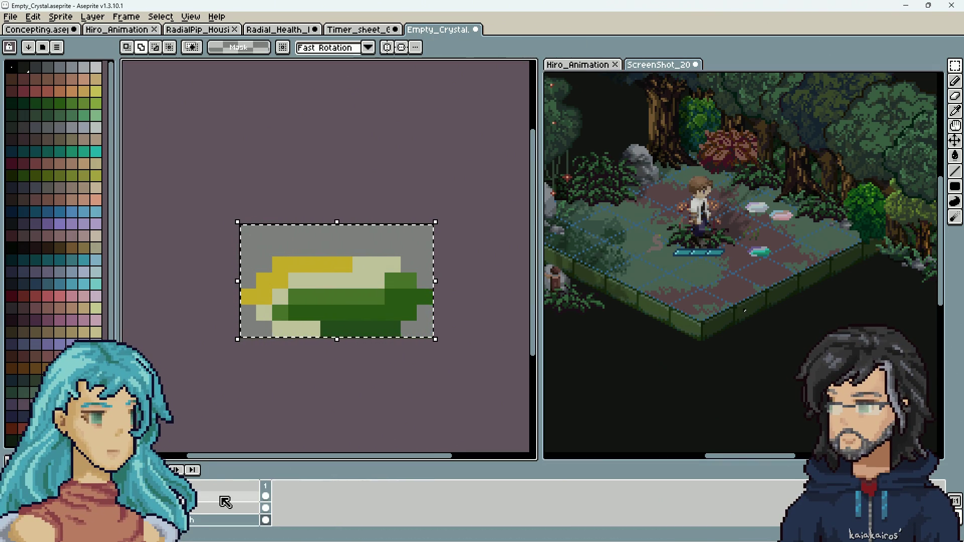
click(421, 324)
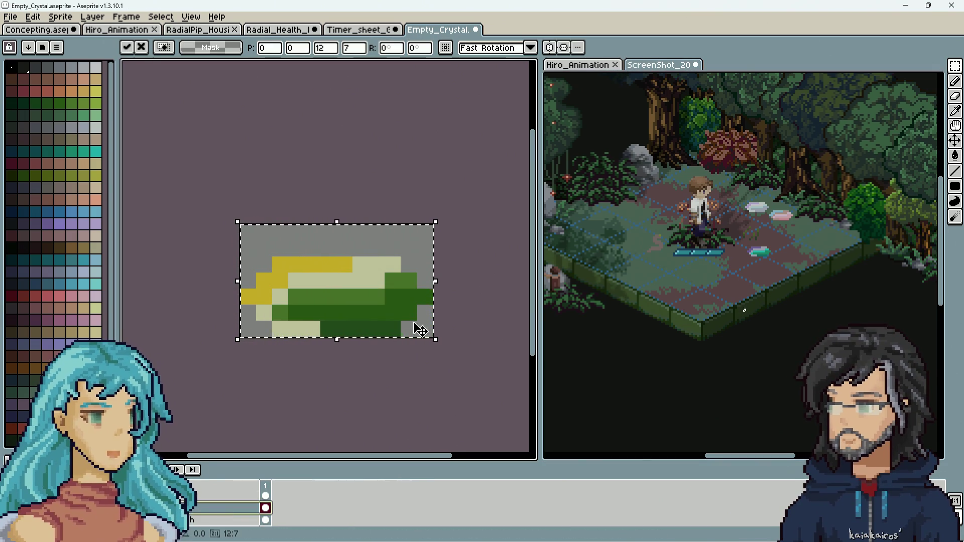
click(776, 264)
key(ctrl+v)
drag(822, 250, 814, 246)
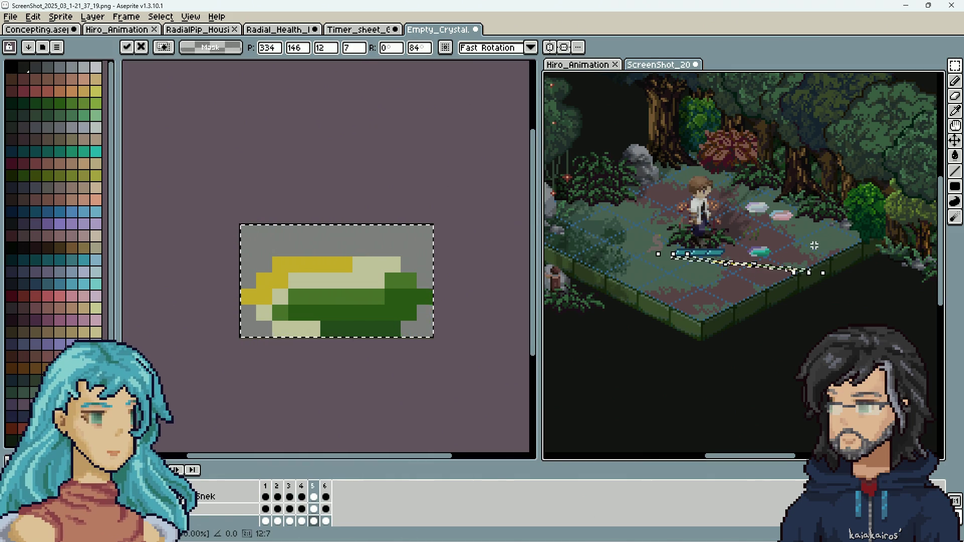
key(Escape)
key(ctrl+v)
drag(762, 285, 816, 253)
key(Return)
scroll(816, 253, up, 5)
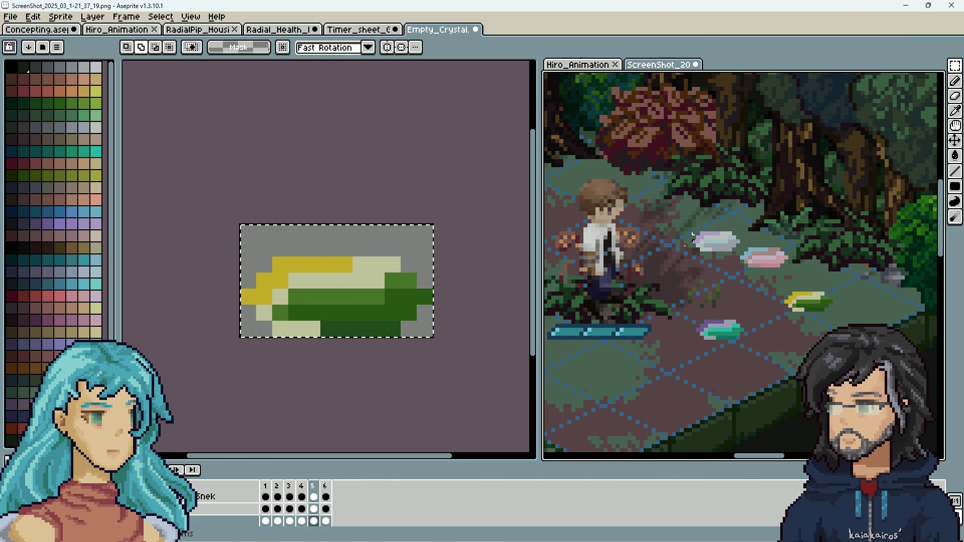
scroll(756, 281, down, 2)
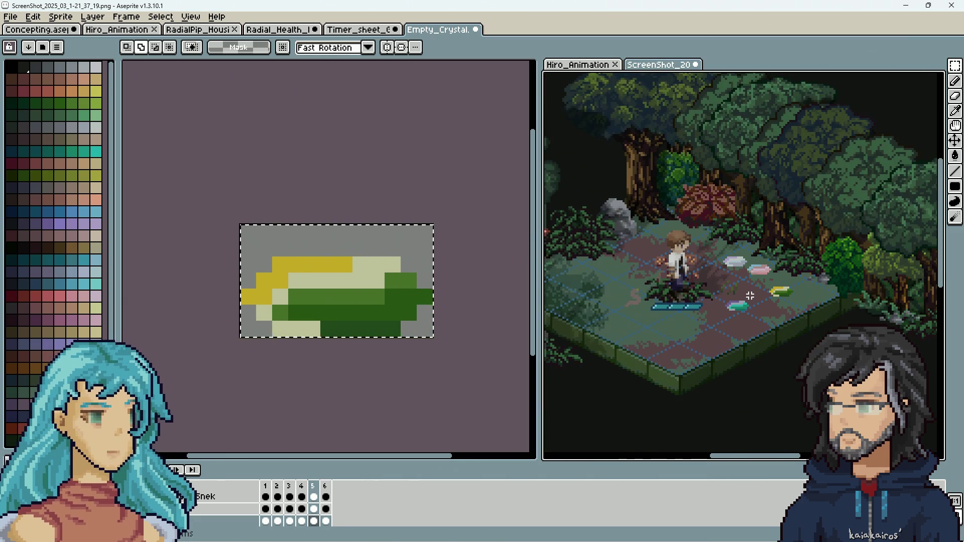
scroll(622, 312, up, 3)
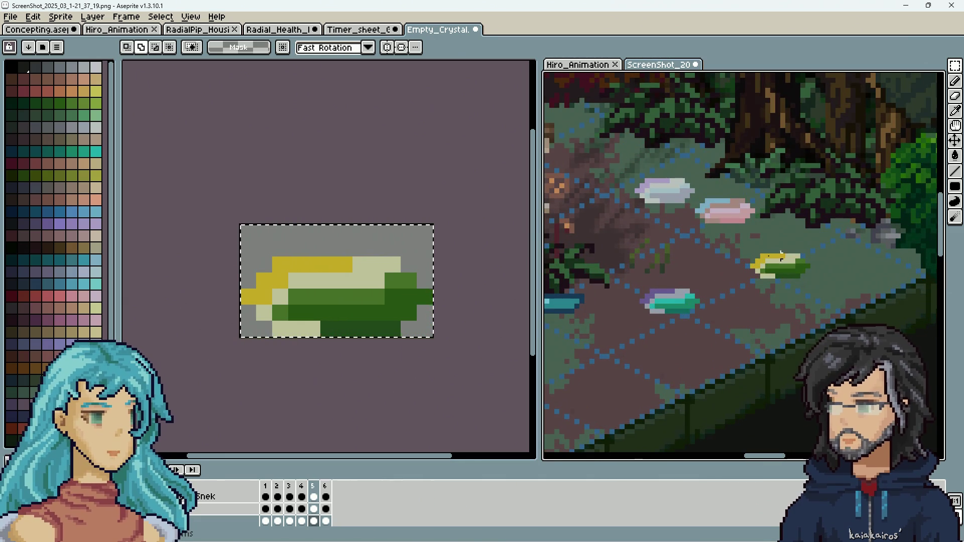
scroll(815, 271, down, 2)
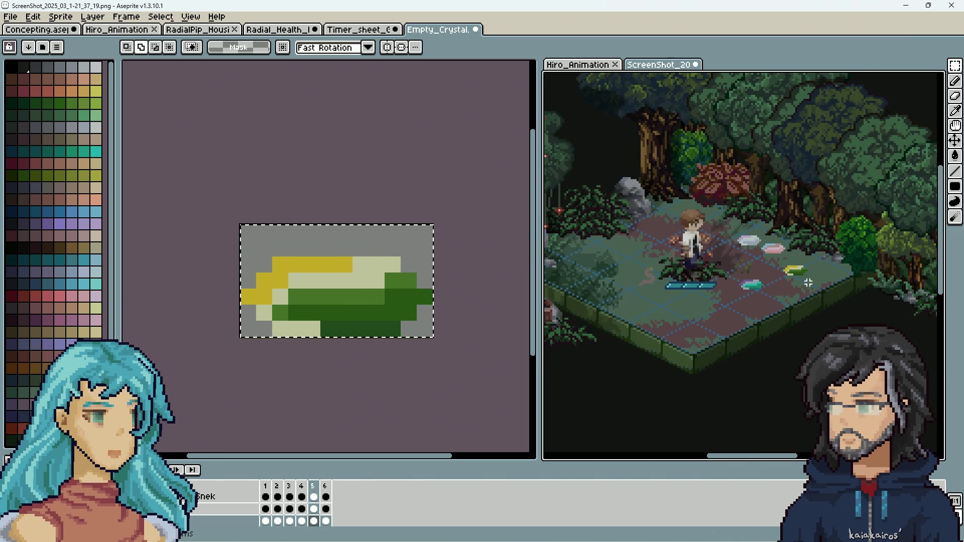
scroll(812, 270, up, 1)
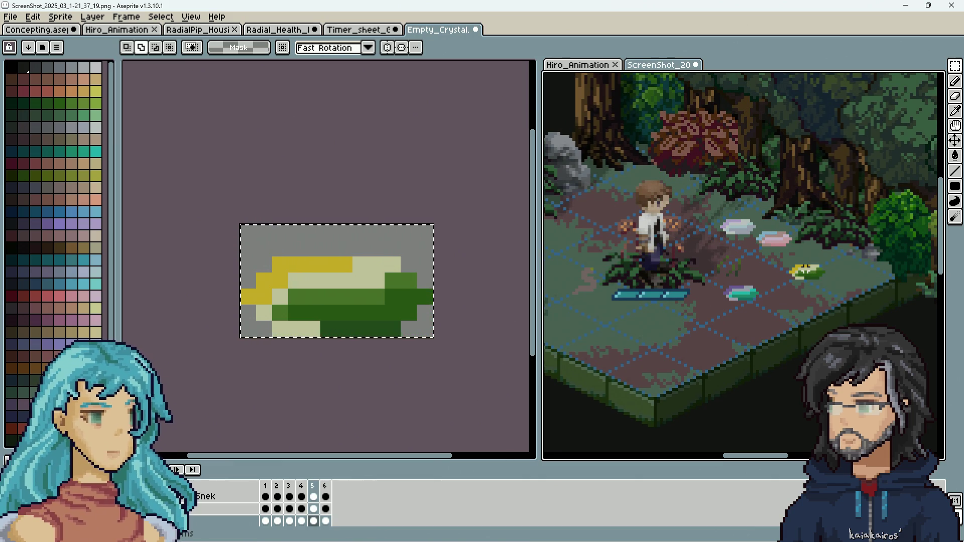
scroll(830, 305, down, 1)
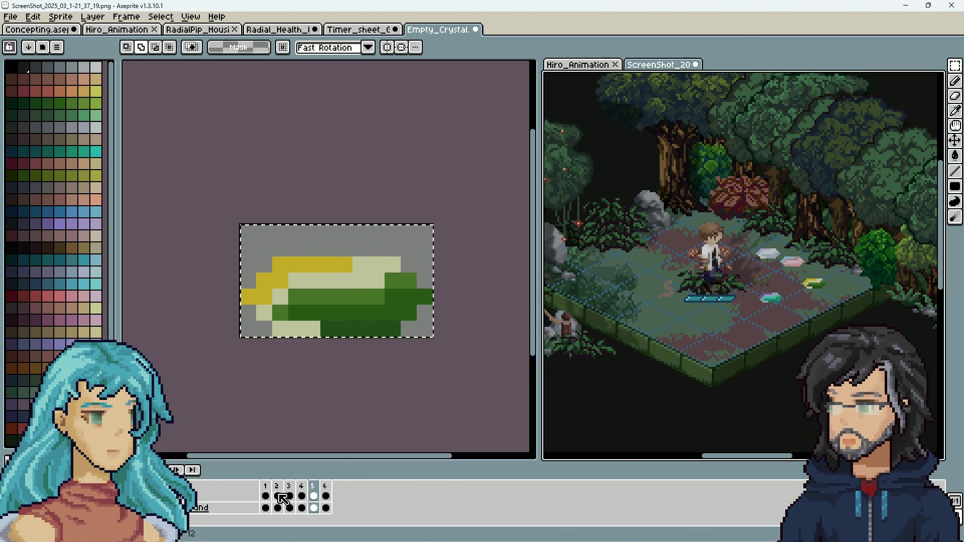
In Empty_Crystal, select the purple-teal crystal layer and copy the whole sprite.
key(ctrl+t)
click(244, 510)
click(216, 506)
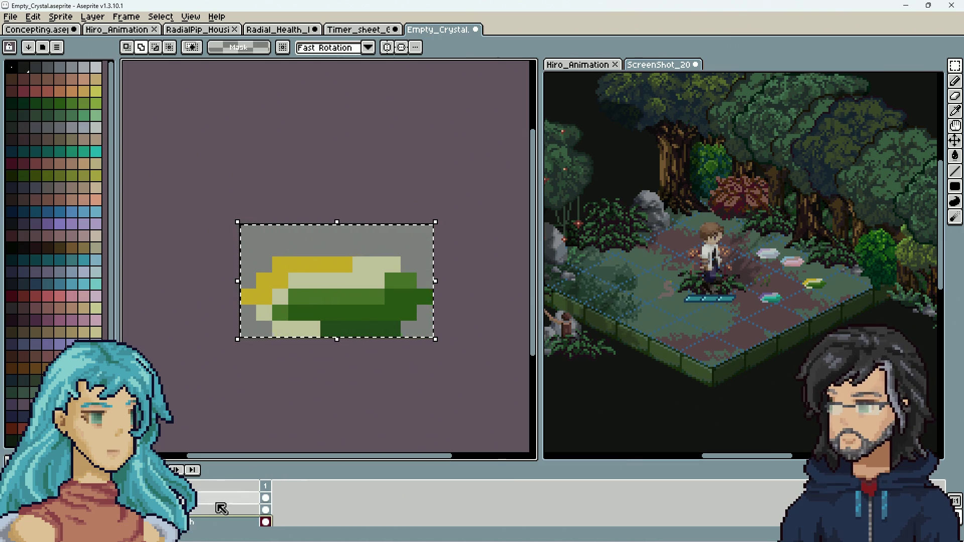
click(216, 497)
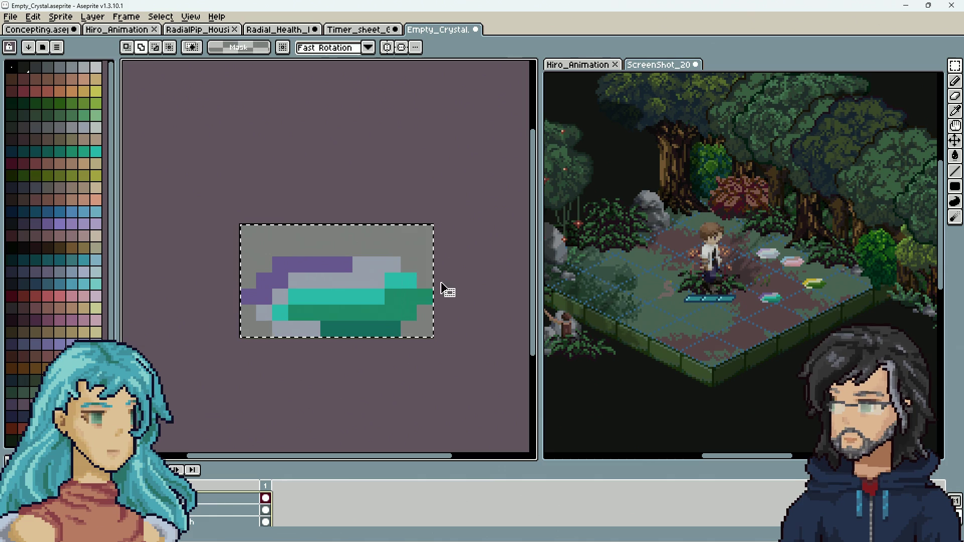
key(ctrl+a)
key(ctrl+t)
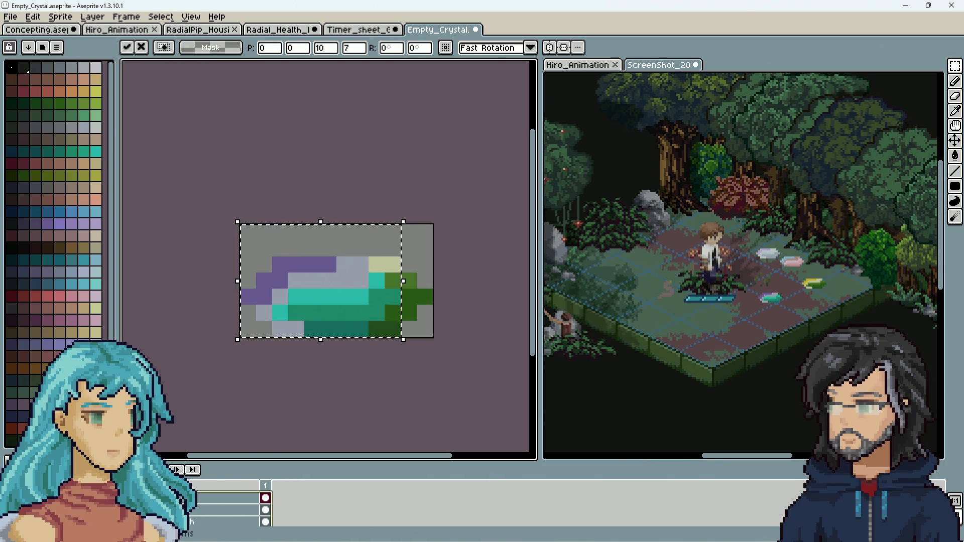
Paste the purple-teal crystal onto a floor tile near the hero and play the animation.
click(833, 292)
key(ctrl+v)
drag(748, 274, 773, 286)
key(Return)
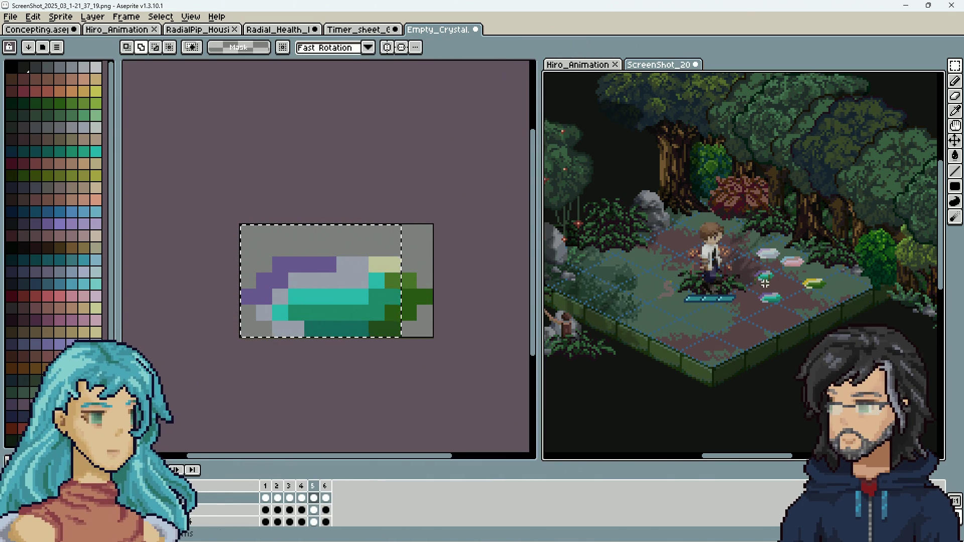
scroll(765, 284, up, 3)
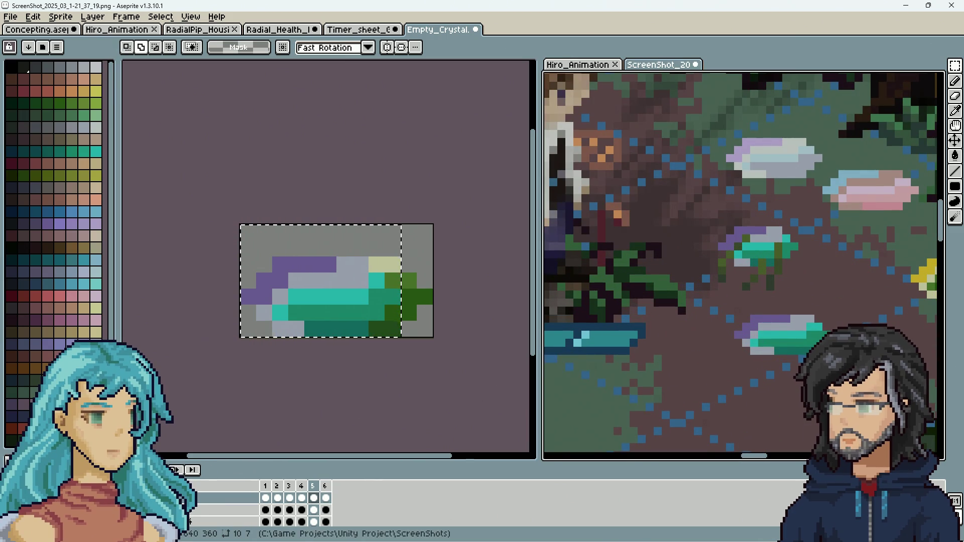
key(Return)
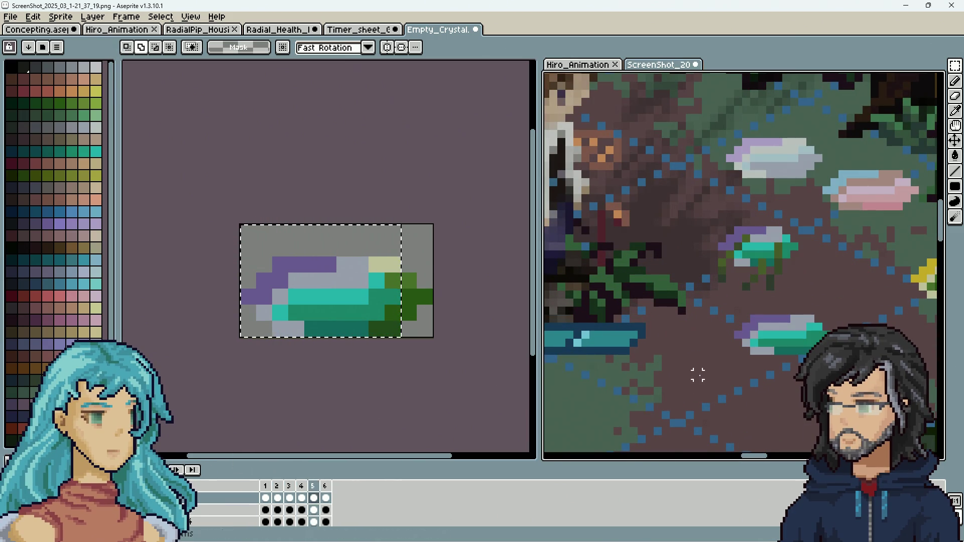
scroll(693, 382, down, 3)
click(311, 441)
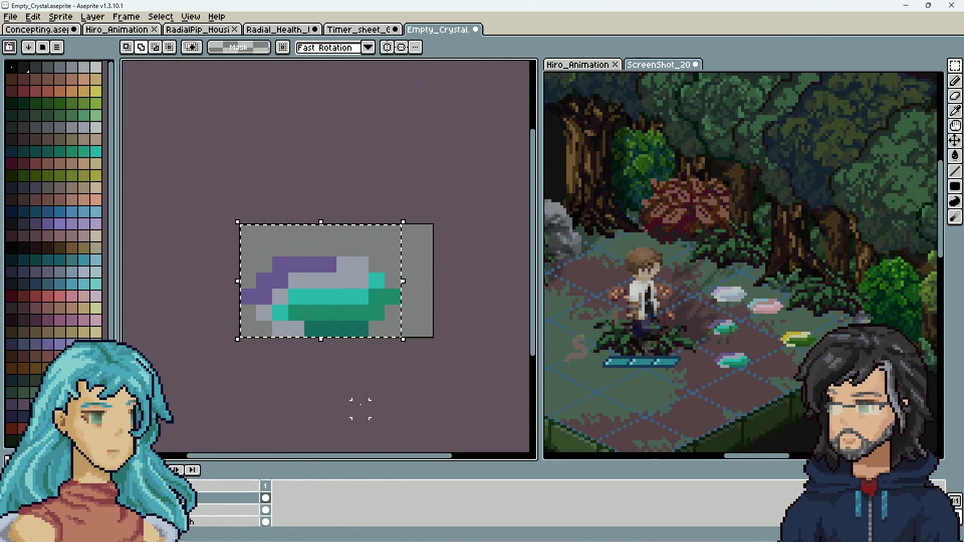
scroll(360, 409, down, 2)
mouse_move(379, 404)
mouse_down()
mouse_move(403, 357)
mouse_move(424, 342)
mouse_up()
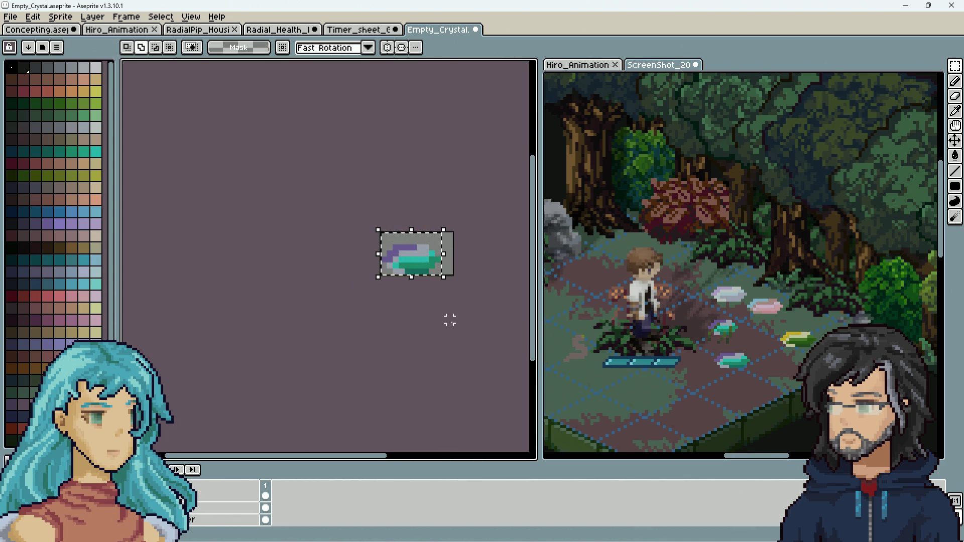
Toggle and delete crystal layers in the timeline, undoing to restore the crystal.
scroll(456, 320, up, 1)
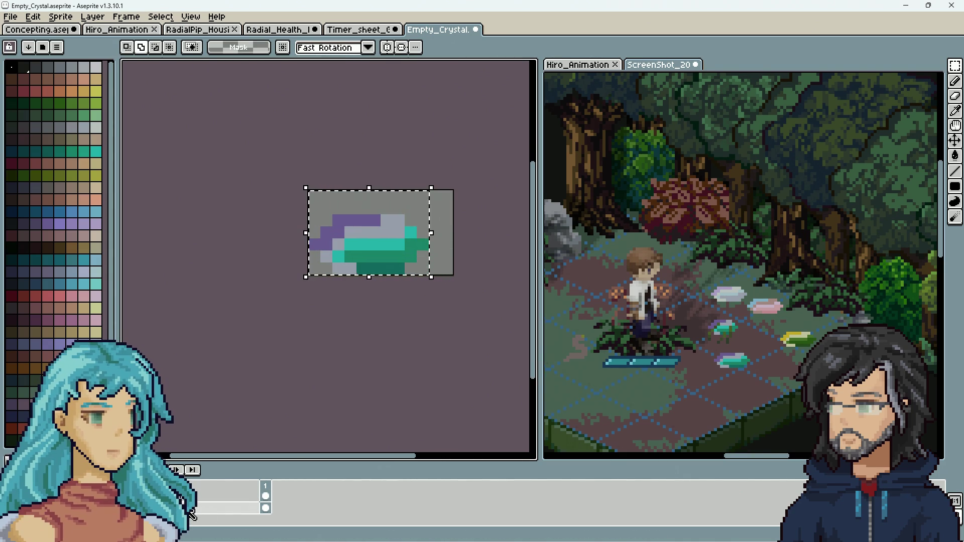
click(231, 497)
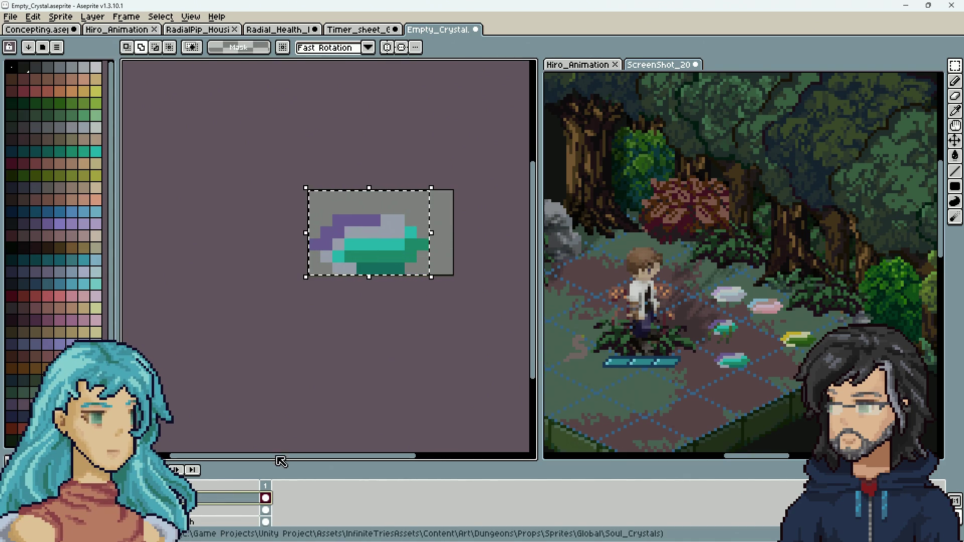
click(10, 510)
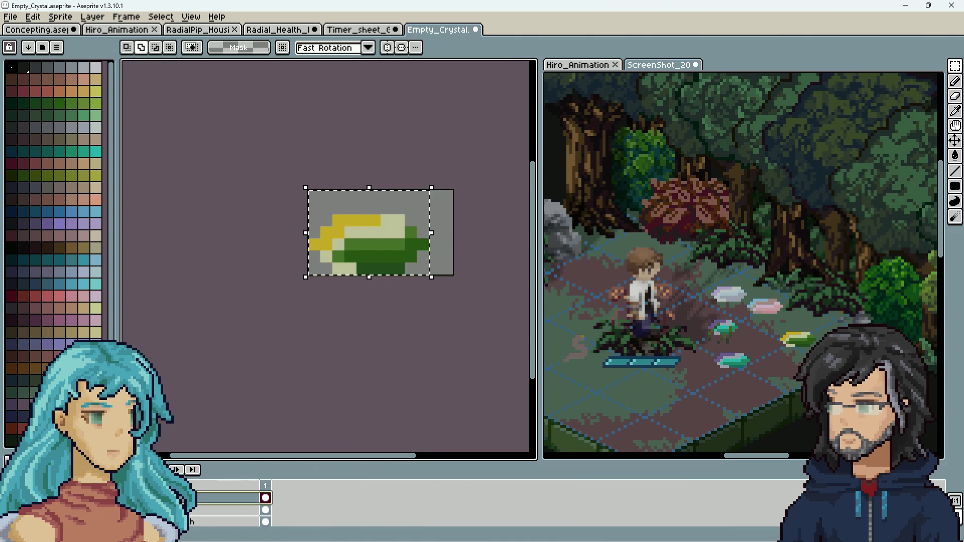
click(10, 510)
key(Delete)
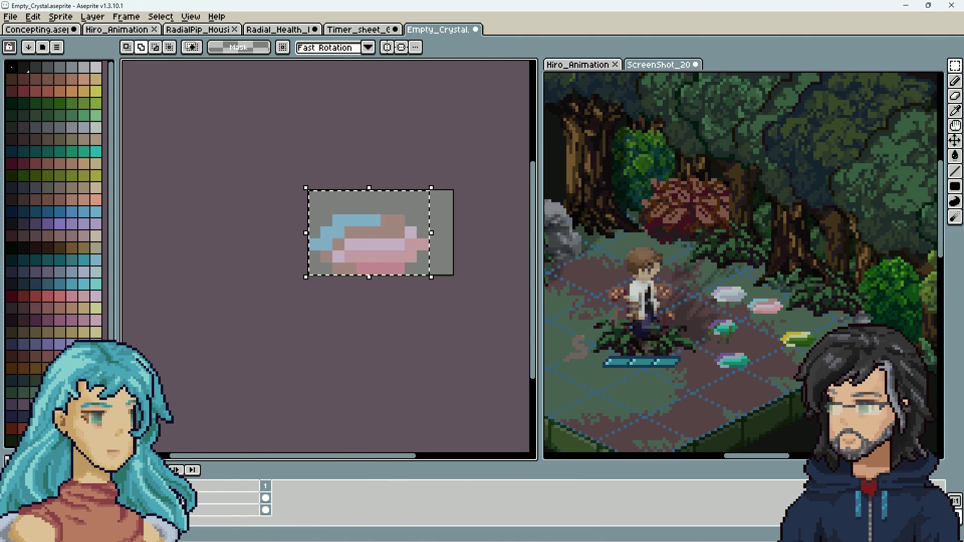
key(ctrl+z)
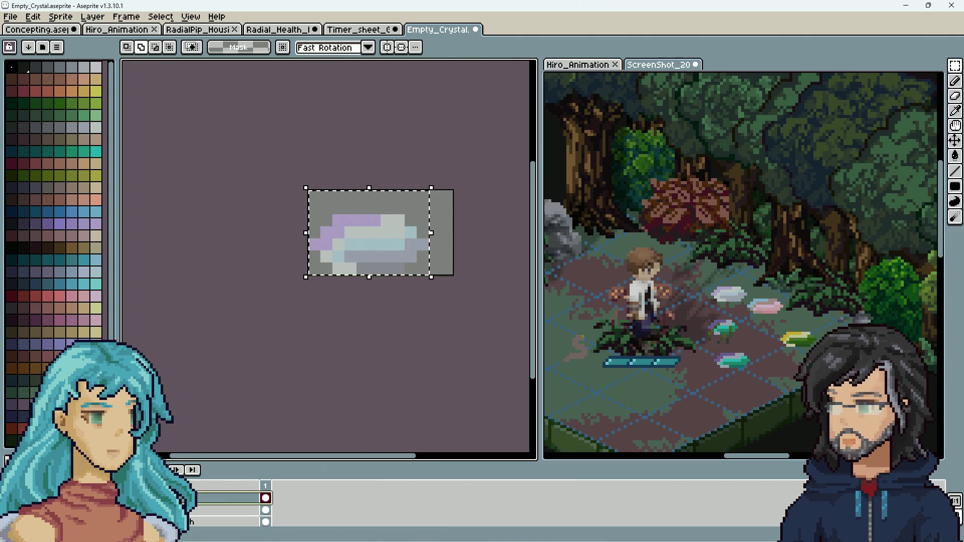
key(Delete)
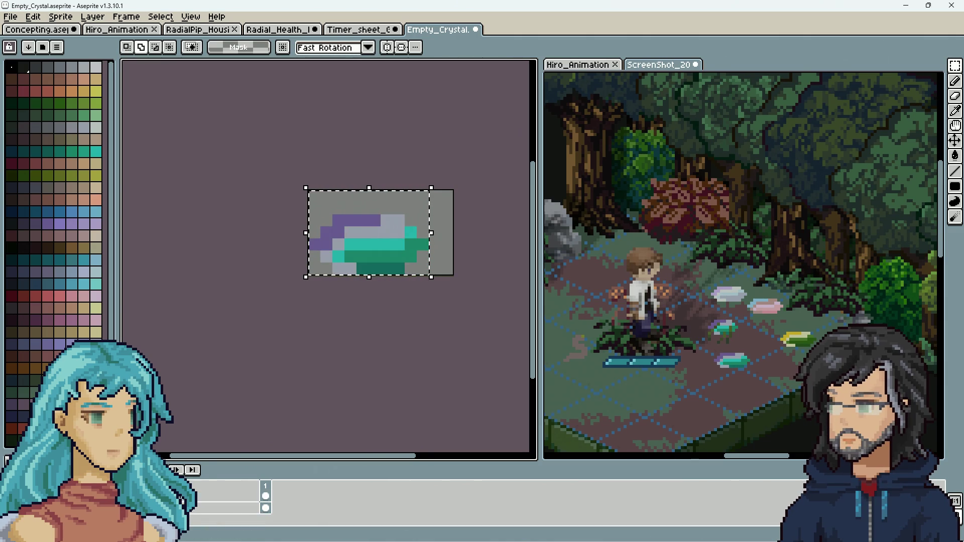
key(shift+n)
key(Delete)
key(ctrl+d)
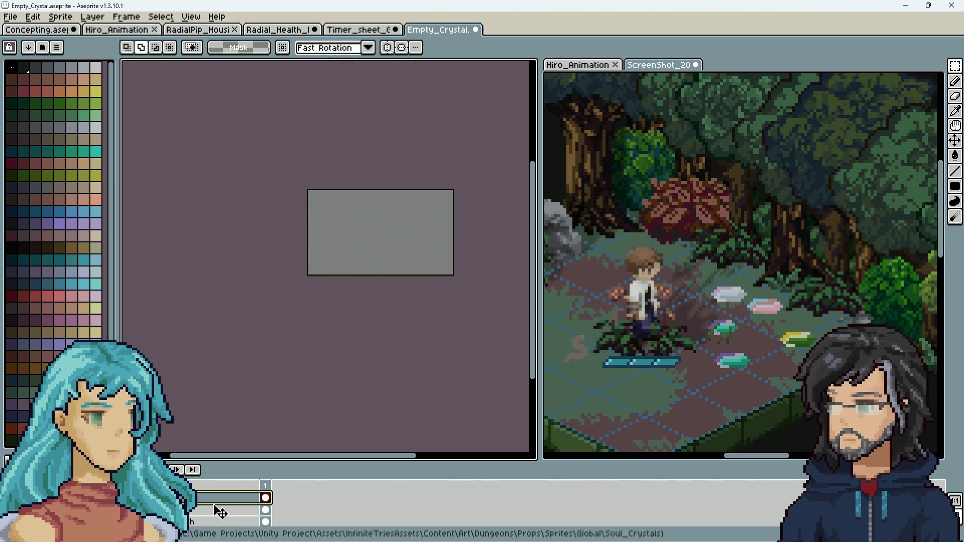
key(ctrl+z)
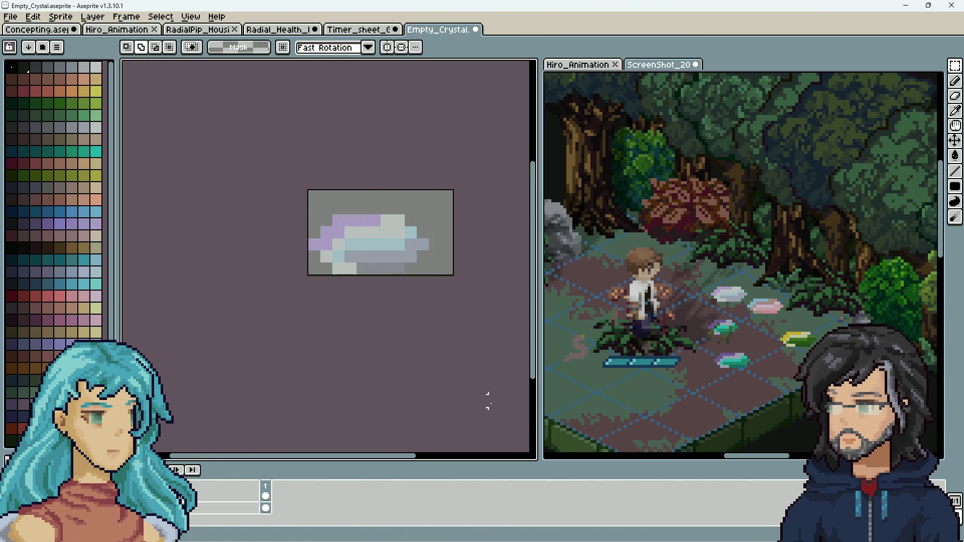
Select the lower crystal layer and draw a rectangular marquee around the entire sprite.
scroll(744, 396, down, 3)
scroll(822, 300, up, 2)
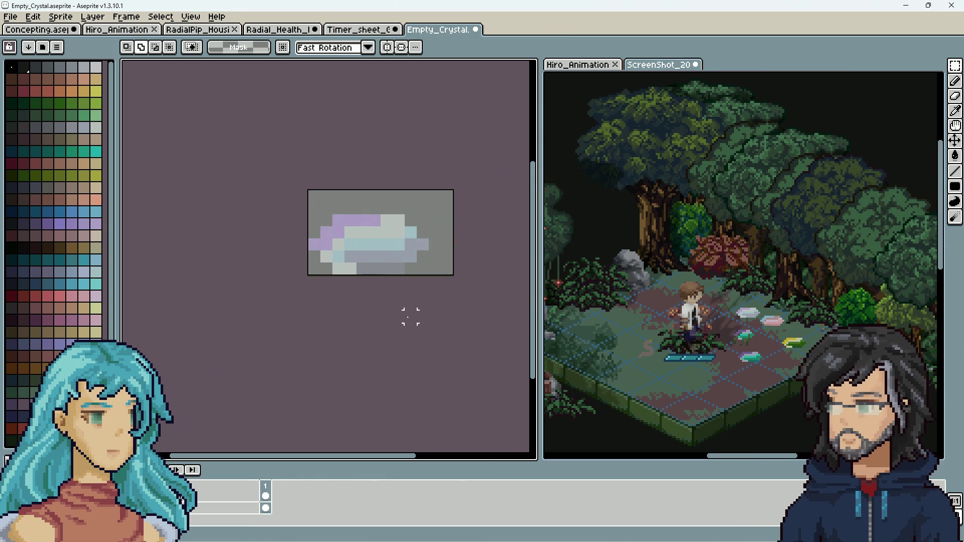
click(226, 508)
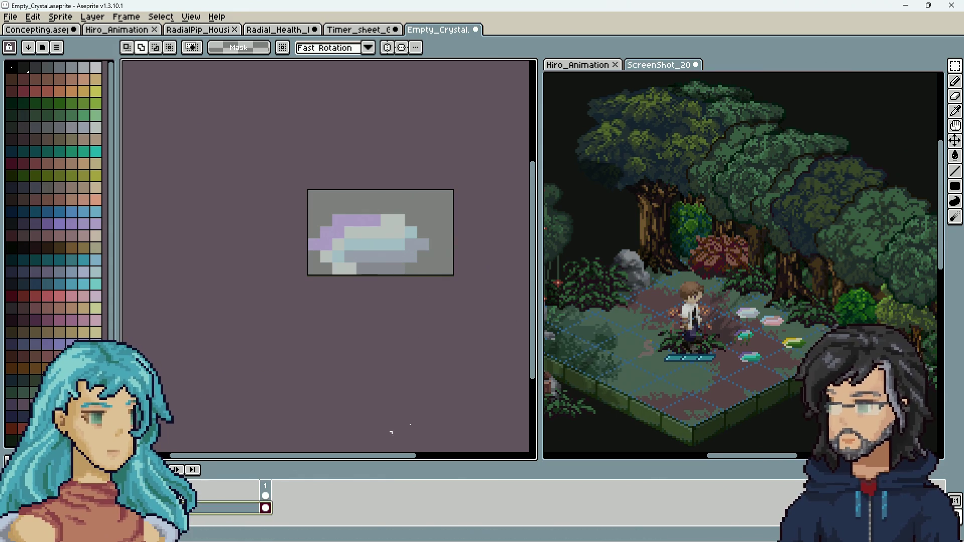
click(955, 66)
drag(495, 157, 286, 286)
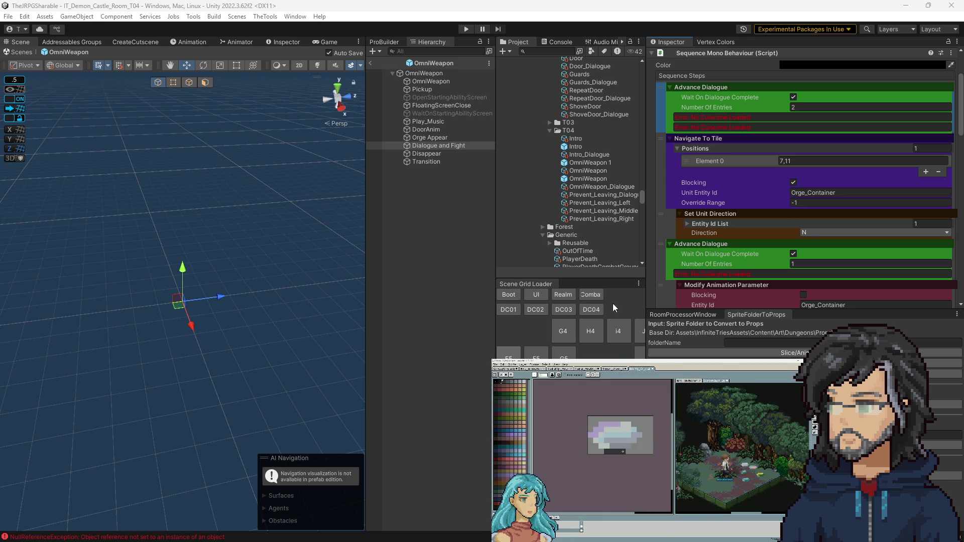
Search the project for 'shadow', select the shadow texture and show it in Explorer.
click(552, 52)
text(shadow)
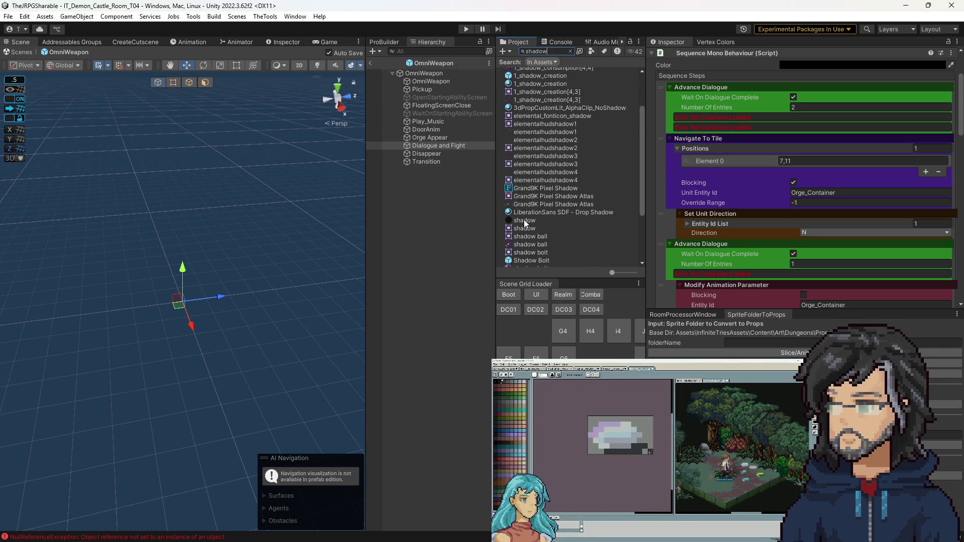
click(525, 221)
scroll(748, 156, up, 3)
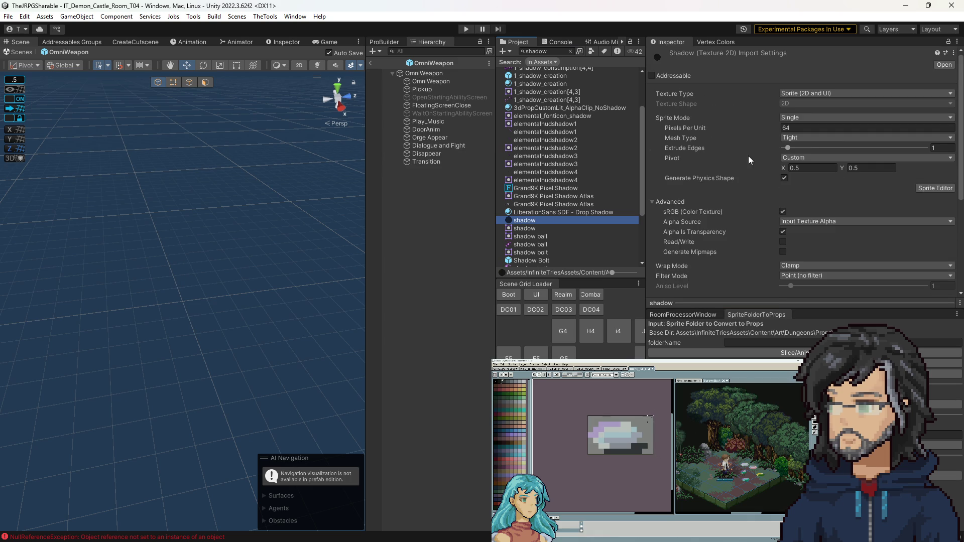
right_click(556, 218)
click(582, 240)
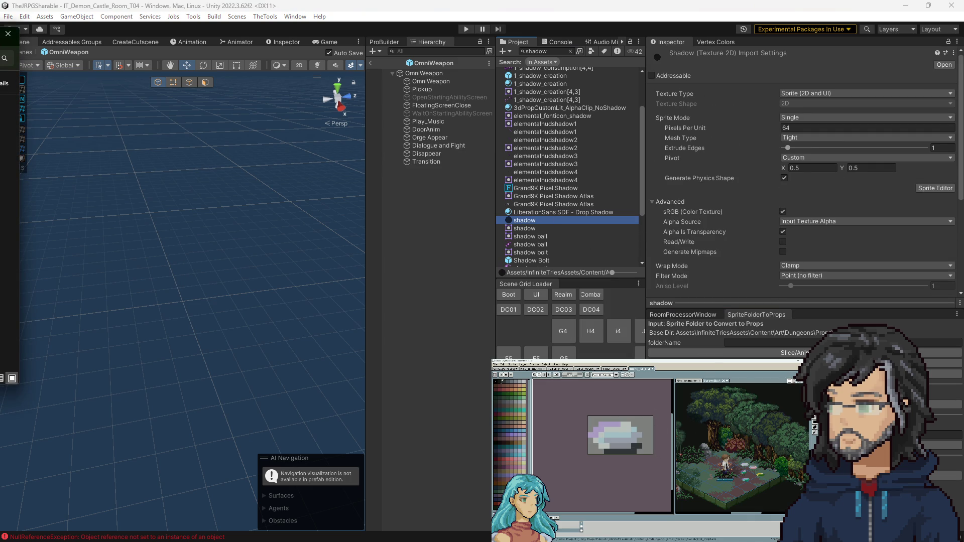
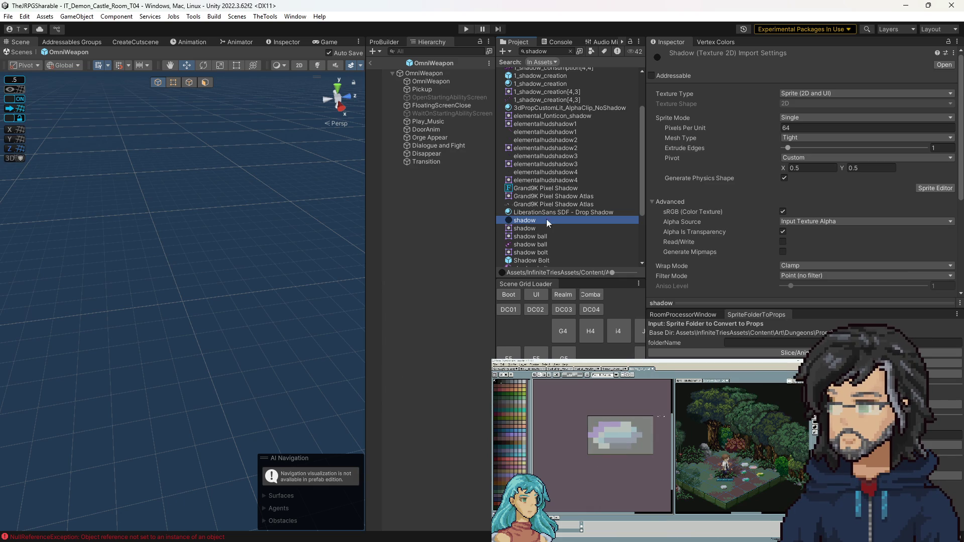
Clear the shadow asset search and select the root OmniWeapon object to show its components.
click(570, 51)
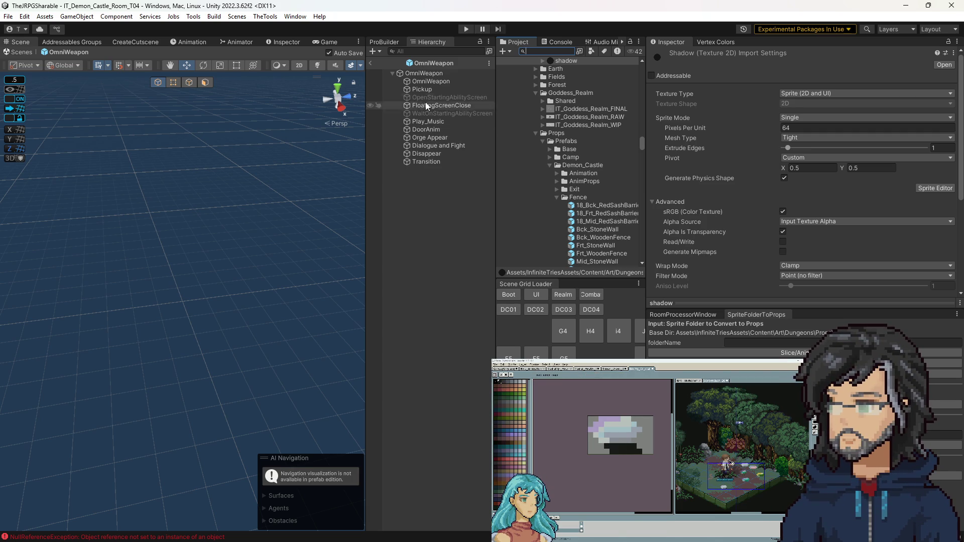
click(423, 74)
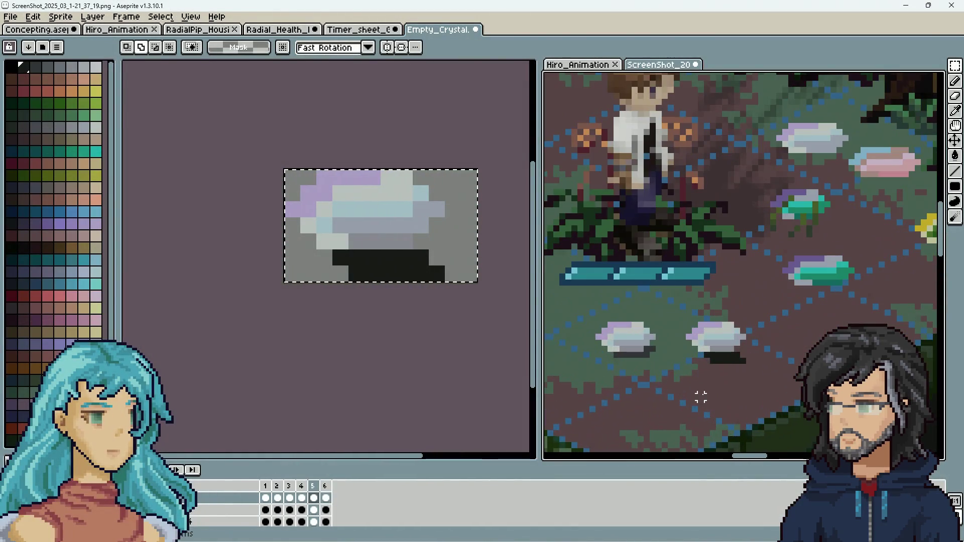
On the Empty_Crystal sprite, shift the selected crystal pixels down one pixel and deselect.
scroll(716, 401, down, 4)
scroll(714, 395, up, 3)
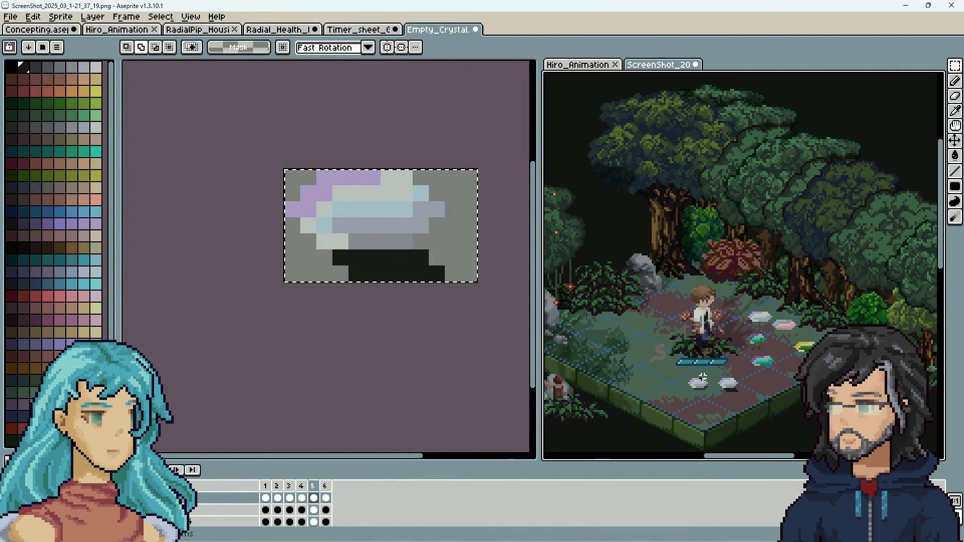
click(467, 352)
key(Up)
key(Down)
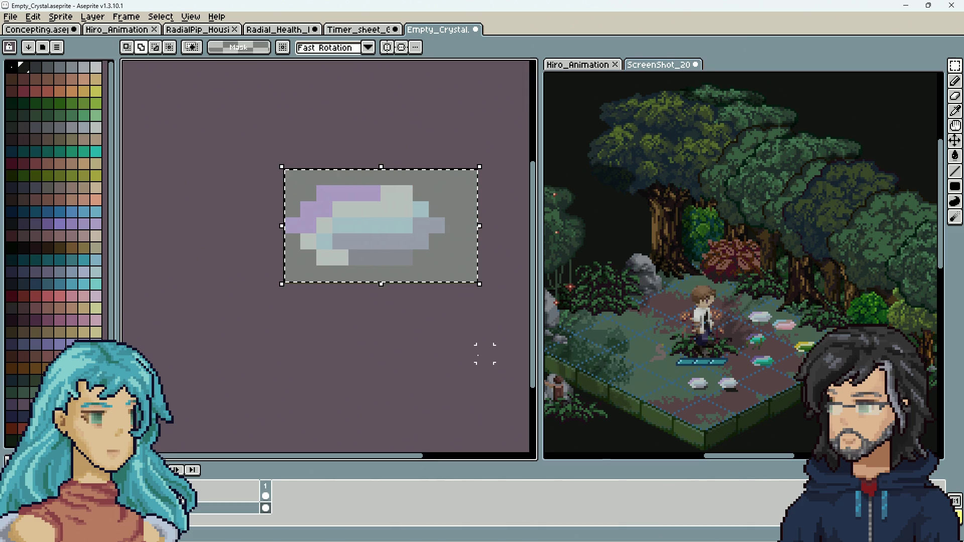
key(ctrl+z)
key(ctrl+d)
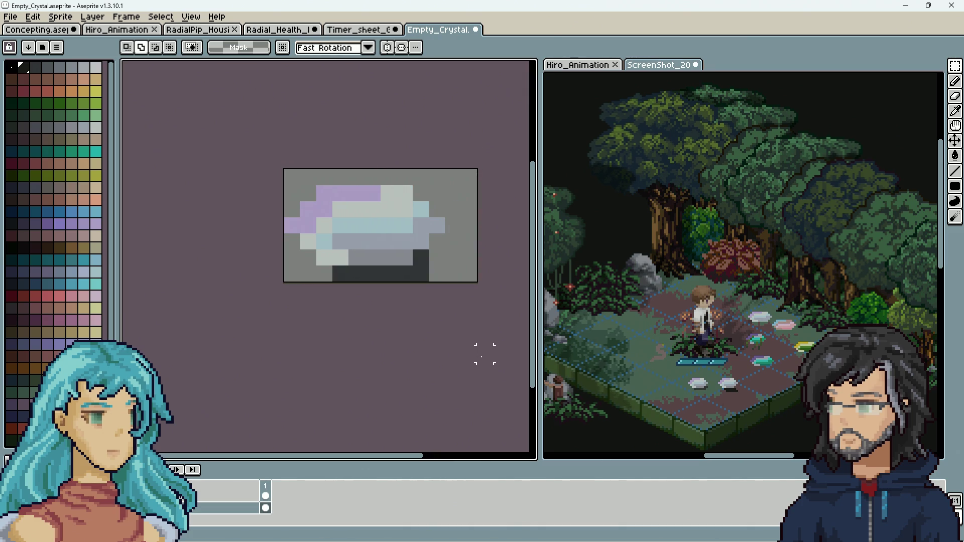
Switch to the pencil tool, then the rectangle marquee, while reviewing the Empty_Crystal sprite.
scroll(740, 417, up, 5)
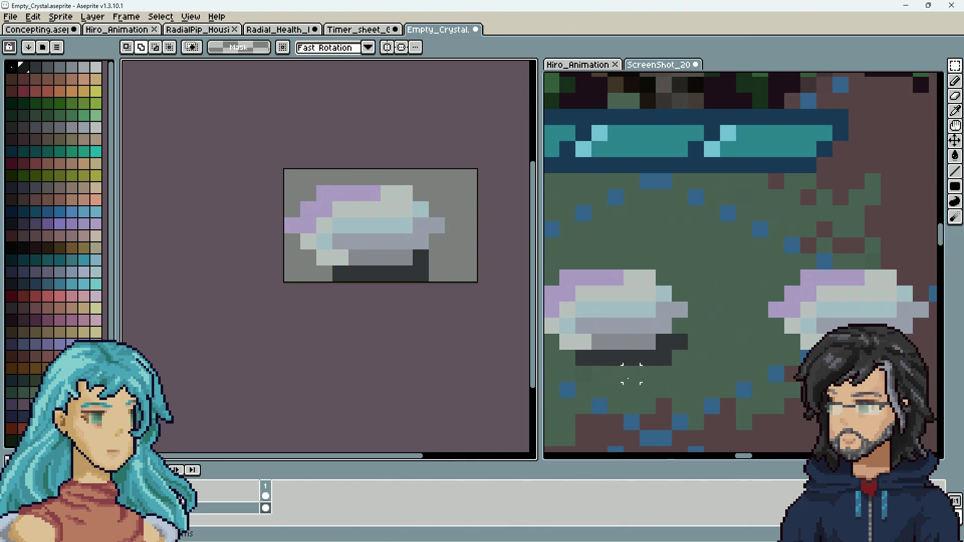
scroll(749, 376, left, 2)
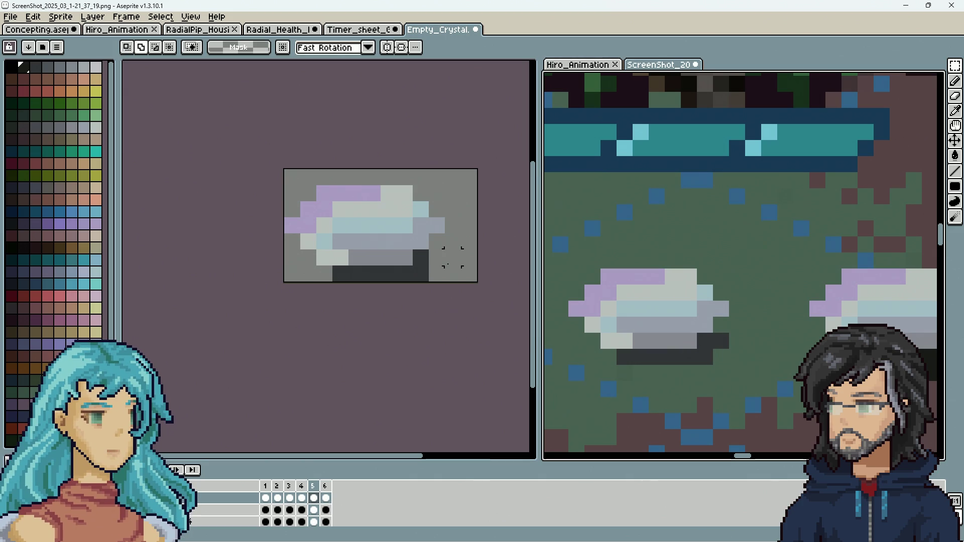
key(b)
click(499, 286)
scroll(551, 300, down, 1)
scroll(461, 292, down, 3)
scroll(457, 313, down, 2)
key(m)
scroll(479, 233, up, 3)
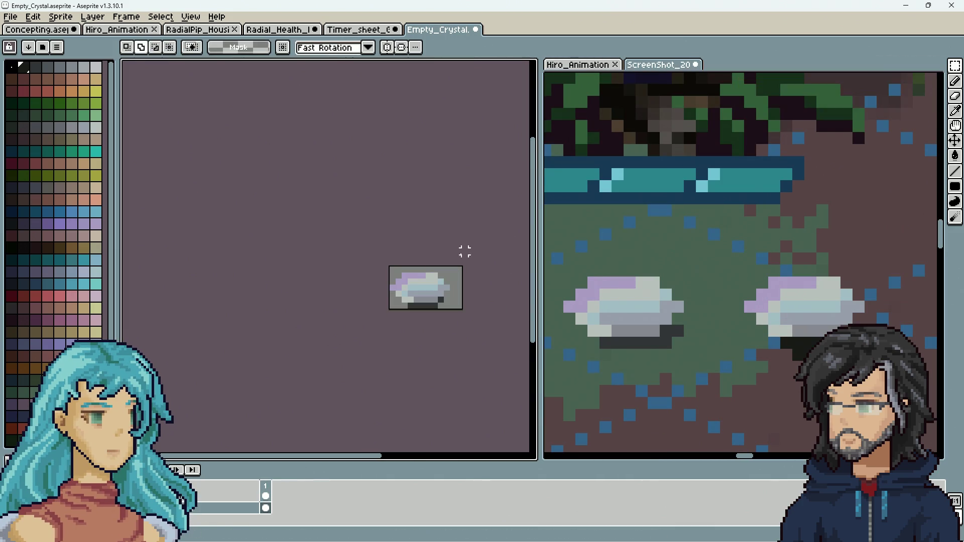
scroll(648, 403, down, 6)
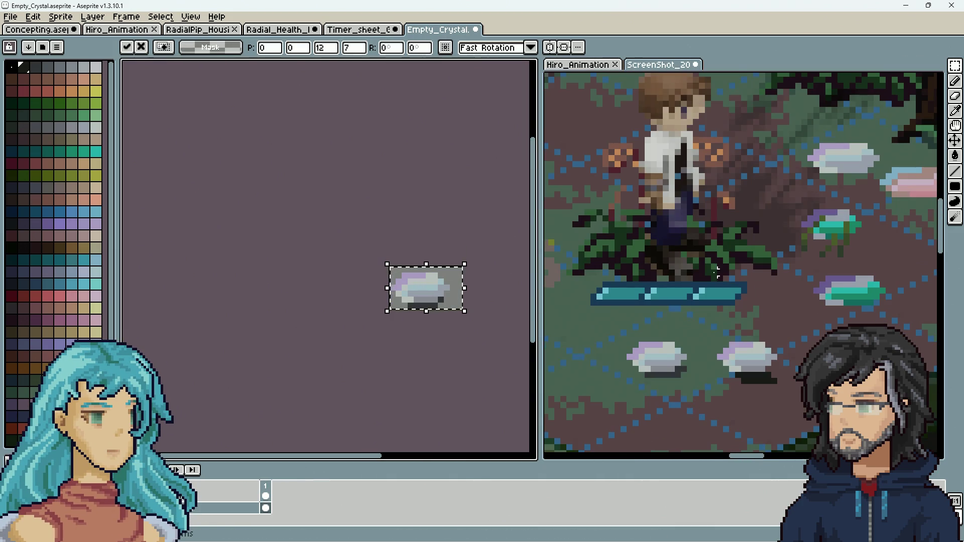
scroll(726, 325, up, 6)
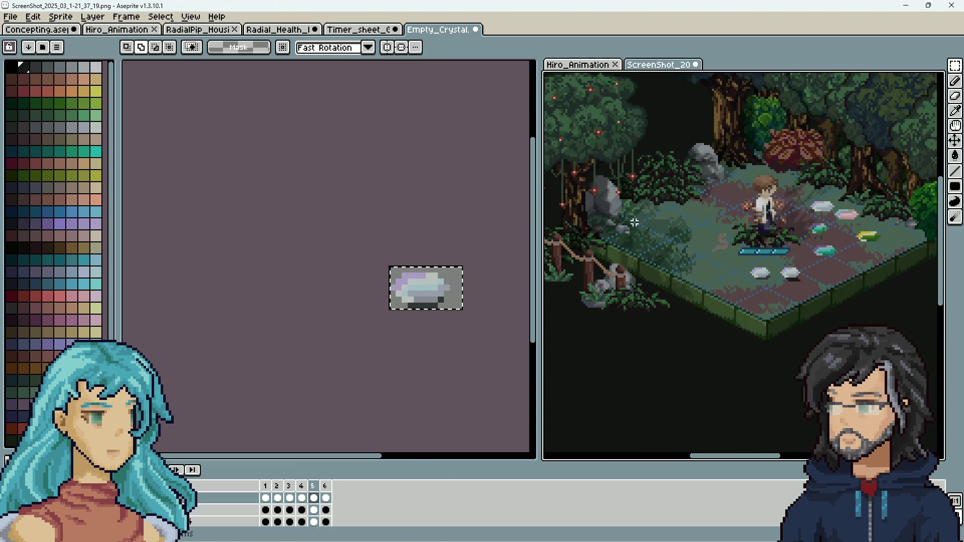
Paste the crystal into the ScreenShot mockup and place it below the existing two crystals.
key(ctrl+v)
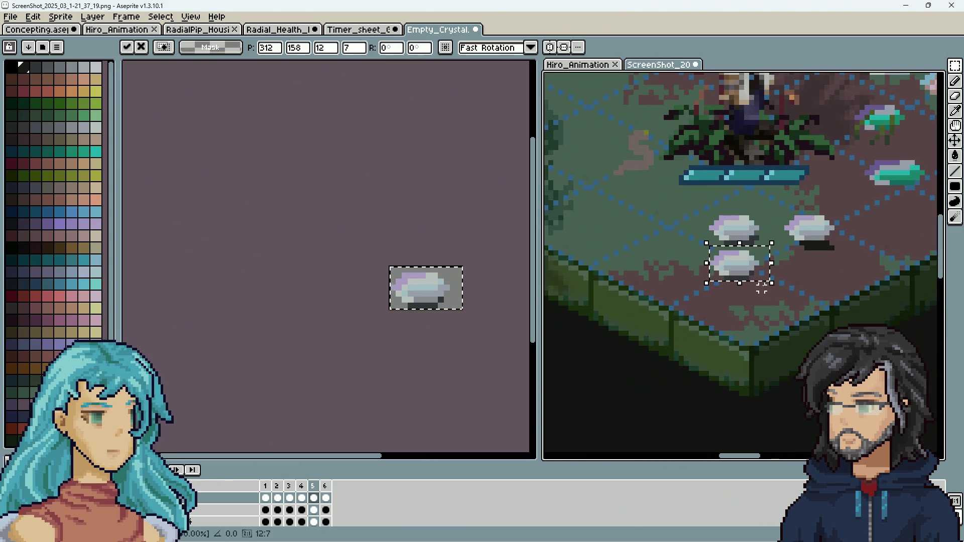
key(Return)
mouse_move(734, 272)
mouse_down()
mouse_move(699, 237)
mouse_move(695, 257)
mouse_move(735, 272)
mouse_up()
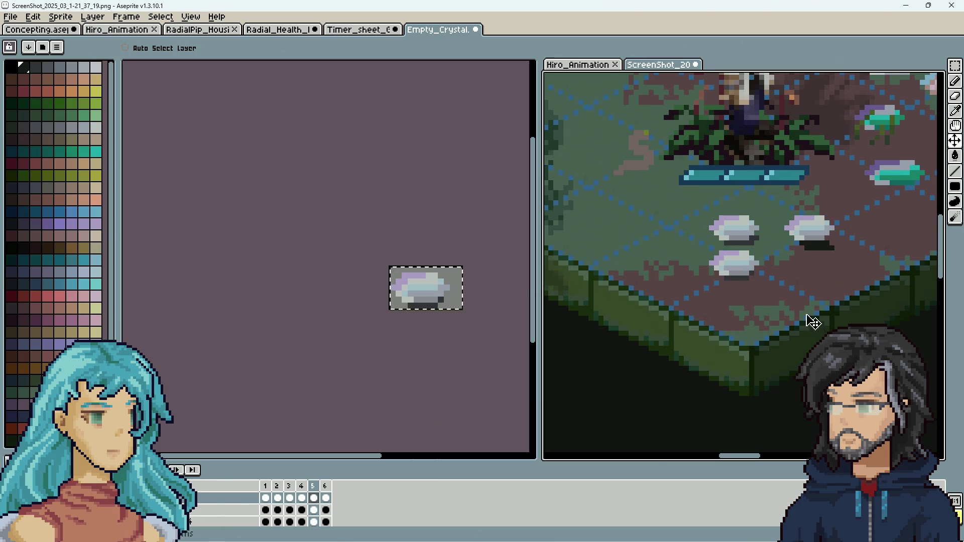
scroll(832, 296, up, 2)
scroll(733, 281, down, 4)
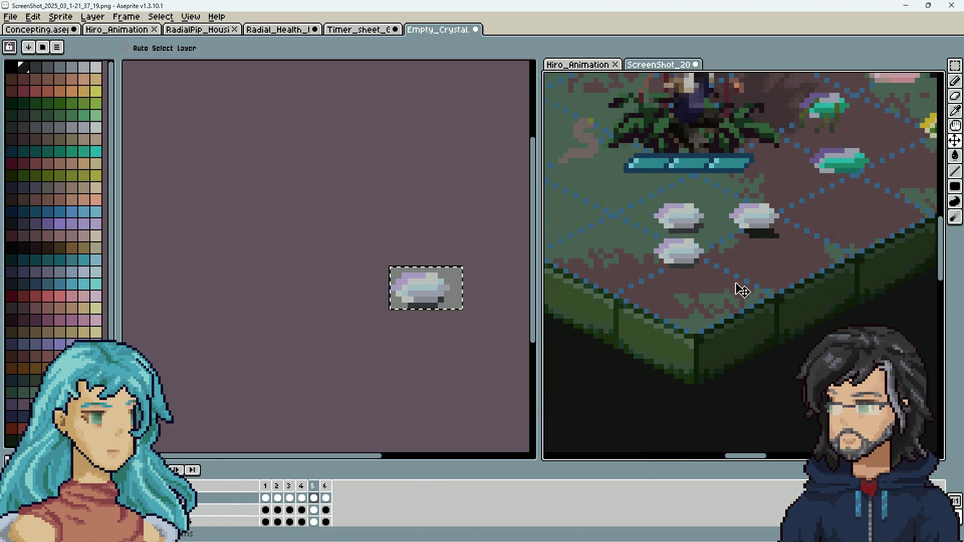
scroll(733, 292, up, 3)
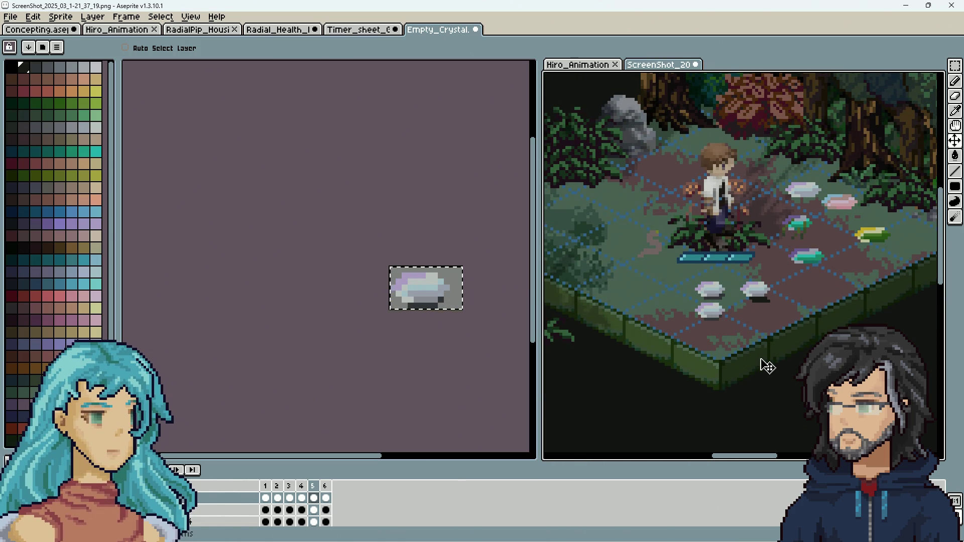
mouse_move(770, 351)
mouse_down()
mouse_move(789, 318)
mouse_move(775, 338)
mouse_move(816, 364)
mouse_up()
scroll(797, 353, down, 3)
scroll(796, 353, up, 3)
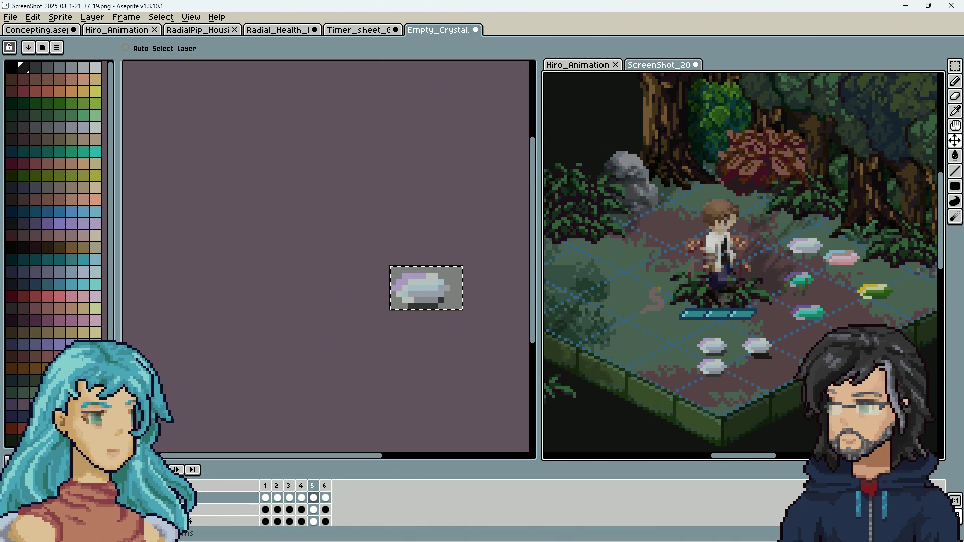
scroll(798, 346, down, 3)
scroll(798, 346, up, 2)
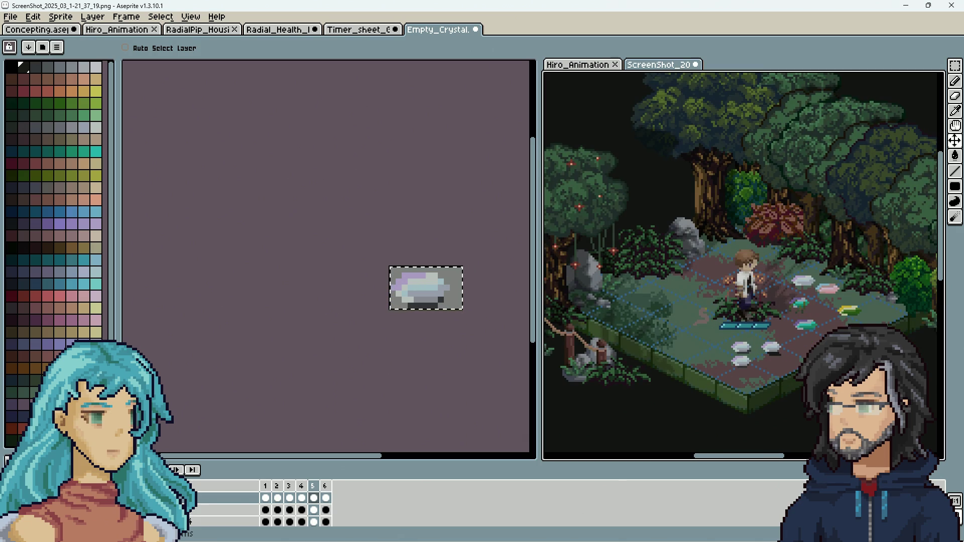
On the Empty_Crystal sprite, magic-wand select the crystal's dark shadow pixels.
click(455, 347)
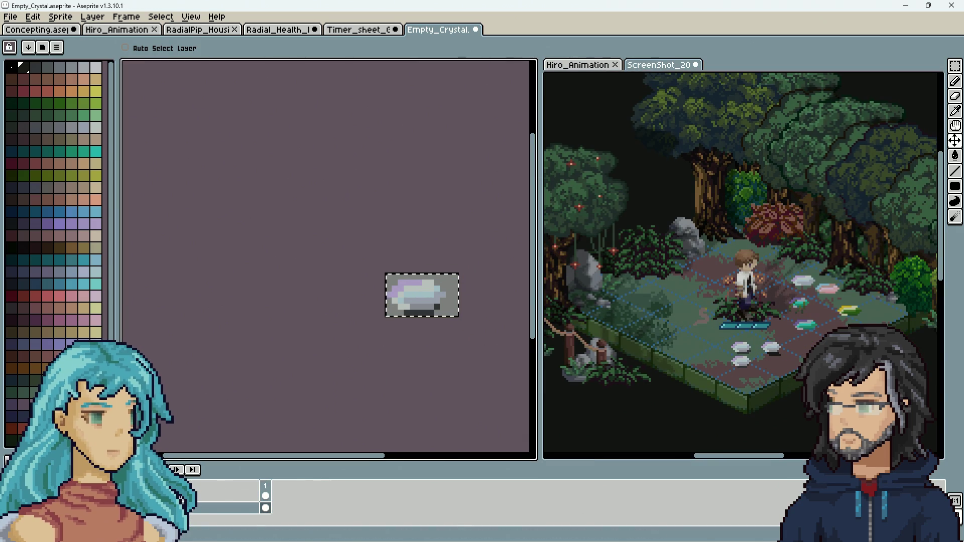
scroll(454, 341, up, 4)
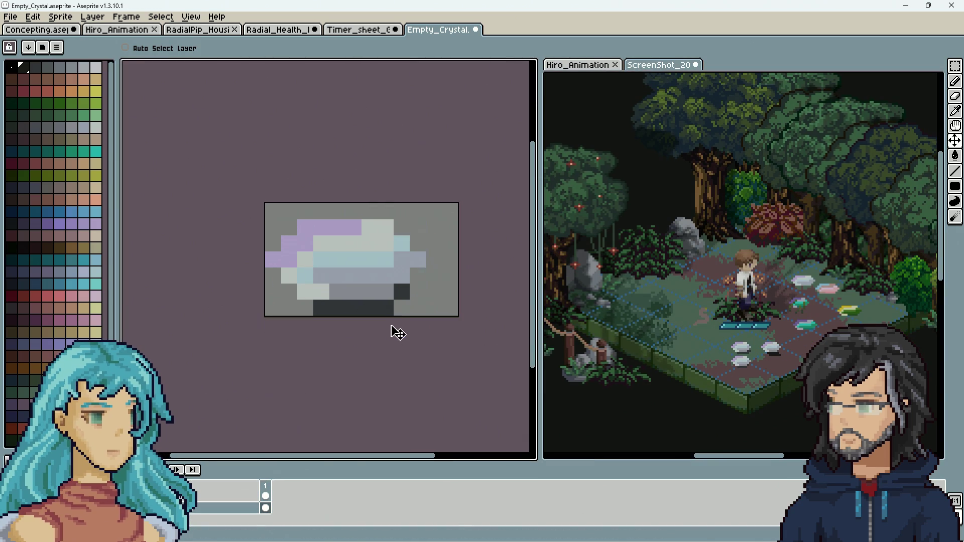
key(w)
click(383, 311)
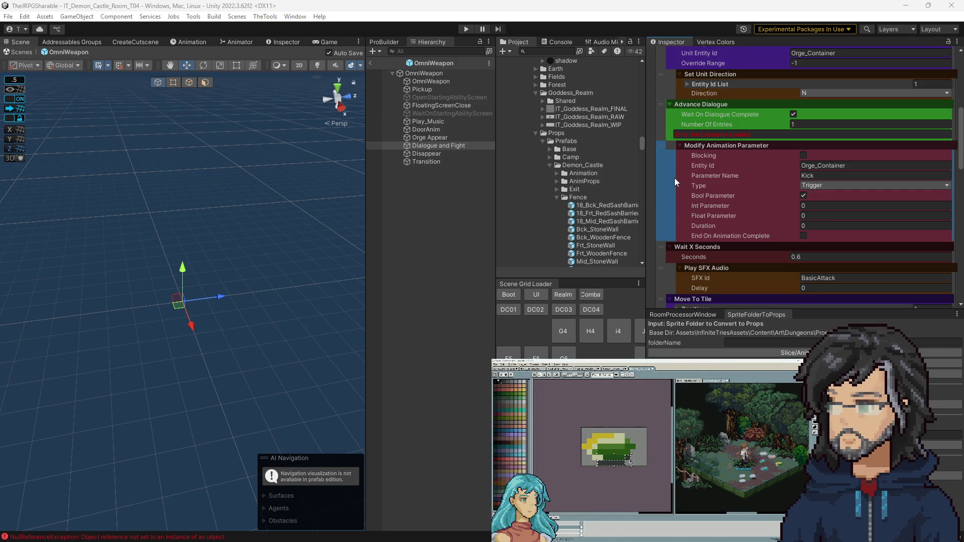
Delete the Kick, Play SFX, Move To Tile, Death, 0.4-second wait and Set Unit Direction actions.
key(Delete)
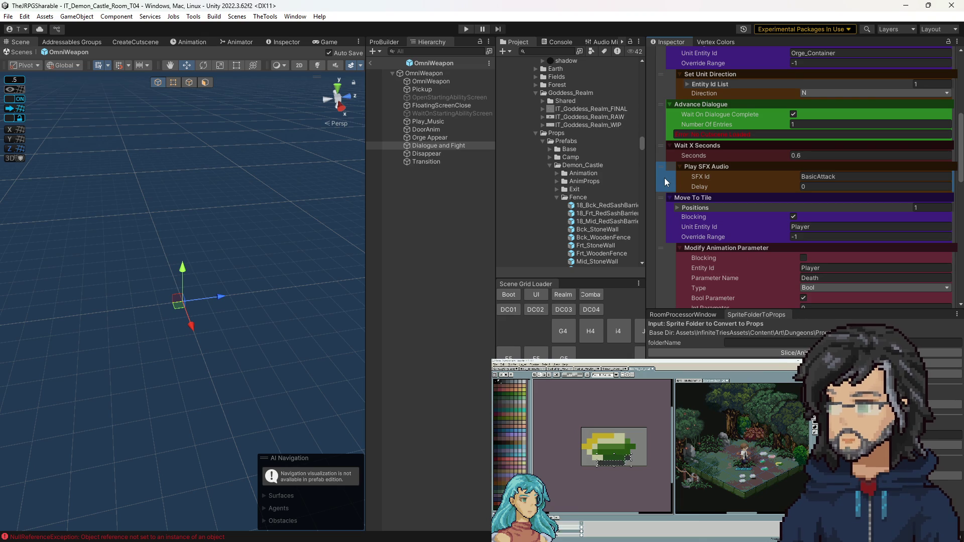
key(Delete)
scroll(666, 193, up, 3)
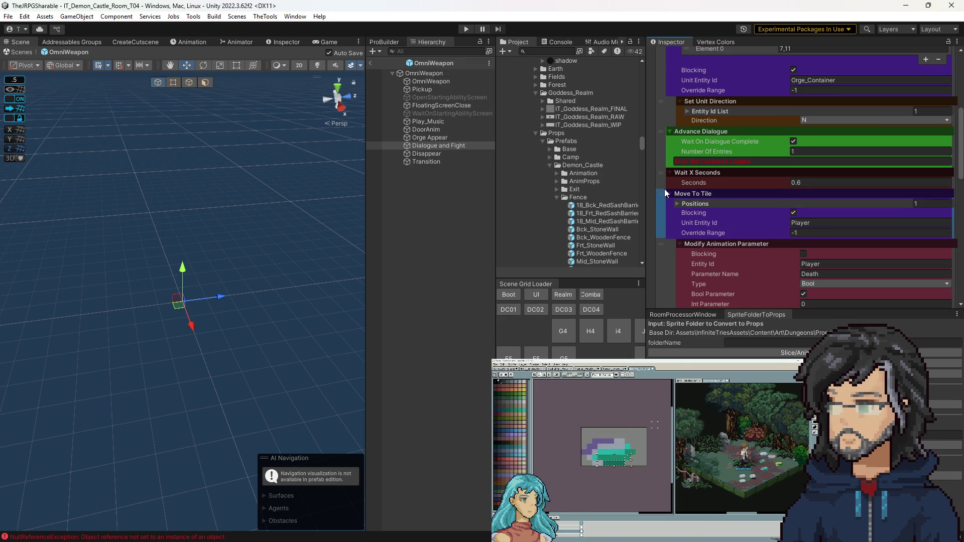
scroll(666, 194, down, 2)
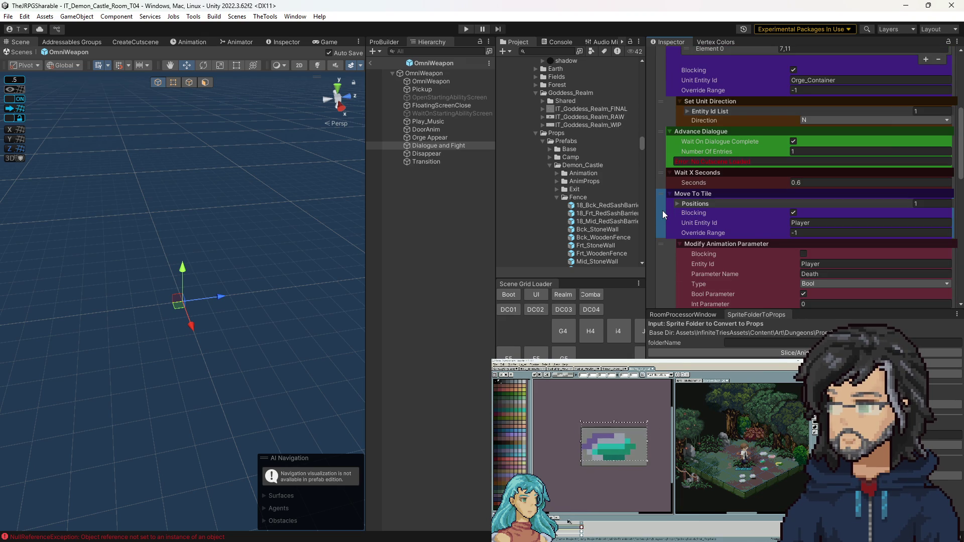
key(Delete)
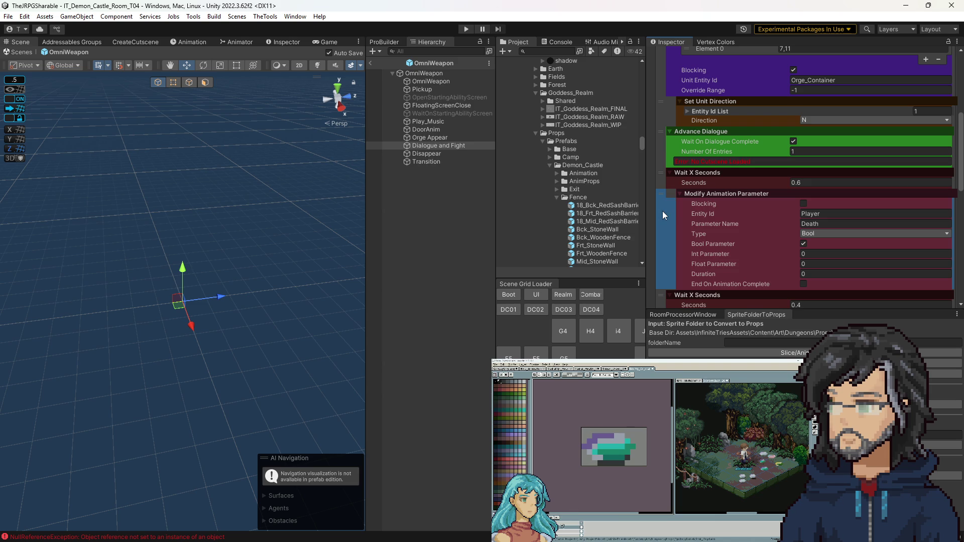
key(Delete)
click(659, 204)
key(Delete)
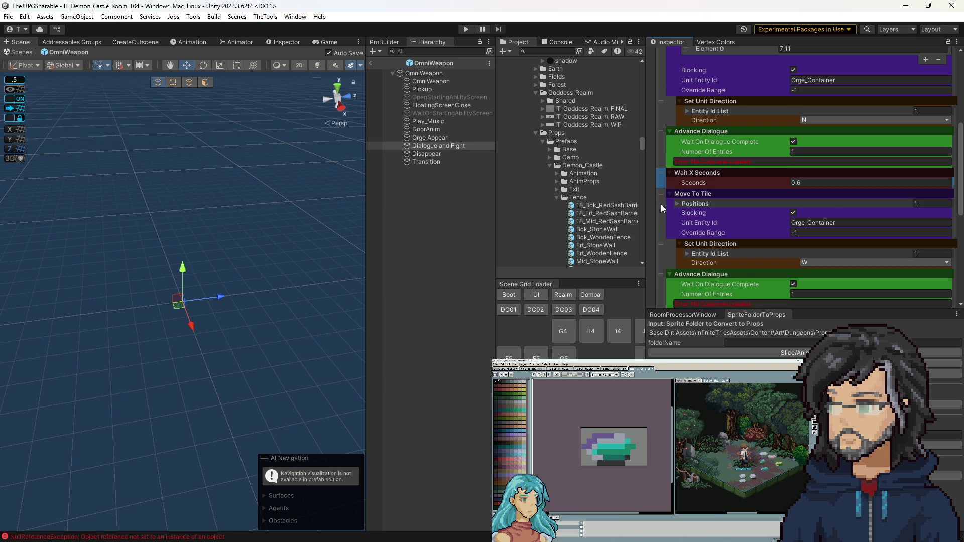
key(Delete)
click(659, 213)
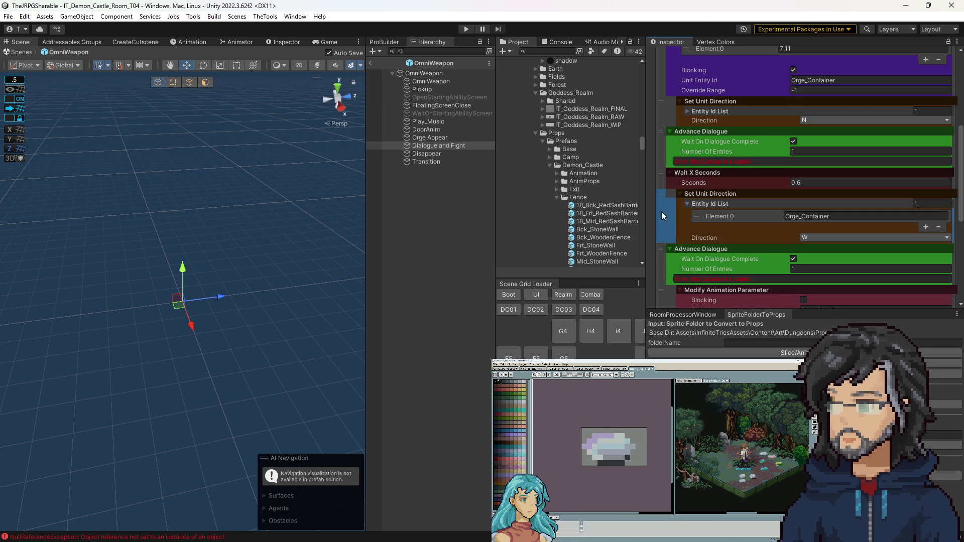
key(Delete)
Delete the Modify Animation Parameter, BiggerAttack SFX, extra Advance Dialogue and trailing Wait X Seconds actions.
key(Delete)
click(666, 222)
key(Delete)
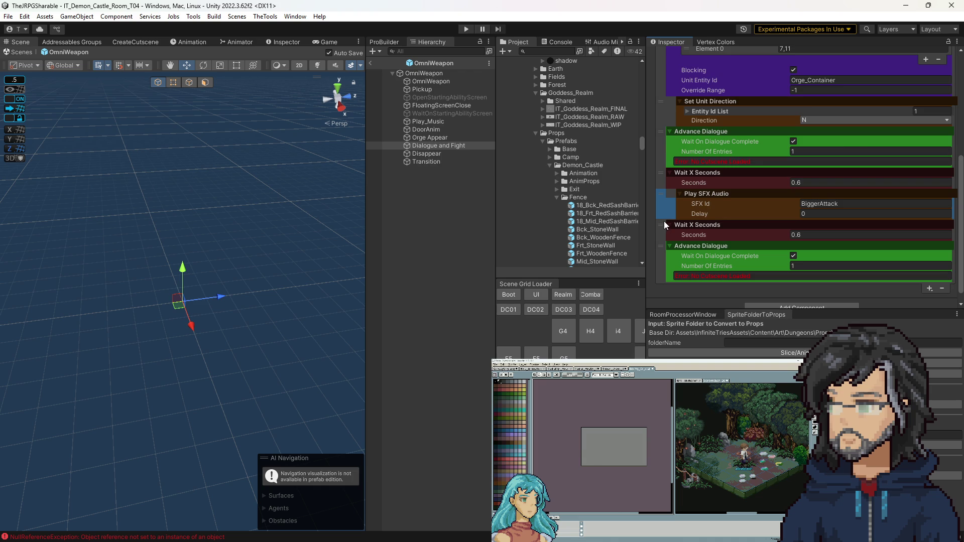
key(Delete)
click(661, 197)
key(Delete)
click(663, 244)
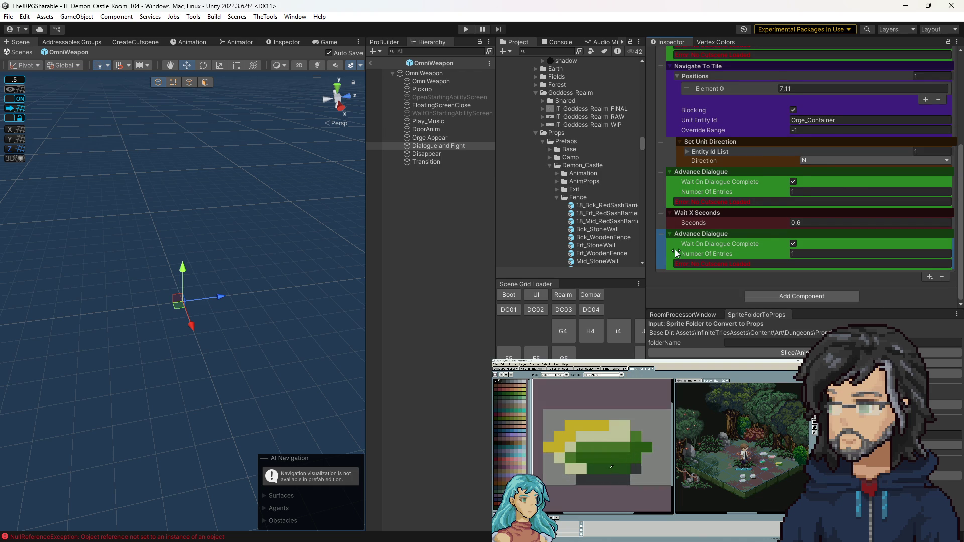
key(Delete)
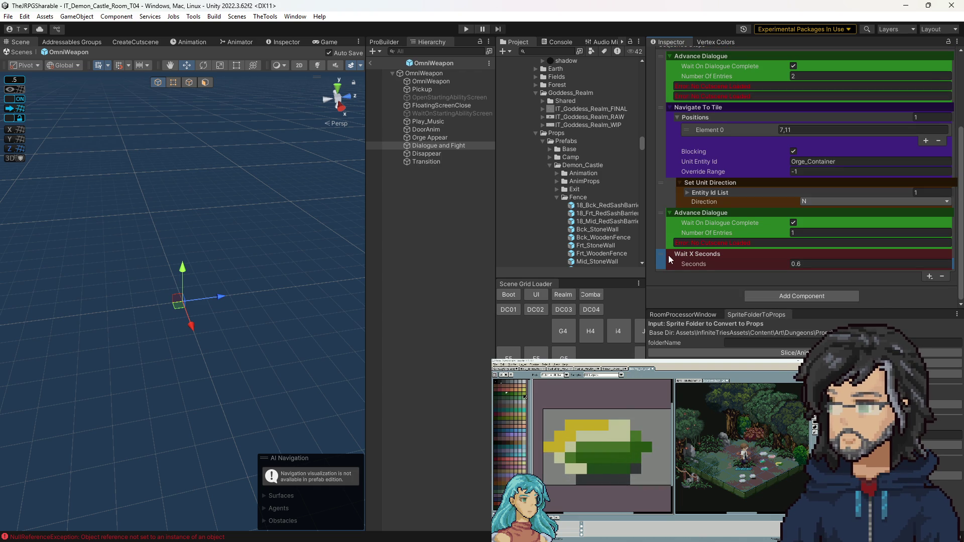
click(670, 254)
click(668, 265)
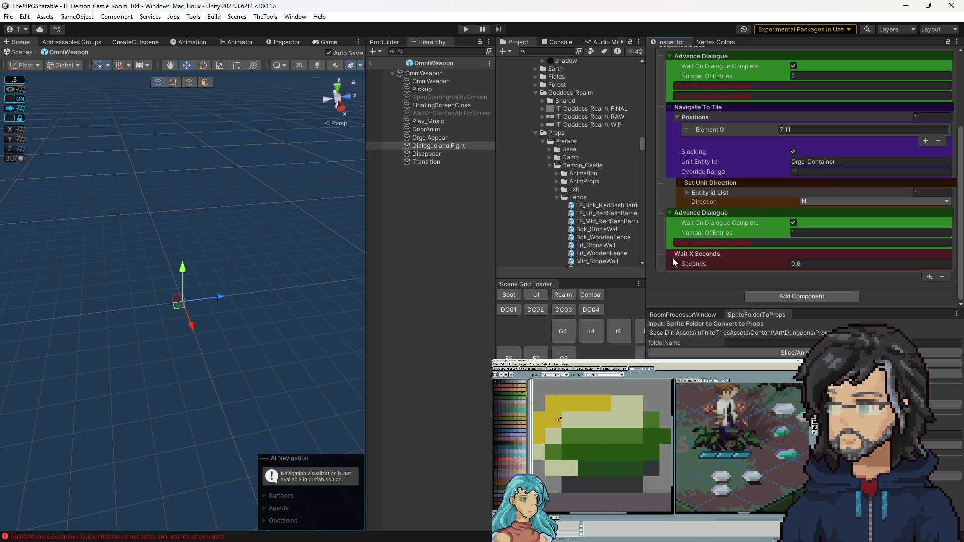
key(Delete)
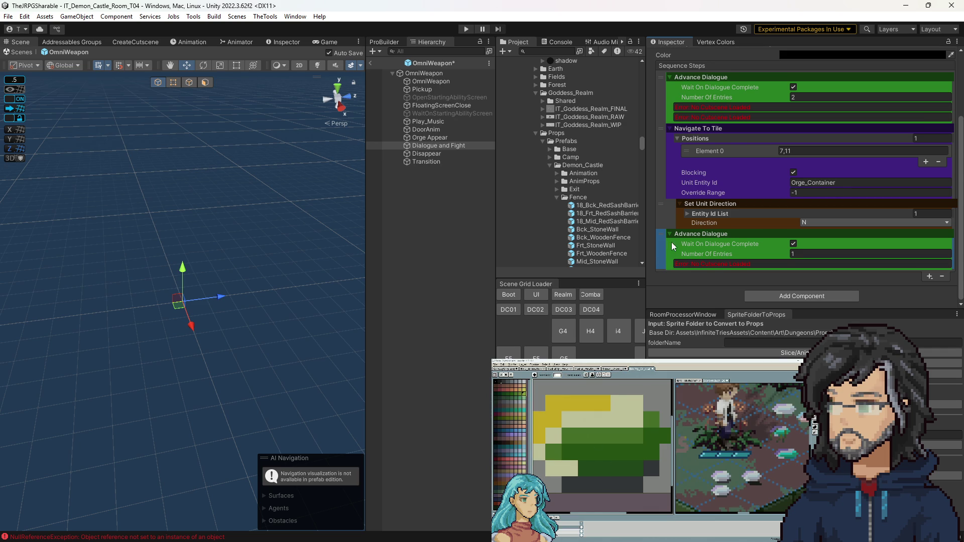
Delete the Disappear and Transition objects from the Hierarchy.
click(426, 156)
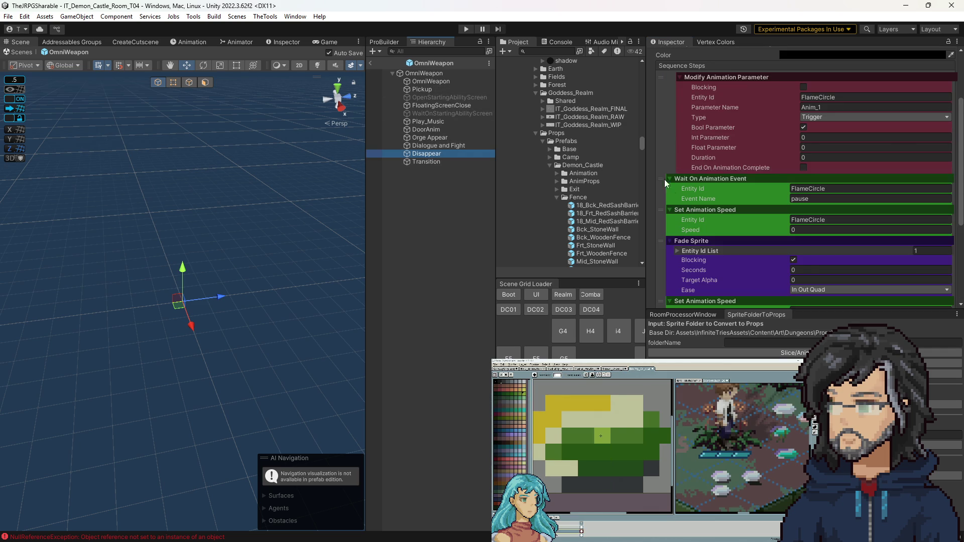
click(427, 161)
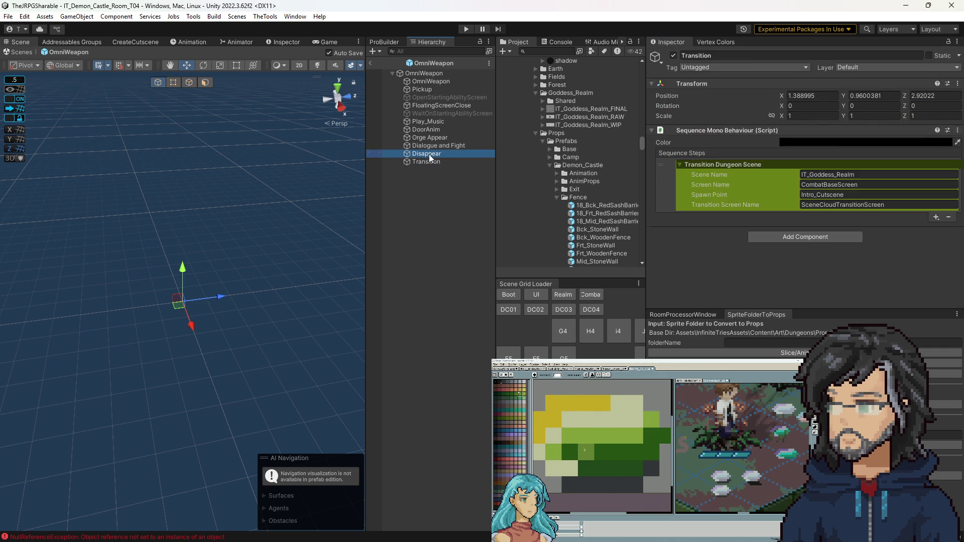
key(Delete)
click(431, 74)
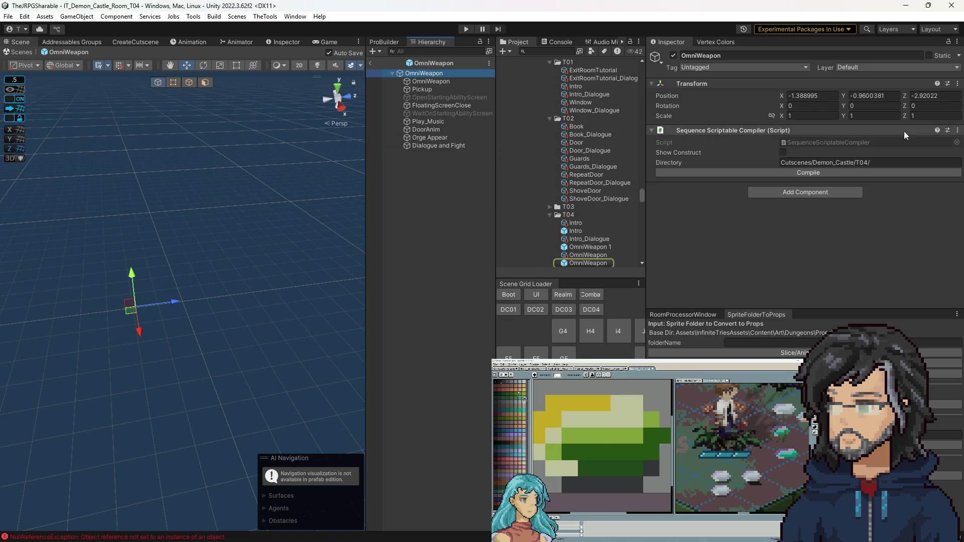
Open the compiled OmniWeapon asset under T04 and expand its Advance Dialogue and Start Dialogue lines.
scroll(605, 243, down, 3)
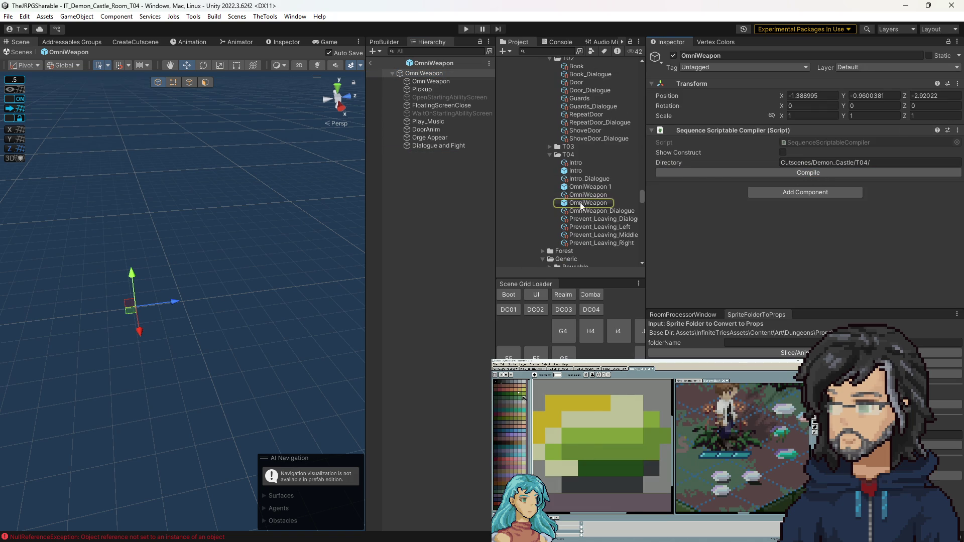
click(587, 194)
scroll(773, 217, down, 5)
scroll(773, 217, down, 10)
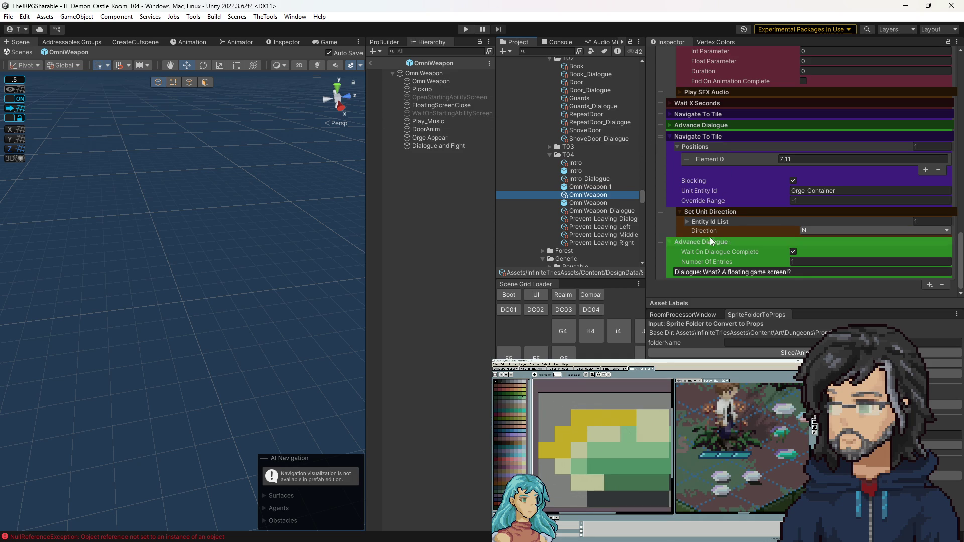
click(672, 125)
scroll(673, 266, up, 10)
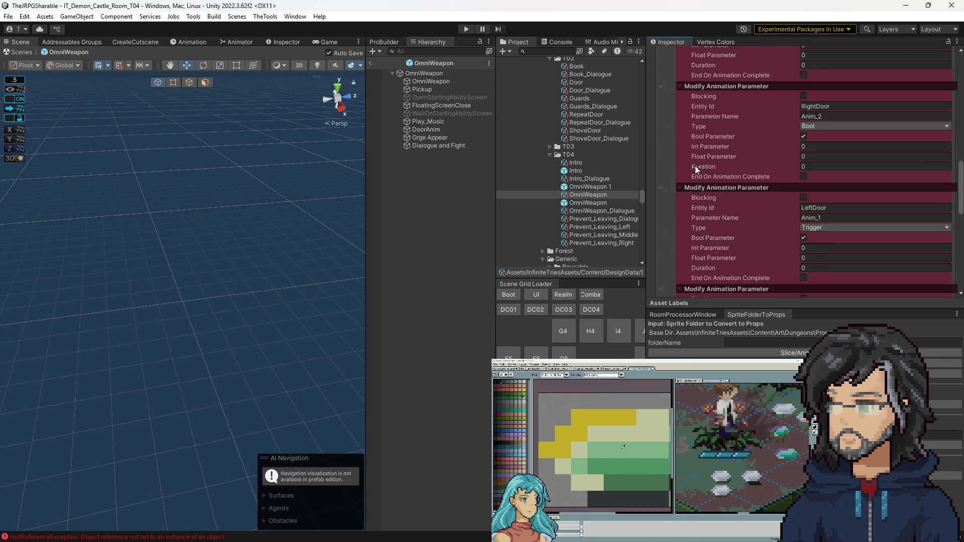
click(673, 267)
scroll(714, 175, down, 5)
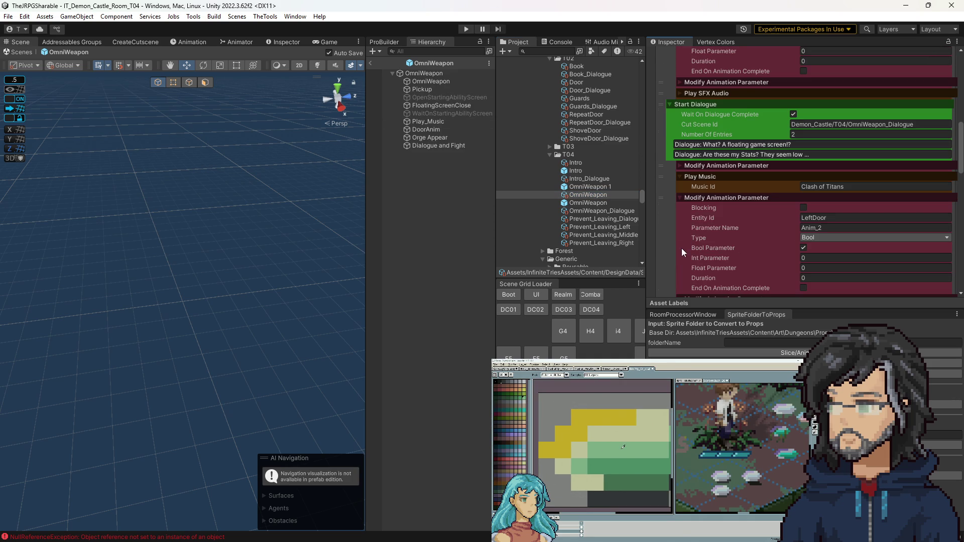
scroll(714, 201, down, 10)
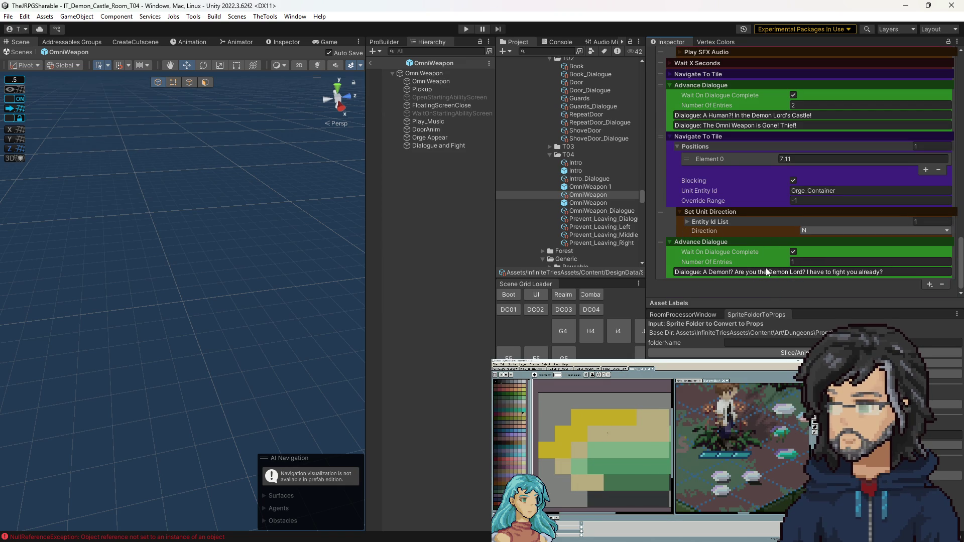
click(818, 260)
Set the final Advance Dialogue step's Number Of Entries to 3.
text(3)
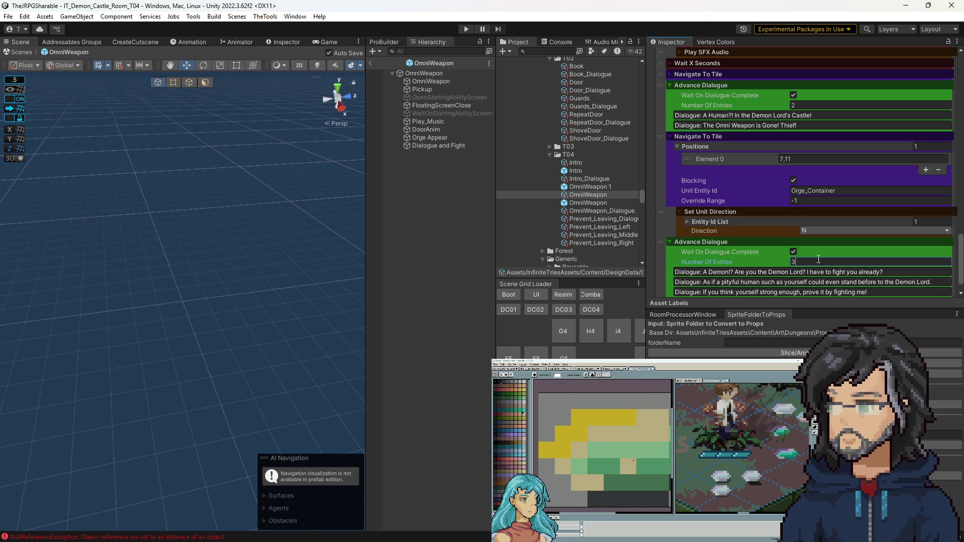
scroll(791, 261, down, 1)
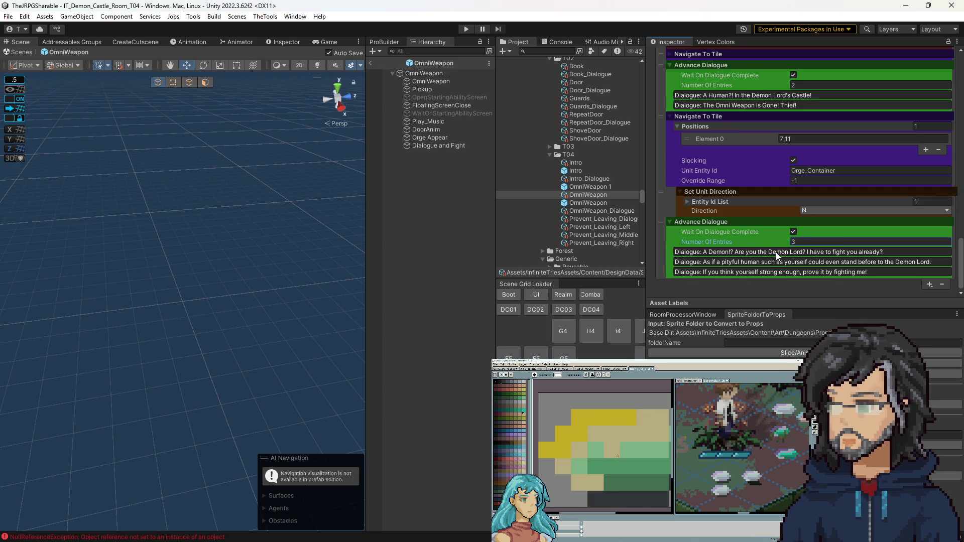
scroll(738, 251, up, 3)
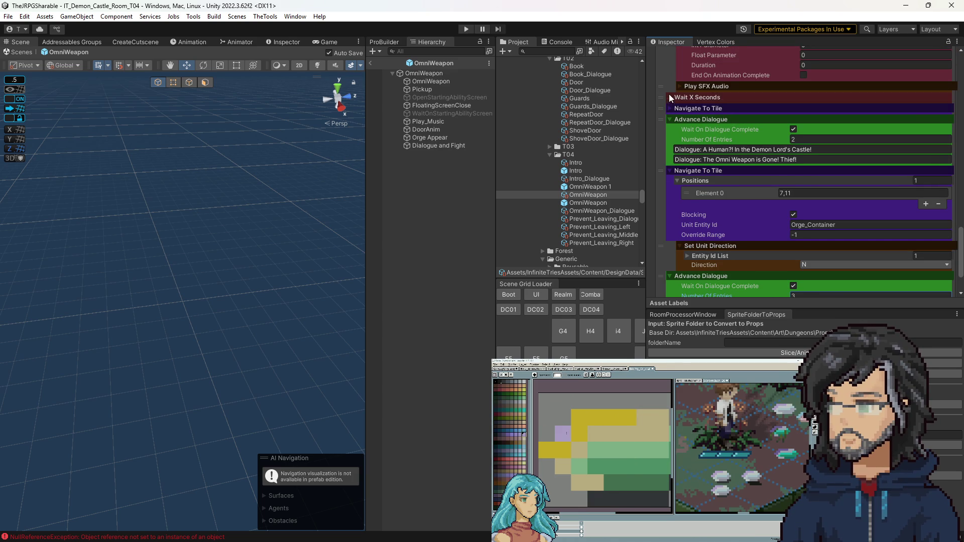
Check the first Navigate To Tile step and the direction change's target unit, then exit the prefab.
click(670, 108)
scroll(688, 137, down, 3)
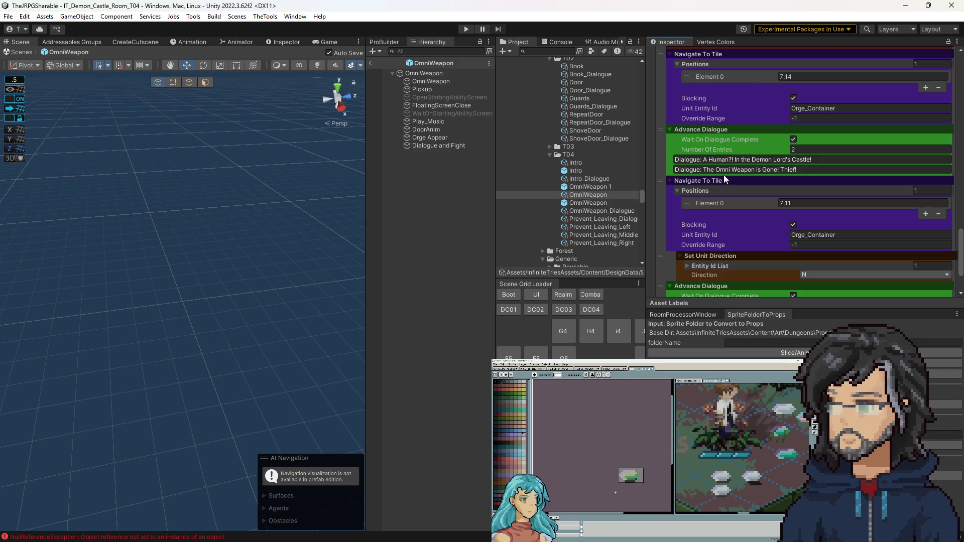
scroll(723, 156, down, 3)
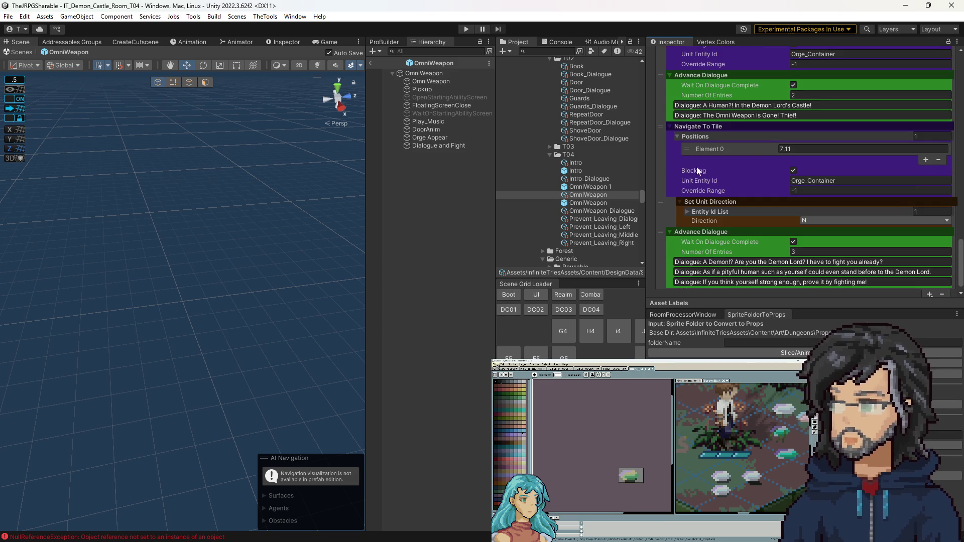
click(692, 212)
scroll(704, 221, down, 2)
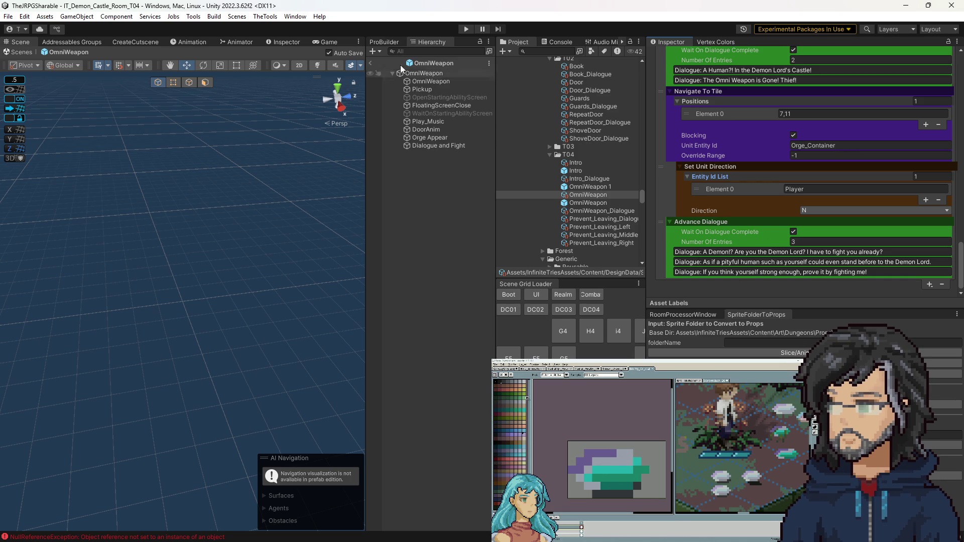
click(370, 64)
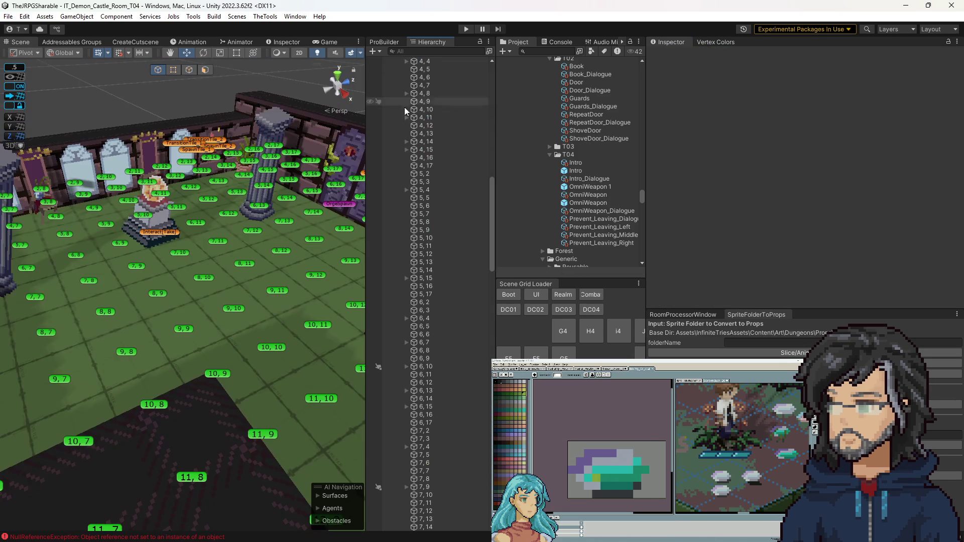
Run the T04 room in play mode and widen the Game view.
click(466, 29)
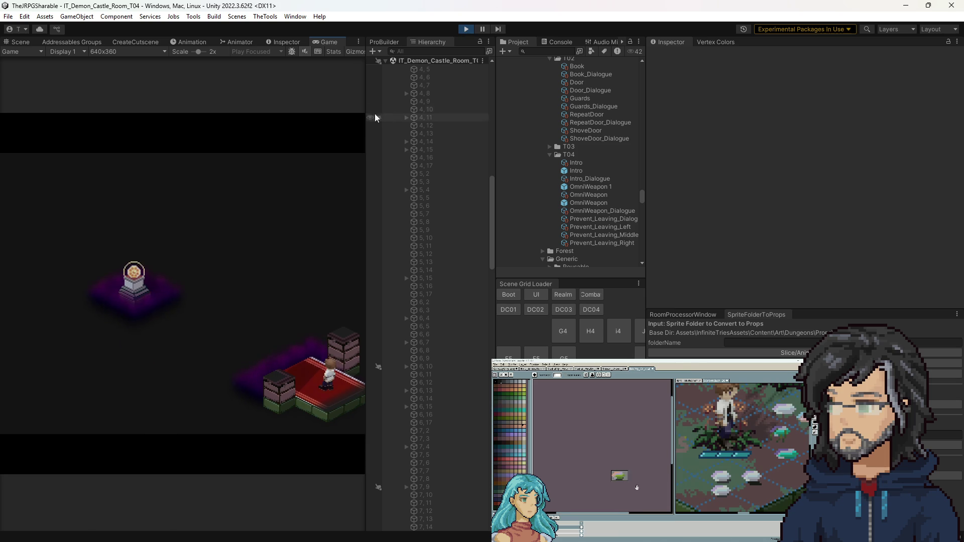
drag(366, 95, 663, 109)
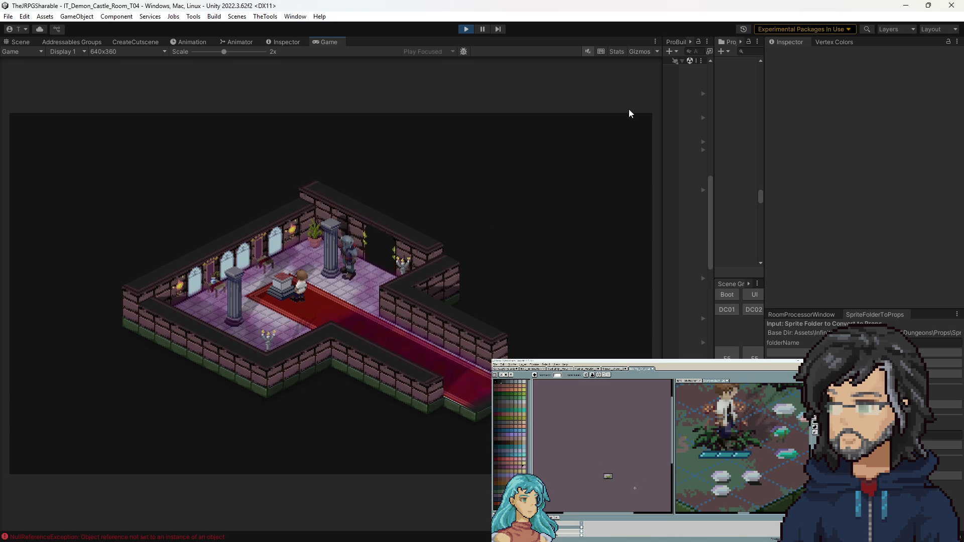
Stop play mode after watching the cutscene, returning to the T04 room.
click(466, 30)
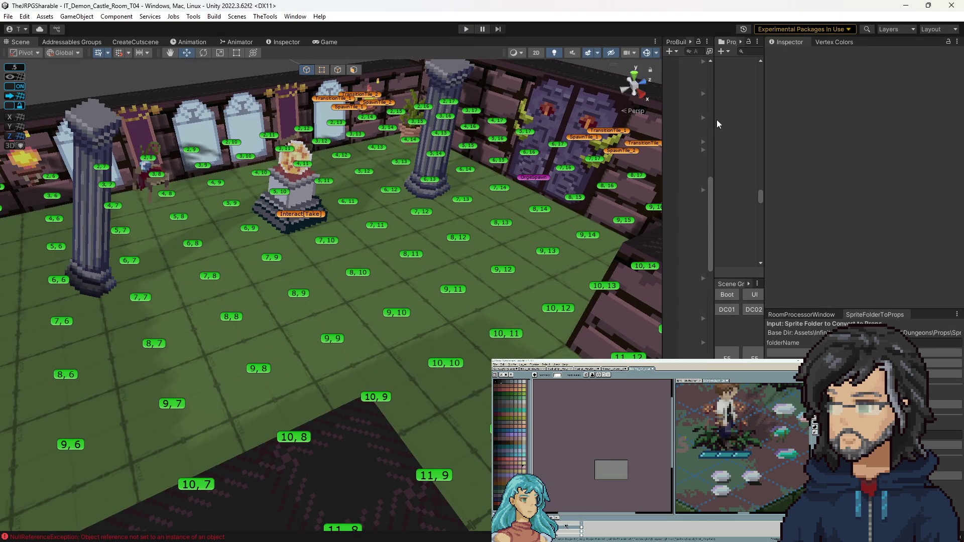
Widen the side panels, reopen the OmniWeapon prefab and select the Dialogue and Fight object.
drag(661, 132, 582, 131)
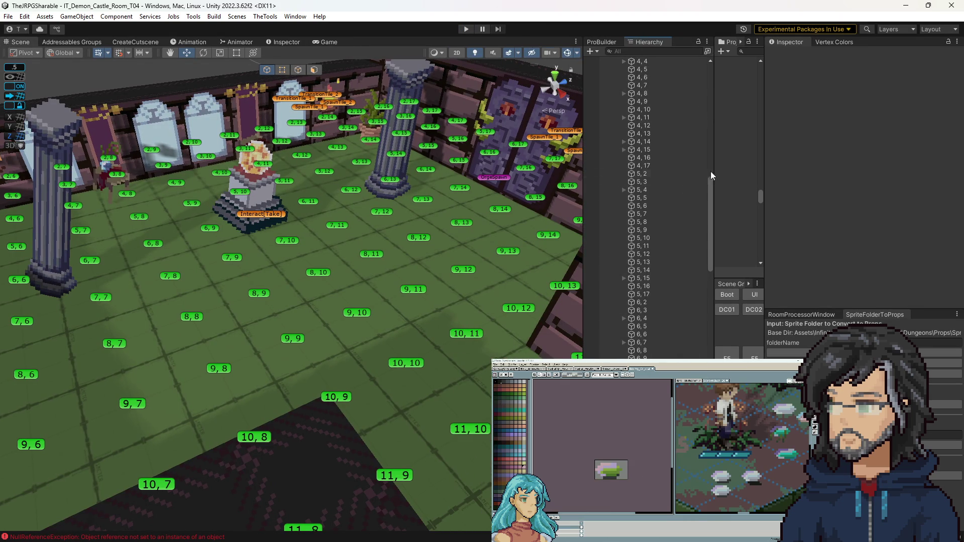
click(737, 203)
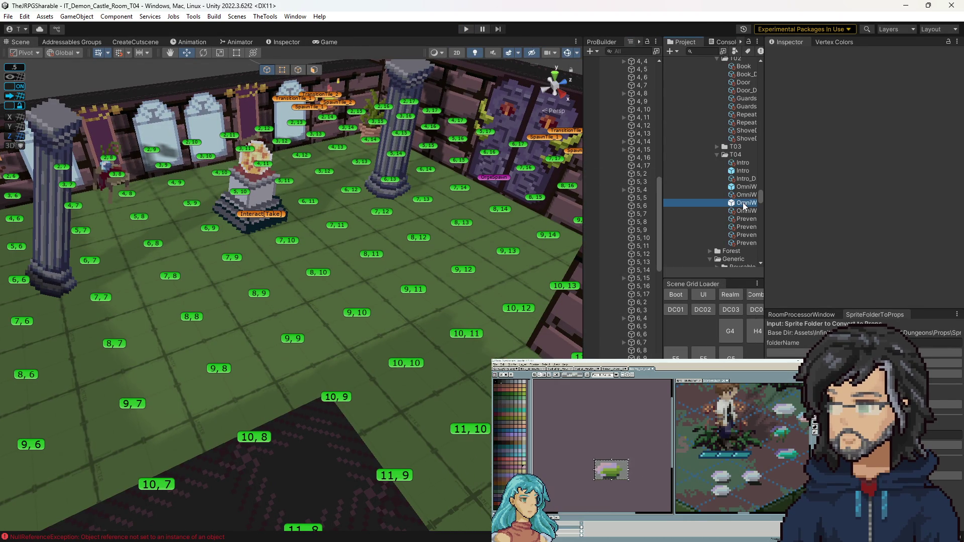
double_click(737, 203)
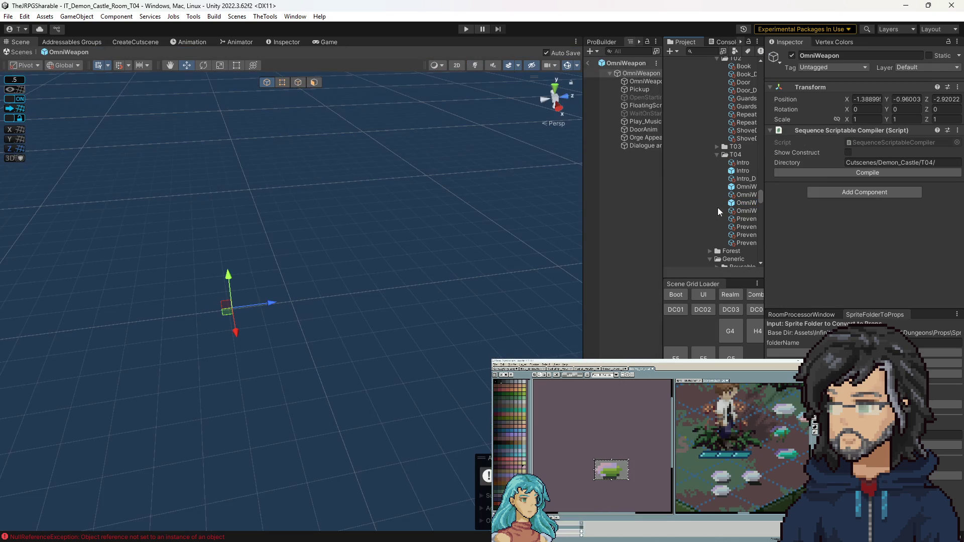
click(643, 130)
click(644, 139)
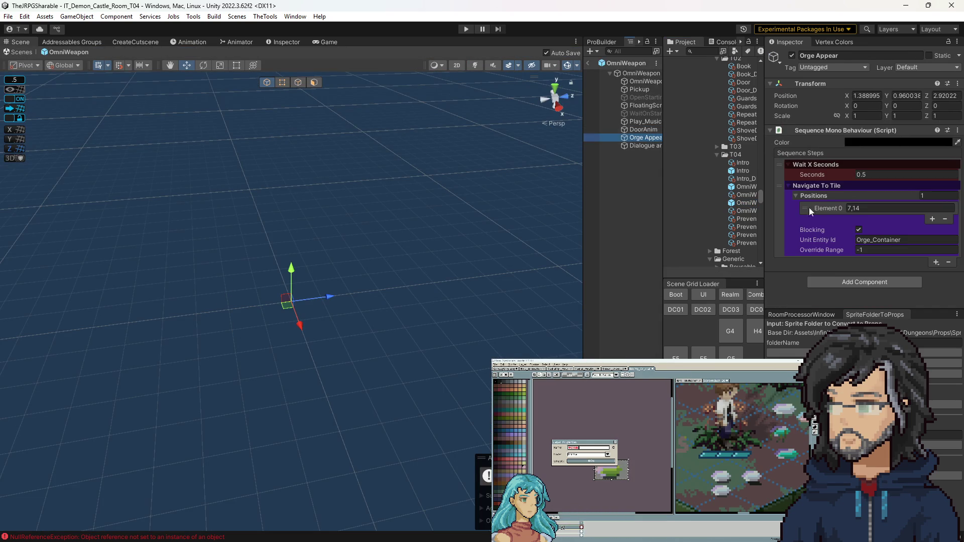
click(650, 145)
Compare the Orge Appear and Dialogue and Fight sequences and expand the ogre's destination positions.
scroll(842, 233, down, 3)
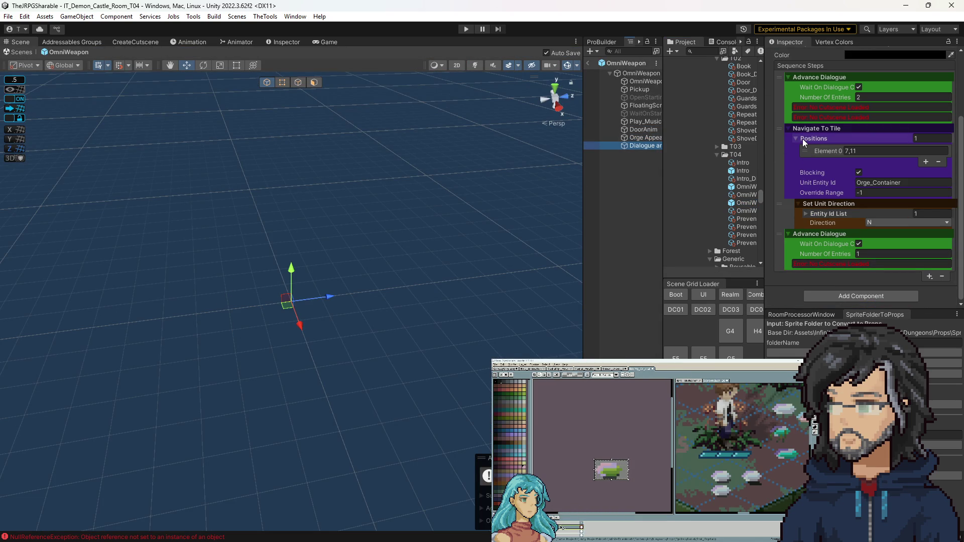
click(802, 139)
key(Tab)
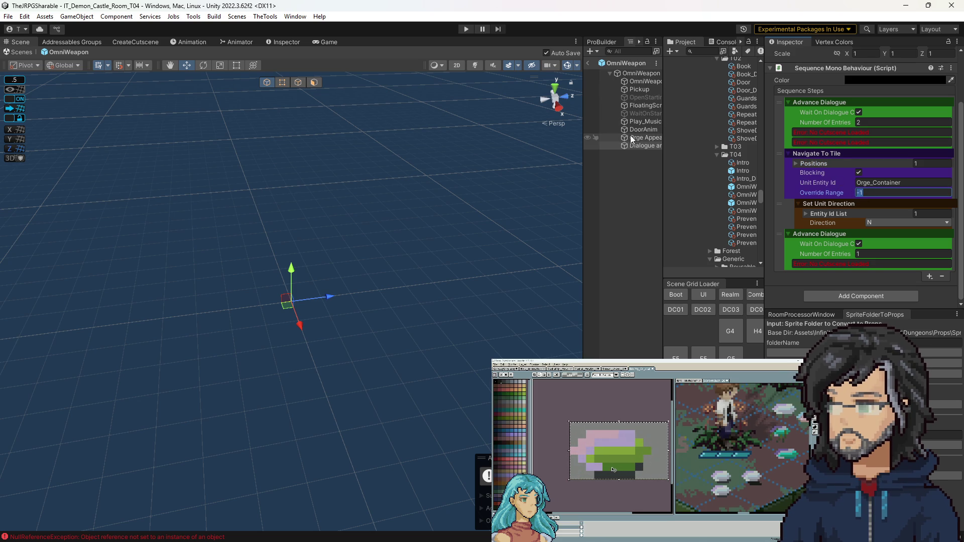
click(643, 137)
click(642, 146)
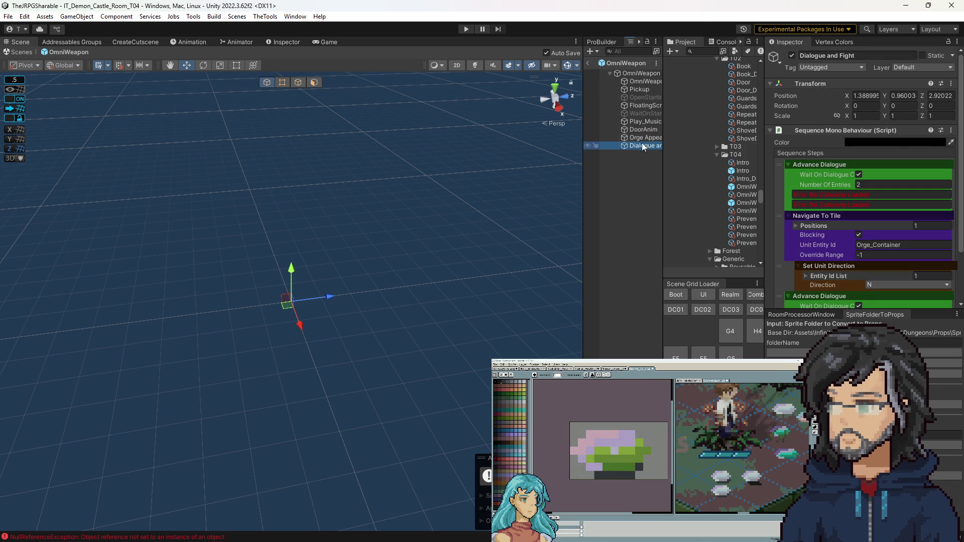
click(643, 131)
click(641, 138)
click(637, 146)
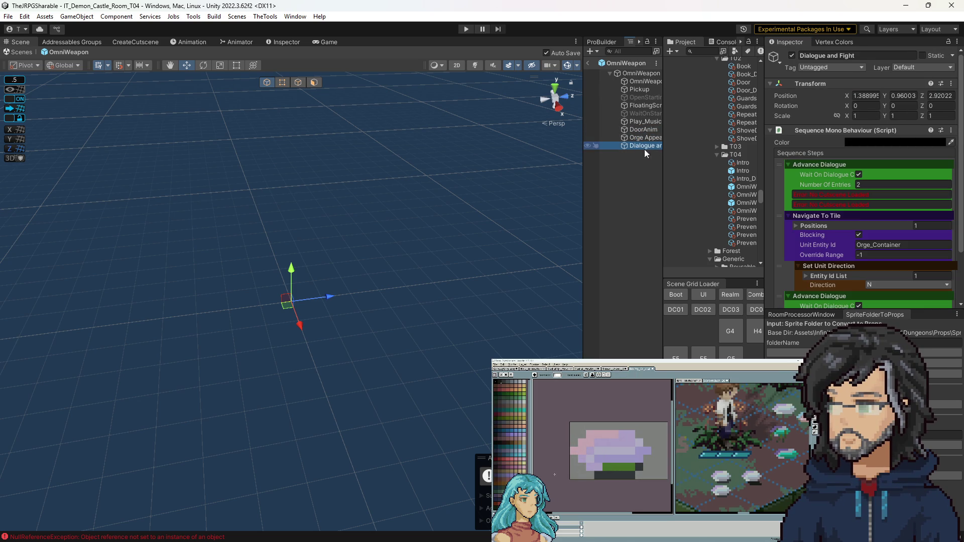
click(816, 225)
scroll(817, 226, down, 3)
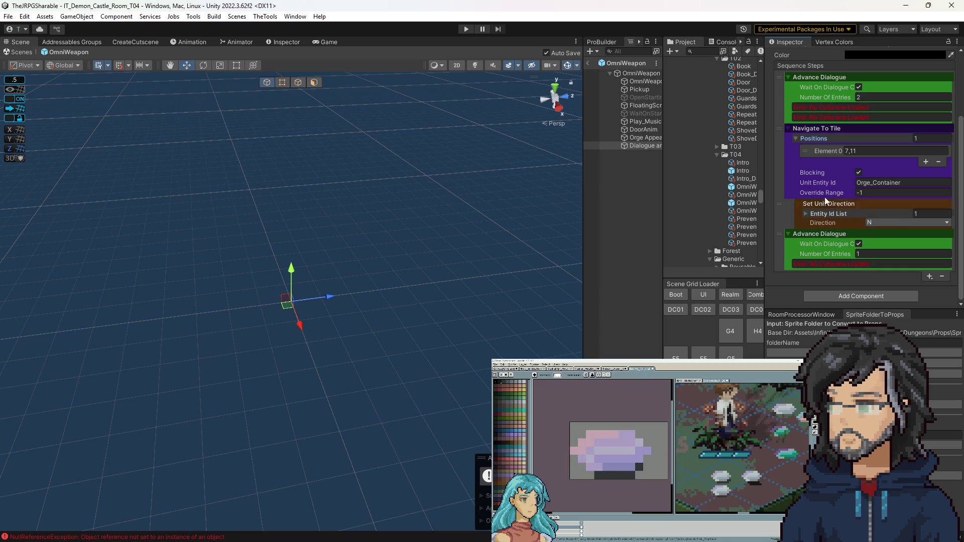